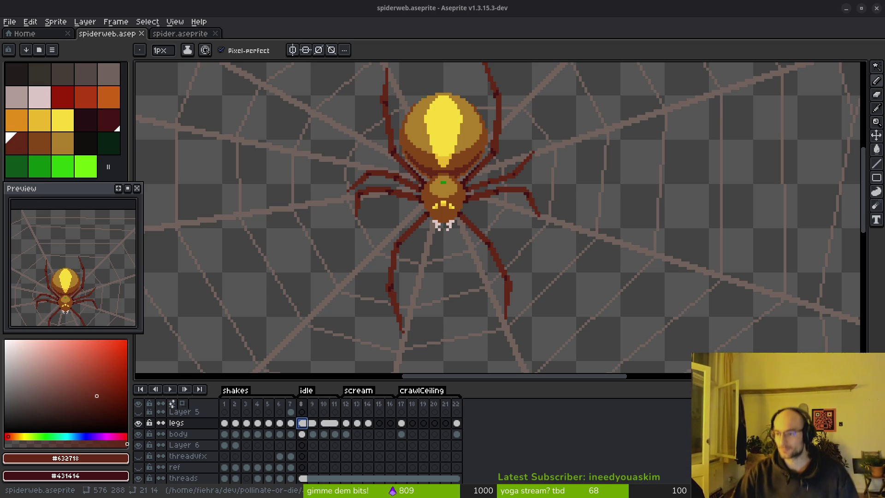
Select frame 17, where crawlCeiling starts, and frame the spider and the web's top edge in view
{"action": "scroll", "coordinate": [435, 262], "scroll_direction": "down", "scroll_amount": 3}
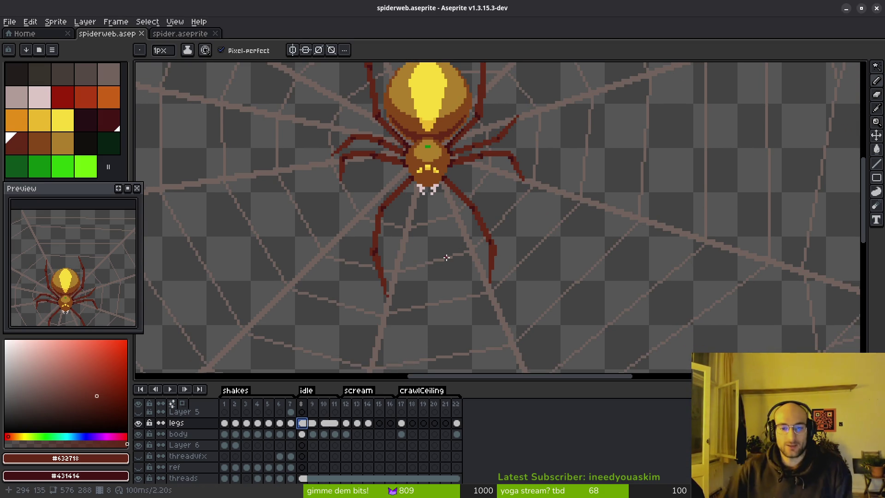
{"action": "left_click", "coordinate": [401, 423]}
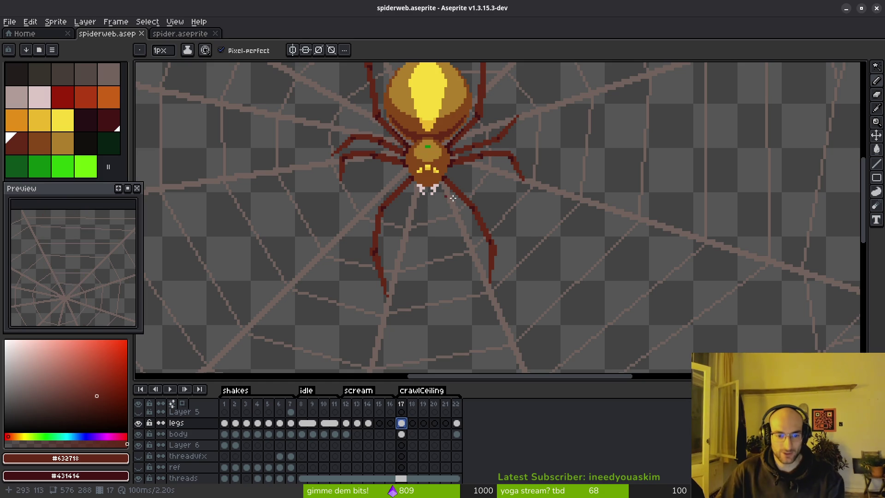
{"action": "scroll", "coordinate": [434, 215], "scroll_direction": "right", "scroll_amount": 2}
{"action": "scroll", "coordinate": [435, 215], "scroll_direction": "down", "scroll_amount": 1}
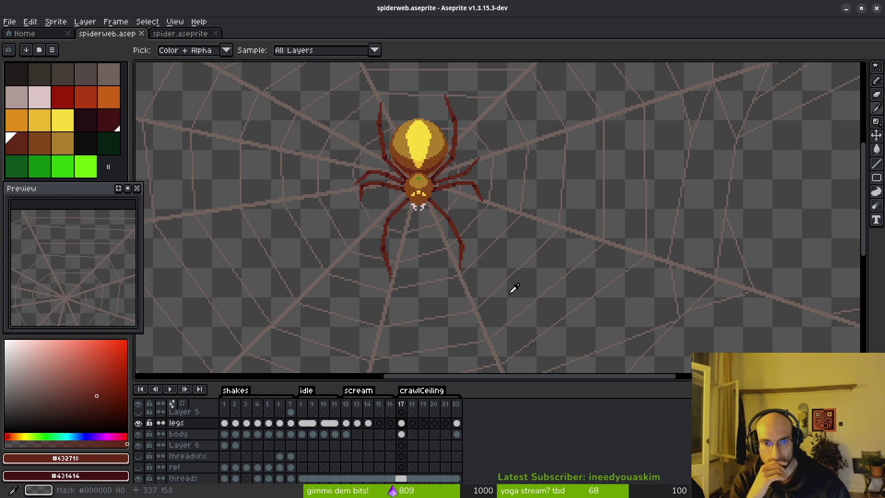
{"action": "left_click_drag", "start_coordinate": [467, 213], "coordinate": [425, 280]}
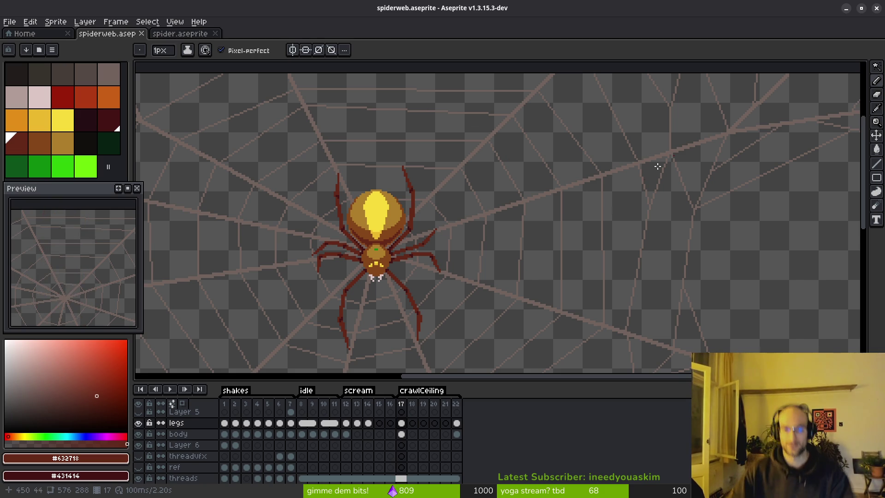
{"action": "left_click_drag", "start_coordinate": [376, 263], "coordinate": [389, 217]}
{"action": "scroll", "coordinate": [389, 217], "scroll_direction": "down", "scroll_amount": 2}
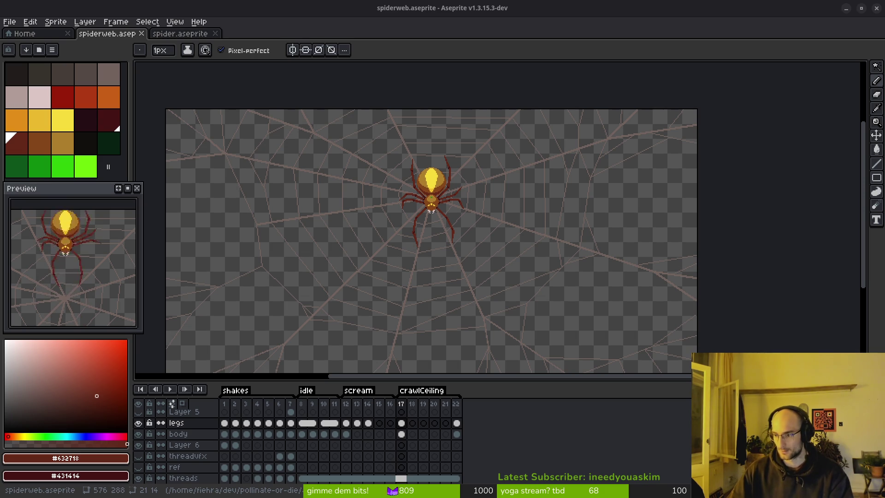
{"action": "scroll", "coordinate": [471, 253], "scroll_direction": "down", "scroll_amount": 2}
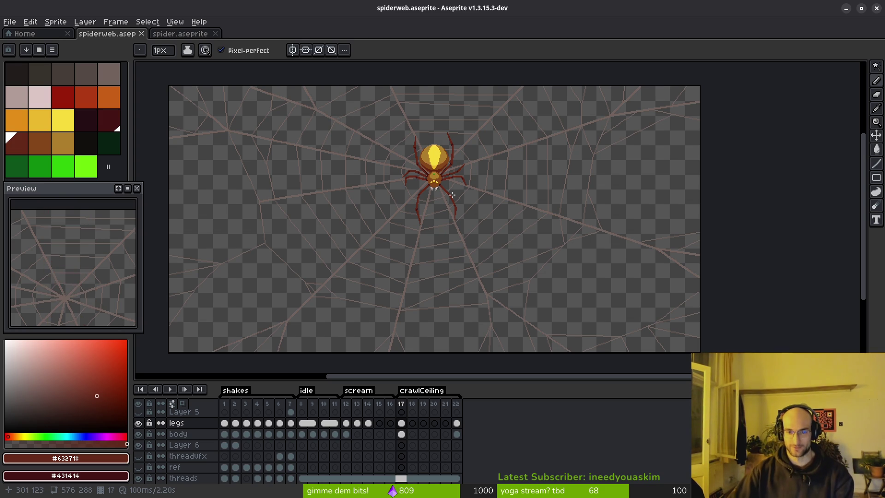
{"action": "left_click", "coordinate": [417, 426]}
{"action": "left_click", "coordinate": [402, 422]}
{"action": "scroll", "coordinate": [444, 259], "scroll_direction": "up", "scroll_amount": 2}
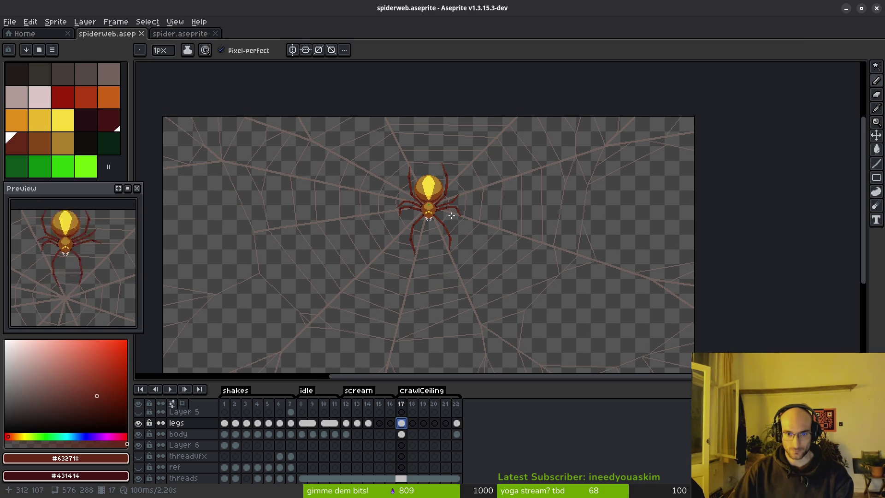
{"action": "scroll", "coordinate": [439, 219], "scroll_direction": "up", "scroll_amount": 2}
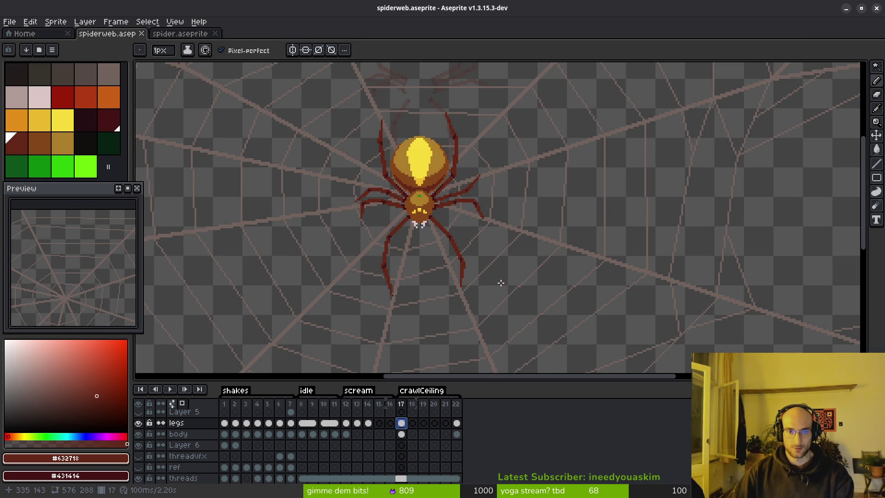
{"action": "scroll", "coordinate": [484, 243], "scroll_direction": "down", "scroll_amount": 2}
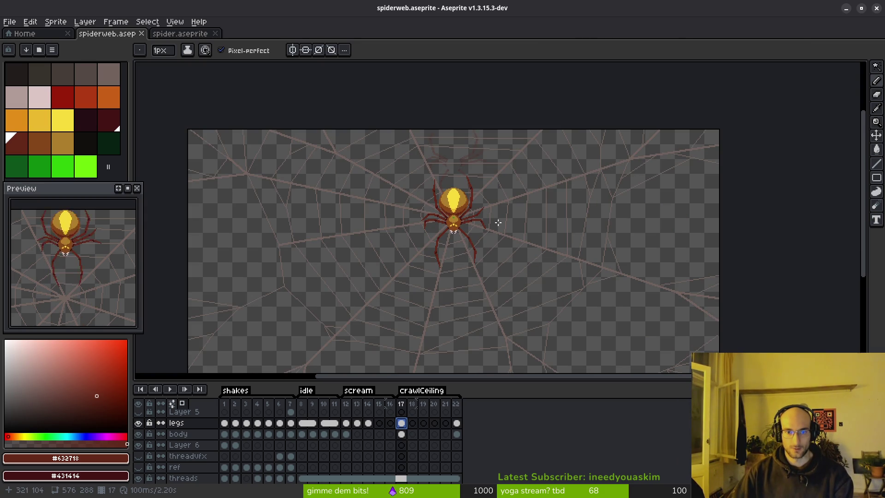
Check the timeline settings, then advance to frame 18 with the pencil active
{"action": "left_click", "coordinate": [174, 404]}
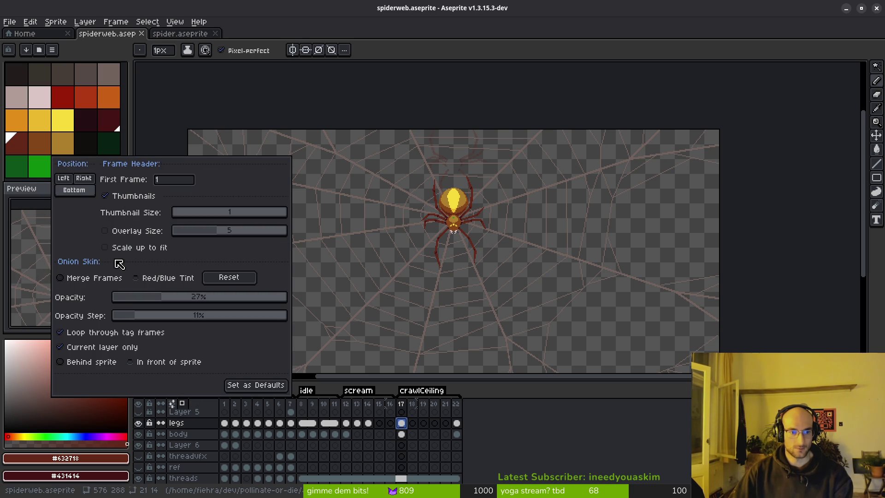
{"action": "left_click", "coordinate": [433, 233]}
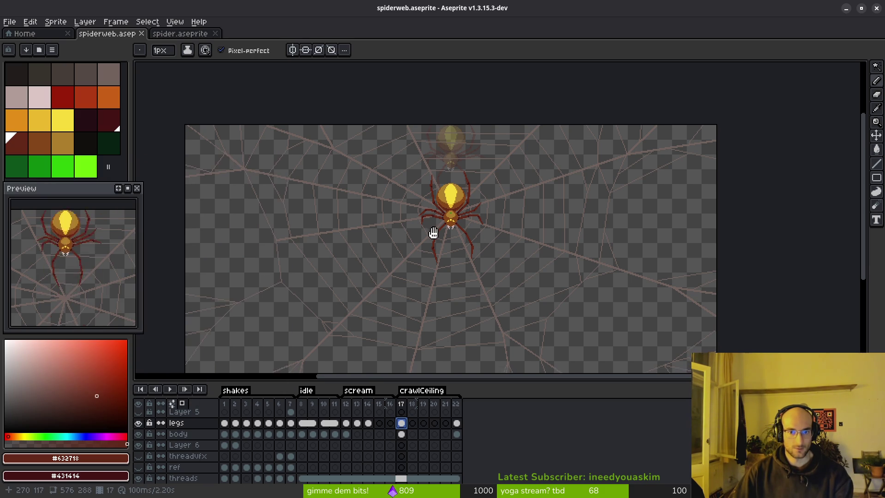
{"action": "scroll", "coordinate": [424, 242], "scroll_direction": "up", "scroll_amount": 2}
{"action": "scroll", "coordinate": [429, 258], "scroll_direction": "up", "scroll_amount": 2}
{"action": "key", "text": "Right"}
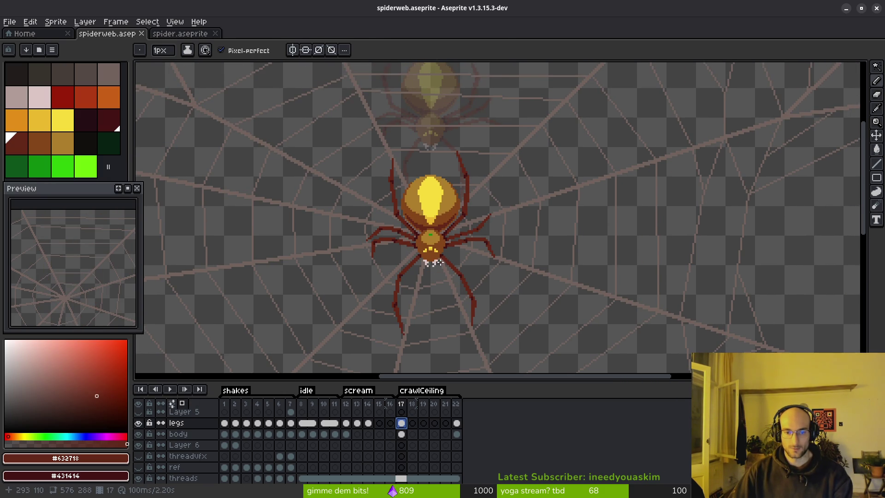
{"action": "key", "text": "i"}
{"action": "key", "text": "b"}
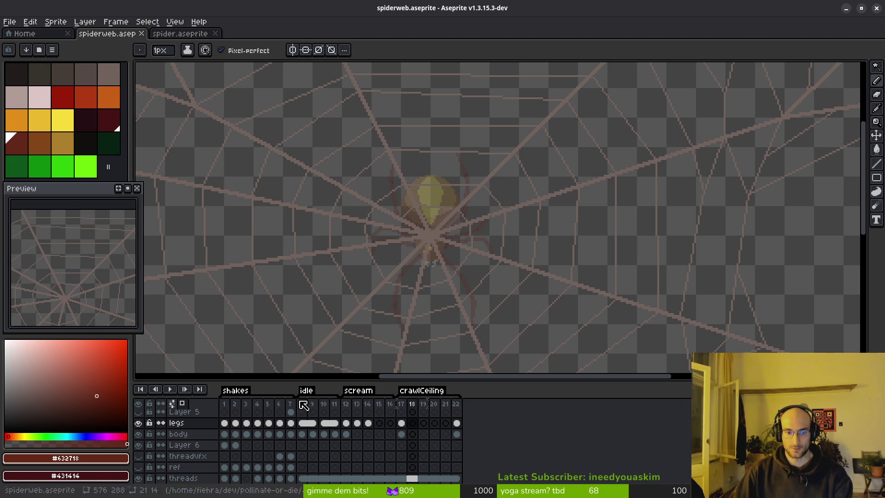
{"action": "scroll", "coordinate": [203, 463], "scroll_direction": "down", "scroll_amount": 1}
{"action": "scroll", "coordinate": [202, 464], "scroll_direction": "down", "scroll_amount": 1}
Lower the web layer's opacity to 33% in its properties and save the file
{"action": "left_click", "coordinate": [186, 456]}
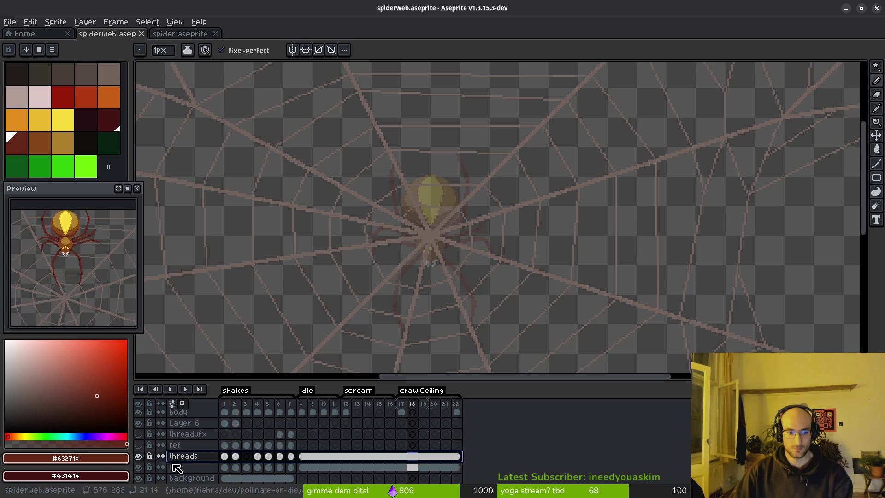
{"action": "left_click", "coordinate": [180, 467]}
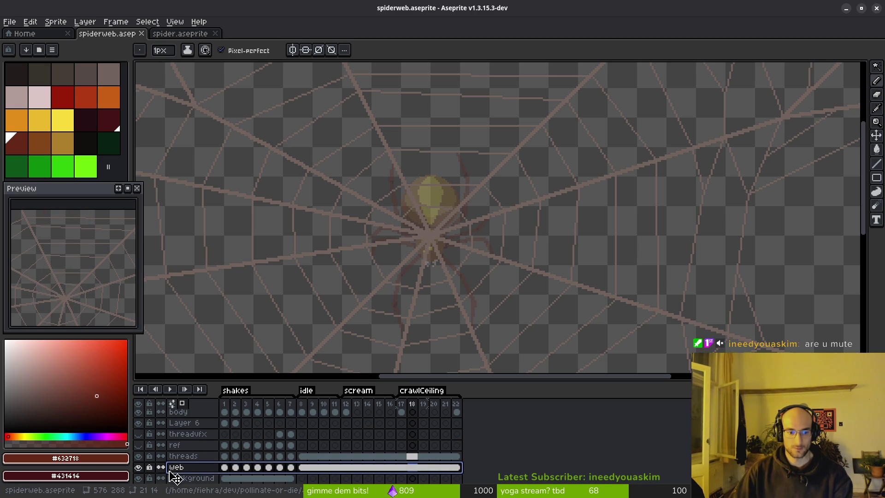
{"action": "right_click", "coordinate": [187, 456]}
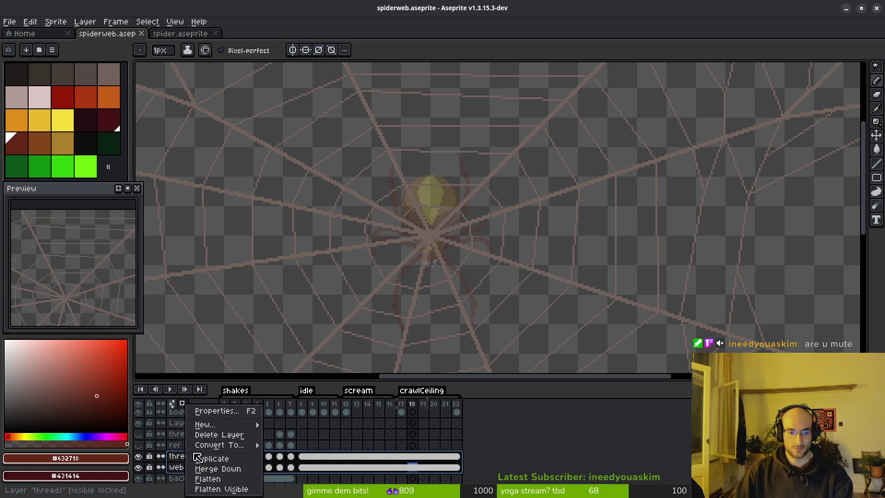
{"action": "left_click", "coordinate": [221, 410]}
{"action": "mouse_move", "coordinate": [756, 313]}
{"action": "left_mouse_down"}
{"action": "mouse_move", "coordinate": [766, 318]}
{"action": "mouse_move", "coordinate": [742, 318]}
{"action": "left_mouse_up"}
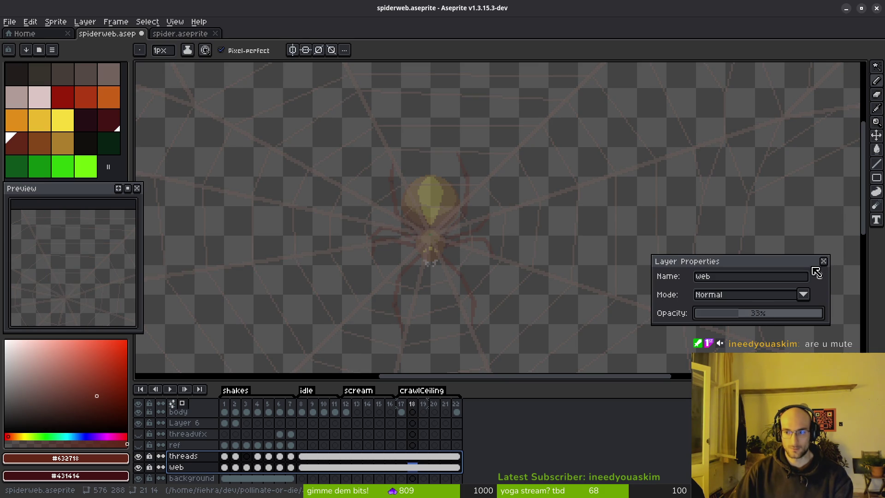
{"action": "key", "text": "Return"}
{"action": "key", "text": "ctrl+s"}
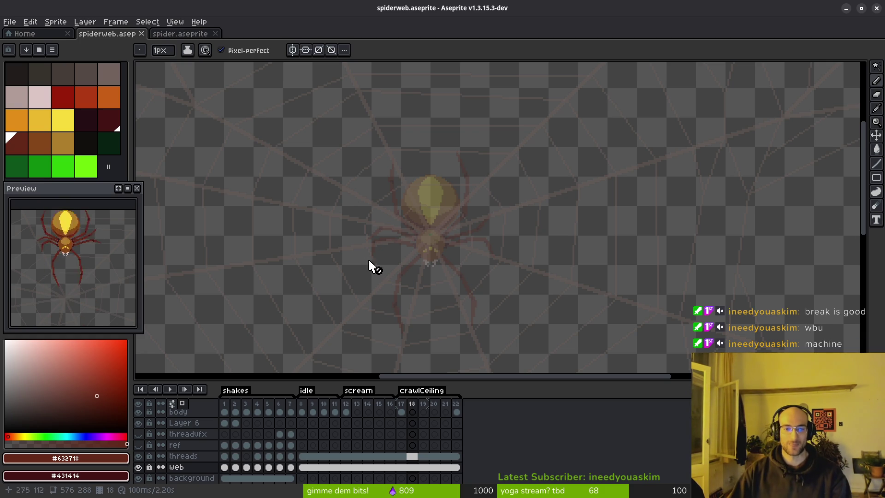
{"action": "scroll", "coordinate": [500, 258], "scroll_direction": "down", "scroll_amount": 3}
{"action": "scroll", "coordinate": [494, 255], "scroll_direction": "up", "scroll_amount": 4}
{"action": "scroll", "coordinate": [558, 262], "scroll_direction": "down", "scroll_amount": 3}
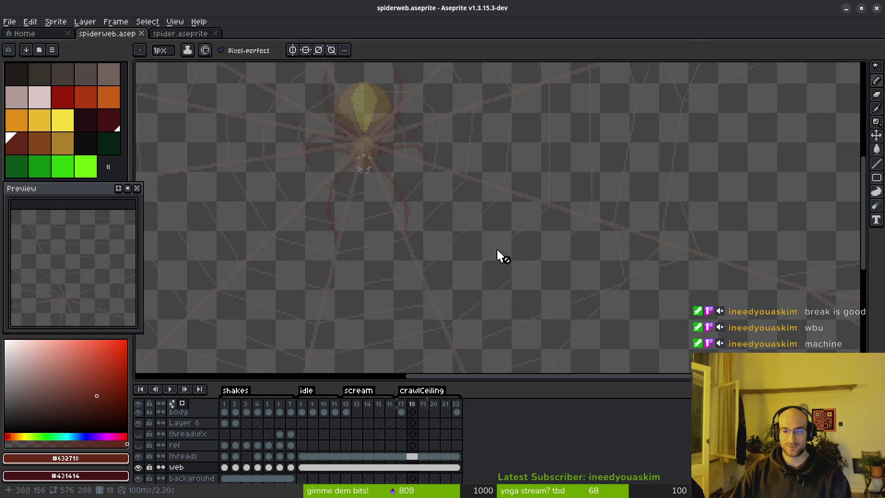
{"action": "scroll", "coordinate": [507, 242], "scroll_direction": "up", "scroll_amount": 3}
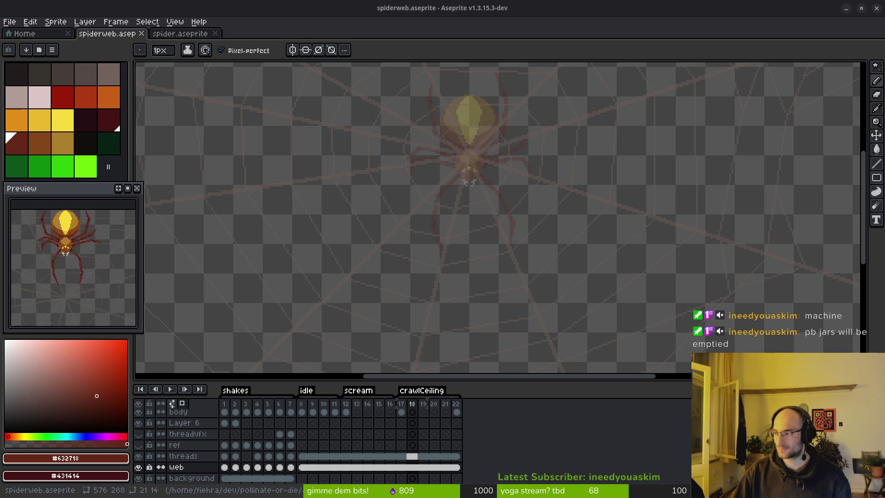
Select the frame 18 body cel and set palette colours 16 as foreground, 15 as background
{"action": "scroll", "coordinate": [454, 233], "scroll_direction": "down", "scroll_amount": 2}
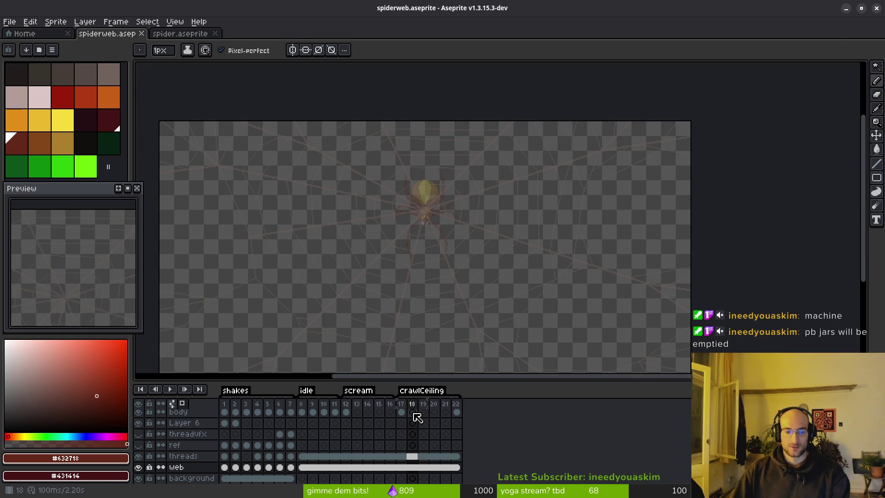
{"action": "left_click", "coordinate": [412, 411]}
{"action": "scroll", "coordinate": [427, 427], "scroll_direction": "up", "scroll_amount": 2}
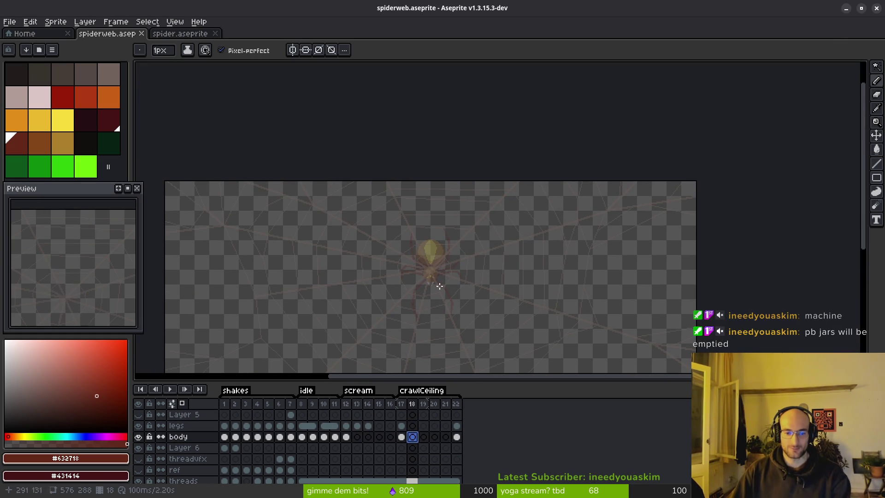
{"action": "scroll", "coordinate": [434, 267], "scroll_direction": "up", "scroll_amount": 3}
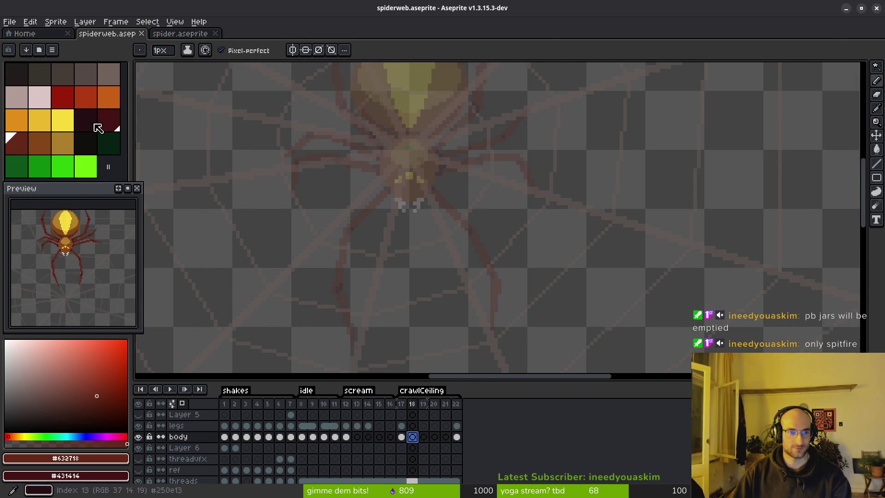
{"action": "left_click", "coordinate": [41, 144]}
{"action": "right_click", "coordinate": [17, 142]}
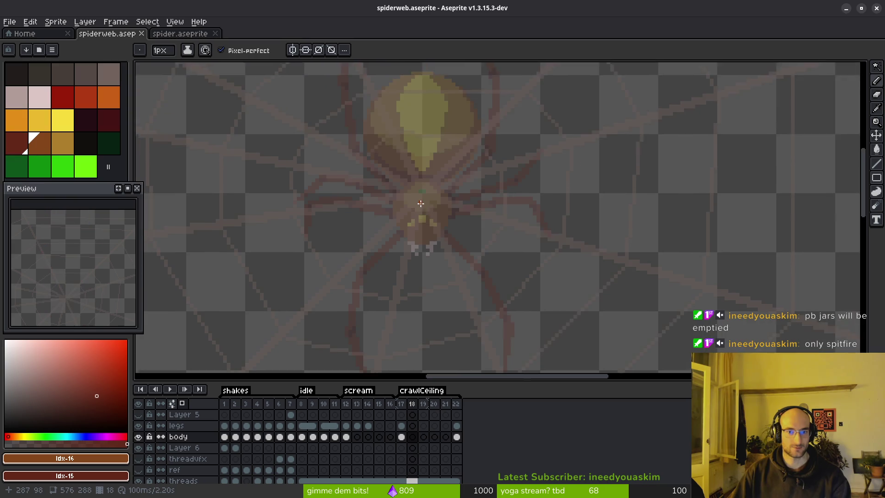
{"action": "scroll", "coordinate": [433, 233], "scroll_direction": "down", "scroll_amount": 3}
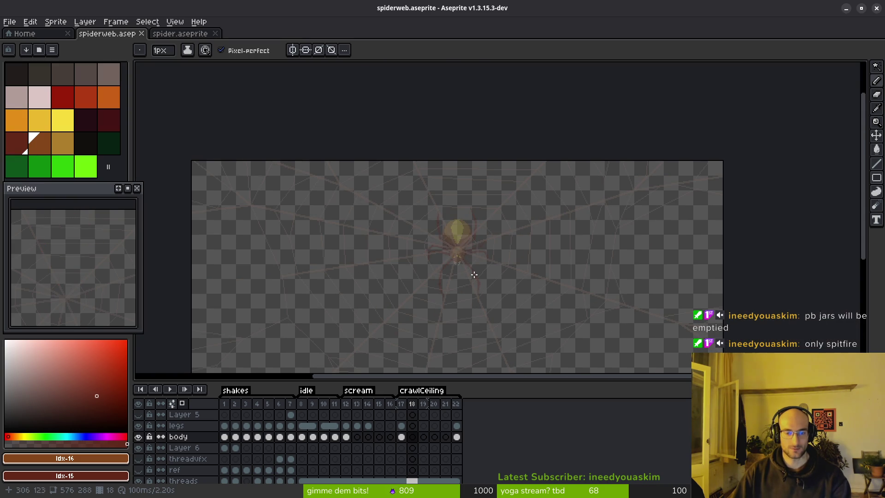
{"action": "scroll", "coordinate": [444, 240], "scroll_direction": "up", "scroll_amount": 2}
Insert new empty frames after frame 18 and save the file
{"action": "key", "text": "i"}
{"action": "key", "text": "Right"}
{"action": "key", "text": "Right"}
{"action": "key", "text": "Right"}
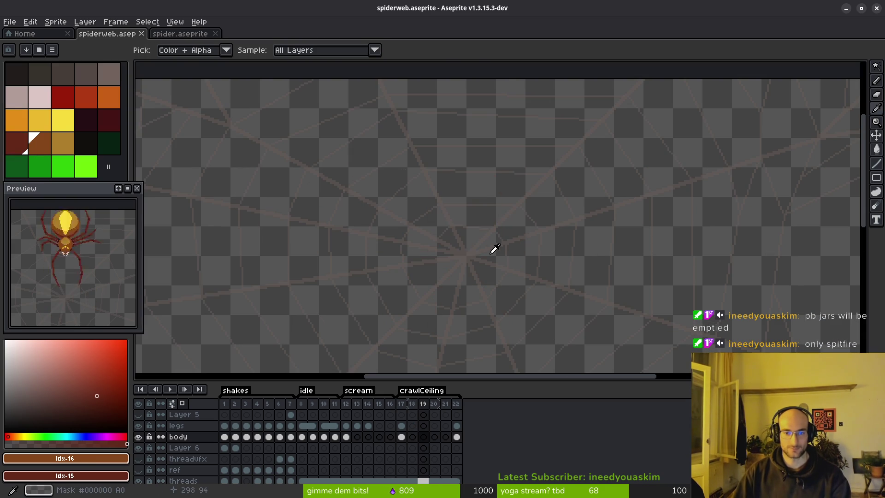
{"action": "left_click", "coordinate": [412, 405]}
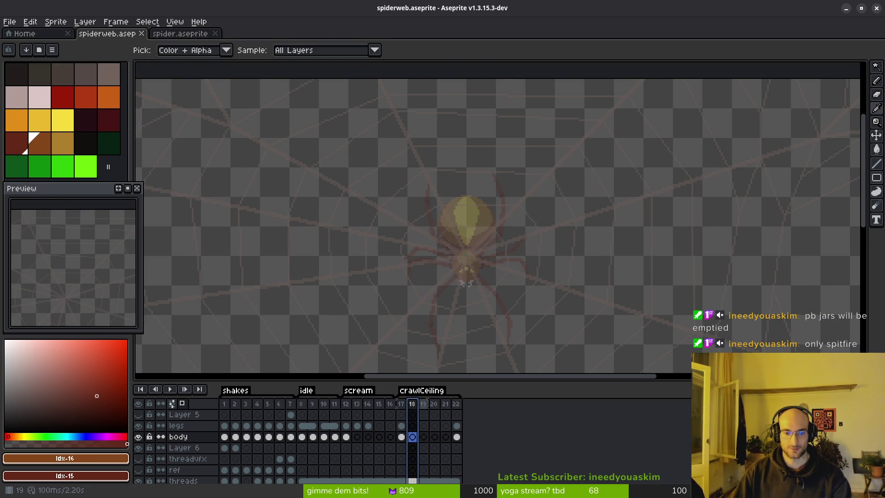
{"action": "key", "text": "alt+n"}
{"action": "key", "text": "alt+n"}
{"action": "key", "text": "alt+n"}
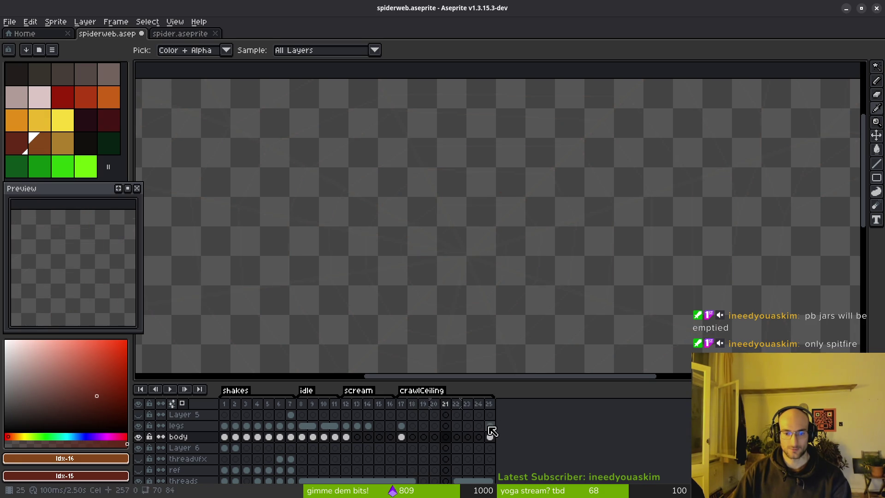
{"action": "key", "text": "alt+n"}
{"action": "key", "text": "ctrl+s"}
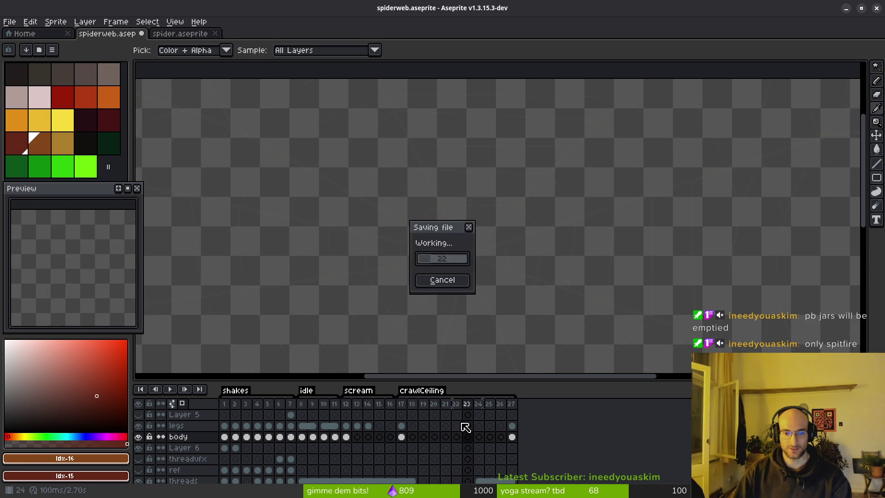
Select the legs cel at frame 22 and insert a new empty frame after it
{"action": "left_click_drag", "start_coordinate": [402, 405], "coordinate": [447, 410]}
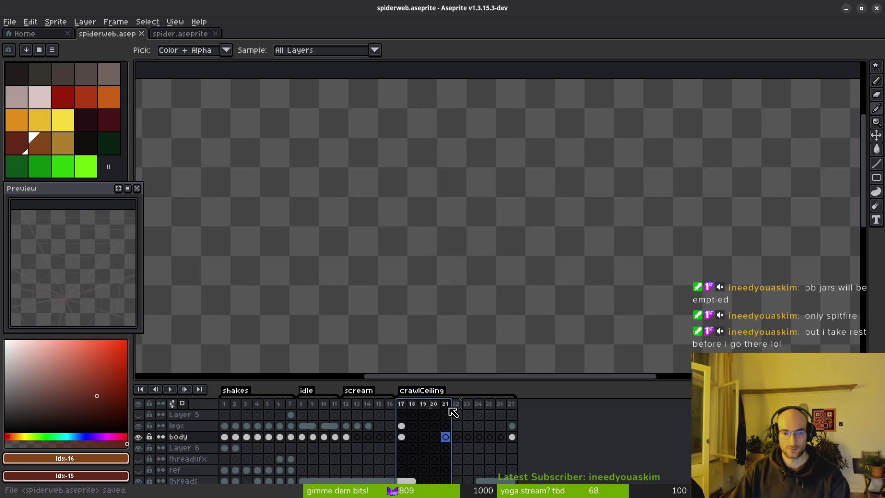
{"action": "left_click", "coordinate": [457, 426]}
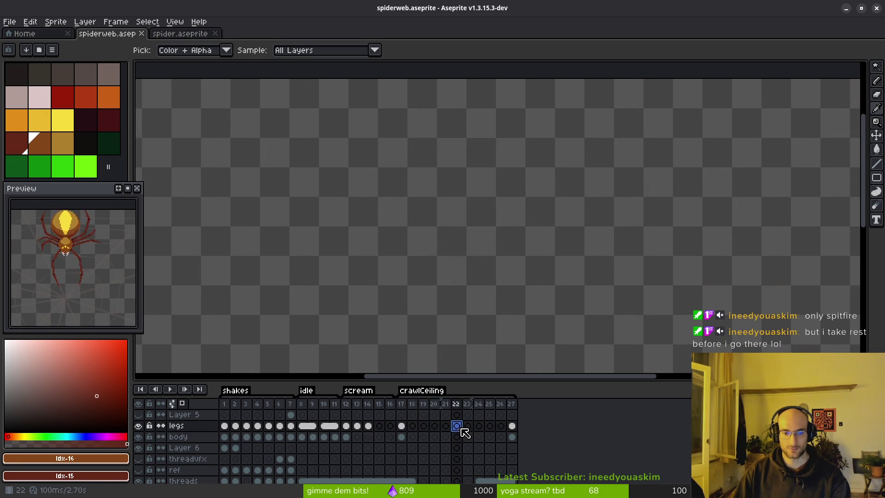
{"action": "key", "text": "super+v"}
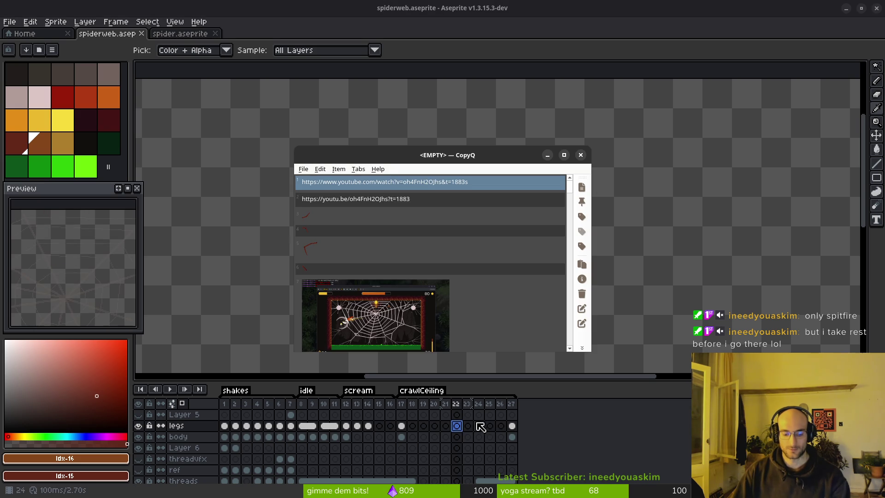
{"action": "key", "text": "Down"}
{"action": "key", "text": "Return"}
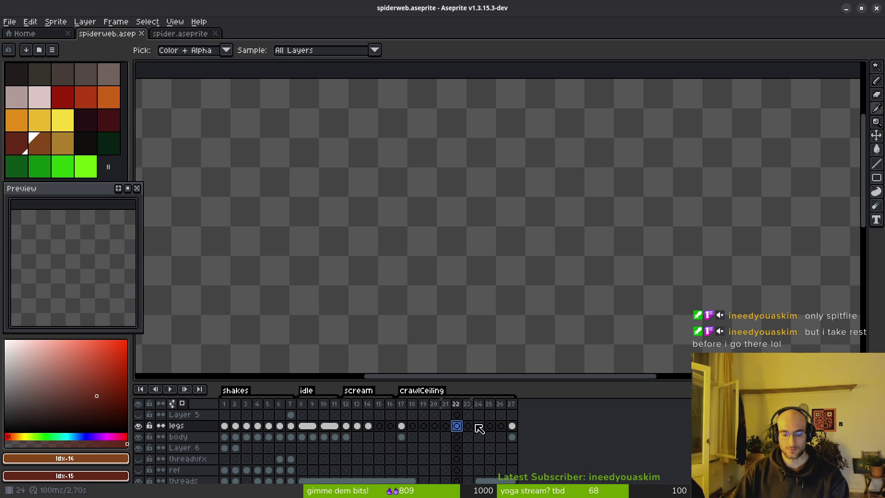
{"action": "key", "text": "alt+n"}
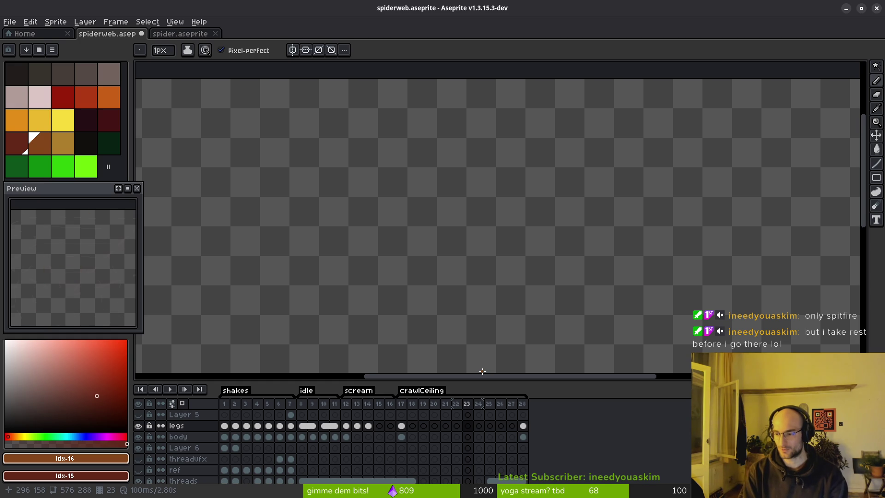
Try selecting the web cels across frames 18–25 and inspect their options
{"action": "scroll", "coordinate": [468, 336], "scroll_direction": "down", "scroll_amount": 5}
{"action": "scroll", "coordinate": [424, 231], "scroll_direction": "up", "scroll_amount": 1}
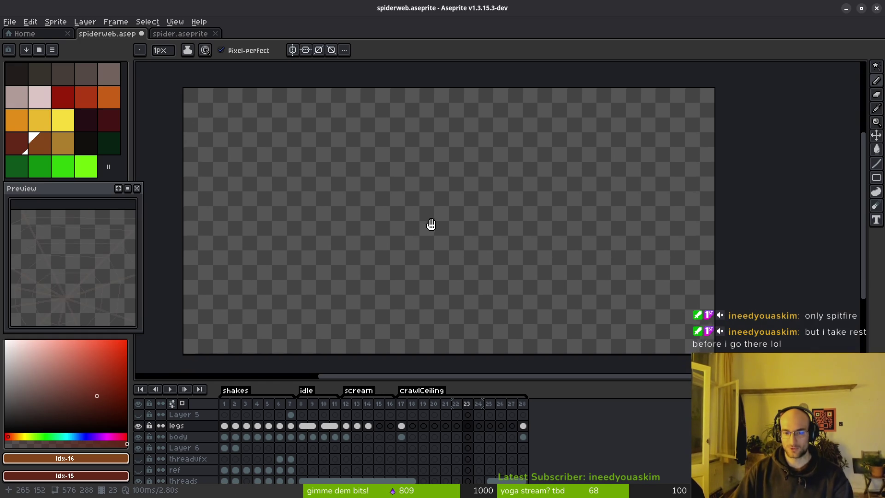
{"action": "scroll", "coordinate": [466, 456], "scroll_direction": "down", "scroll_amount": 2}
{"action": "left_click_drag", "start_coordinate": [412, 458], "coordinate": [500, 459]}
{"action": "right_click", "coordinate": [412, 469]}
{"action": "key", "text": "Escape"}
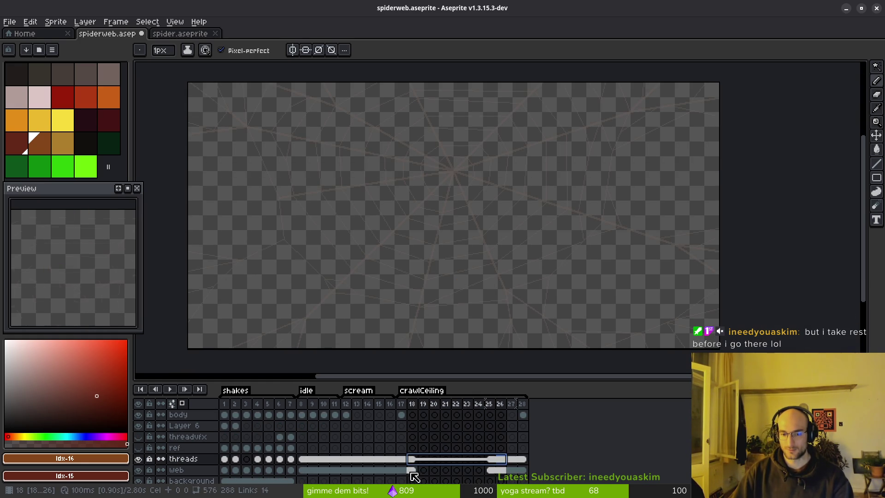
{"action": "left_click", "coordinate": [412, 470]}
{"action": "left_click", "coordinate": [489, 470], "text": "shift"}
{"action": "right_click", "coordinate": [412, 469]}
{"action": "key", "text": "Escape"}
Try selecting the threads cels across frames 18–25 and inspect their options
{"action": "left_click_drag", "start_coordinate": [413, 459], "coordinate": [479, 459]}
{"action": "right_click", "coordinate": [423, 459]}
{"action": "key", "text": "Escape"}
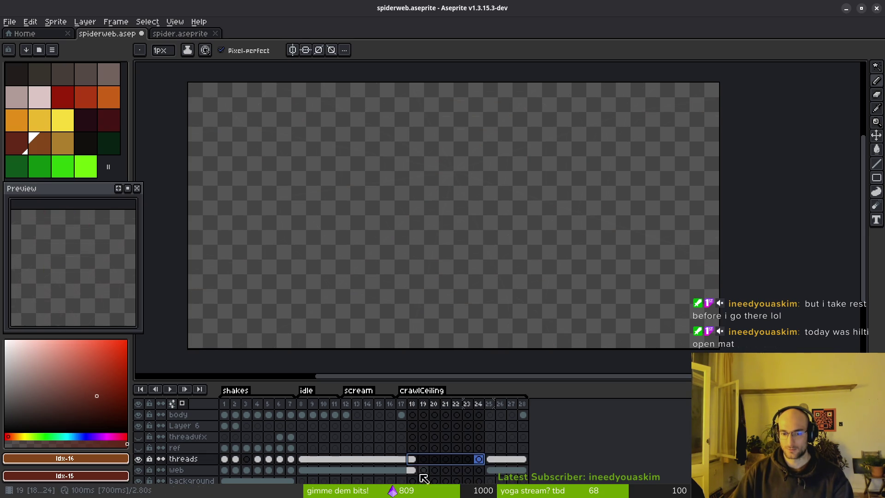
{"action": "key", "text": "ctrl+z"}
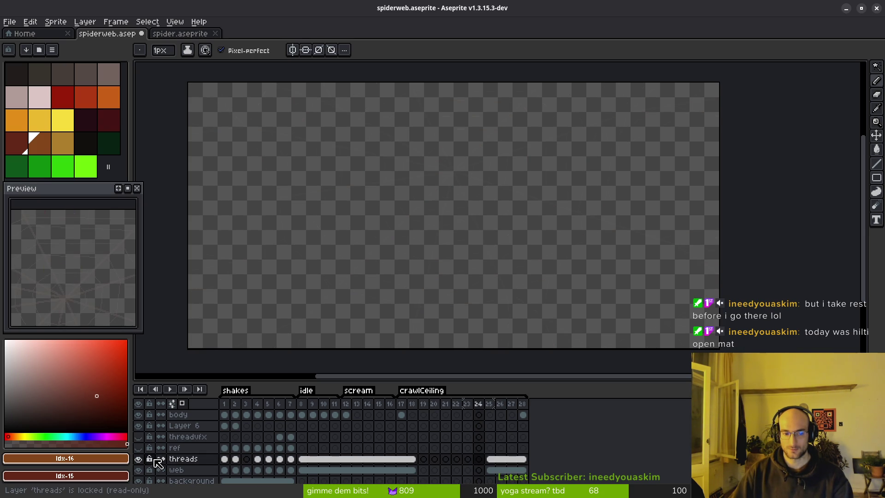
{"action": "left_click_drag", "start_coordinate": [412, 462], "coordinate": [489, 461]}
{"action": "right_click", "coordinate": [412, 463]}
{"action": "key", "text": "Escape"}
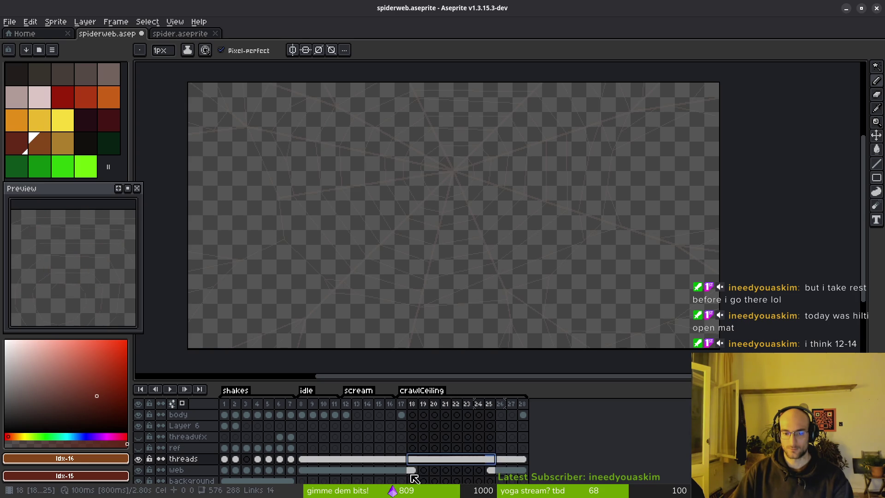
Link the web cels across frames 18–26 into one shared image and save
{"action": "left_click_drag", "start_coordinate": [412, 463], "coordinate": [412, 474]}
{"action": "right_click", "coordinate": [411, 473]}
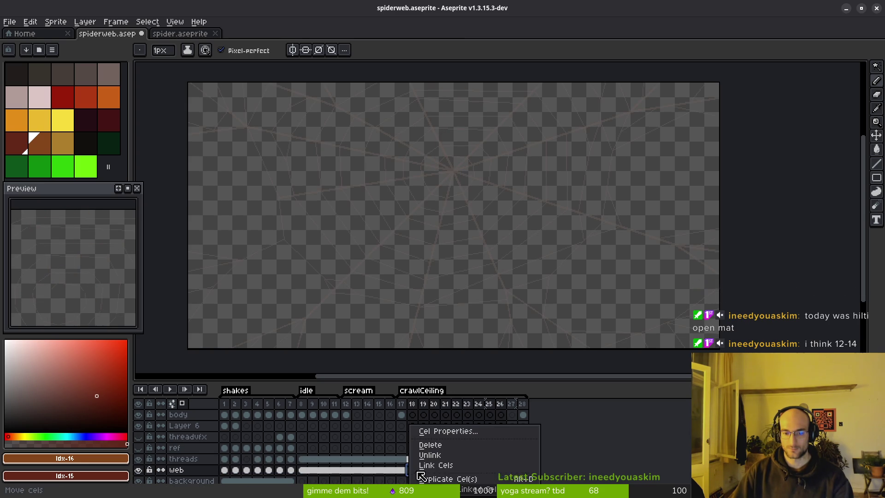
{"action": "left_click", "coordinate": [443, 464]}
{"action": "key", "text": "ctrl+s"}
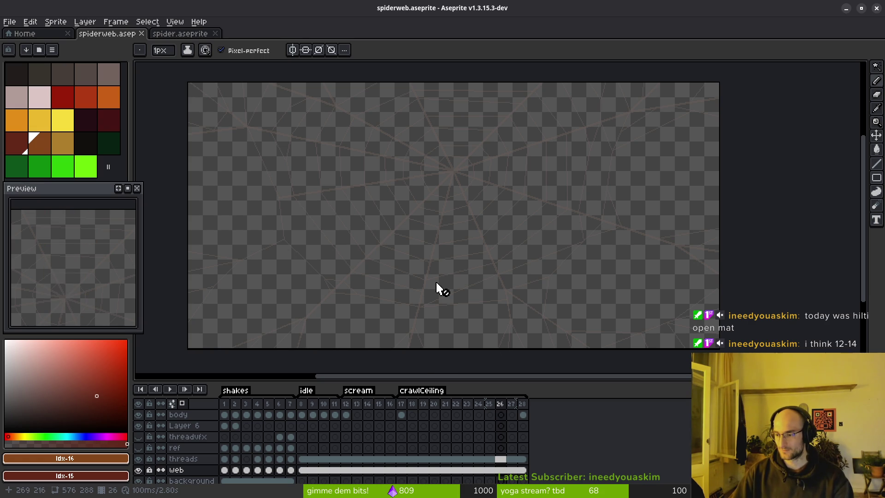
{"action": "scroll", "coordinate": [438, 227], "scroll_direction": "down", "scroll_amount": 1}
{"action": "scroll", "coordinate": [419, 217], "scroll_direction": "up", "scroll_amount": 1}
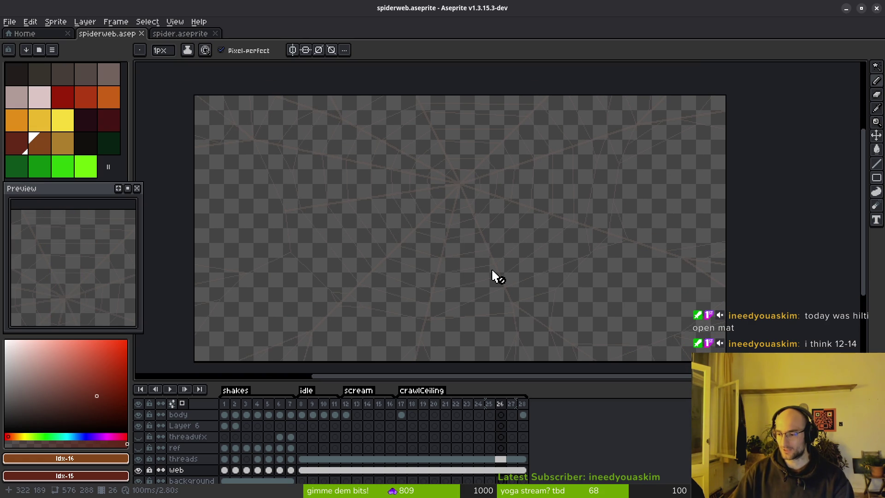
{"action": "scroll", "coordinate": [425, 423], "scroll_direction": "up", "scroll_amount": 2}
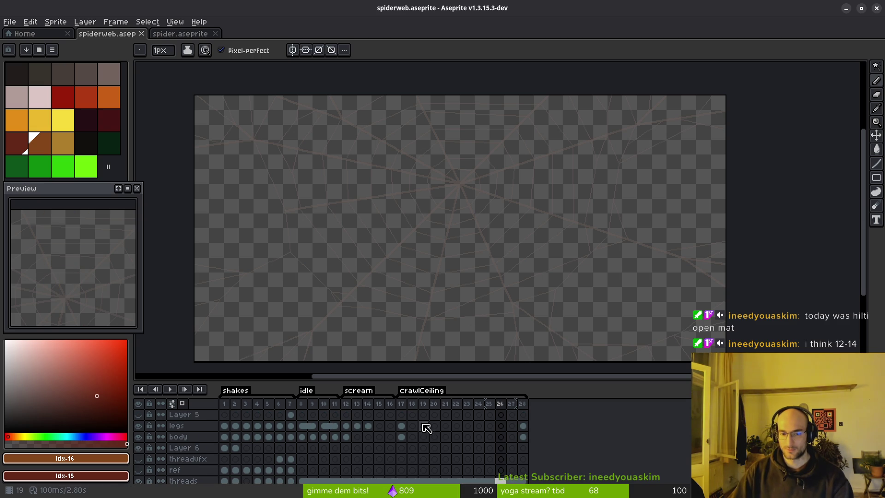
Compare the legs cels of frames 17, 18 and 19
{"action": "mouse_move", "coordinate": [451, 293]}
{"action": "left_mouse_down"}
{"action": "mouse_move", "coordinate": [451, 276]}
{"action": "mouse_move", "coordinate": [474, 278]}
{"action": "left_mouse_up"}
{"action": "left_click", "coordinate": [401, 436]}
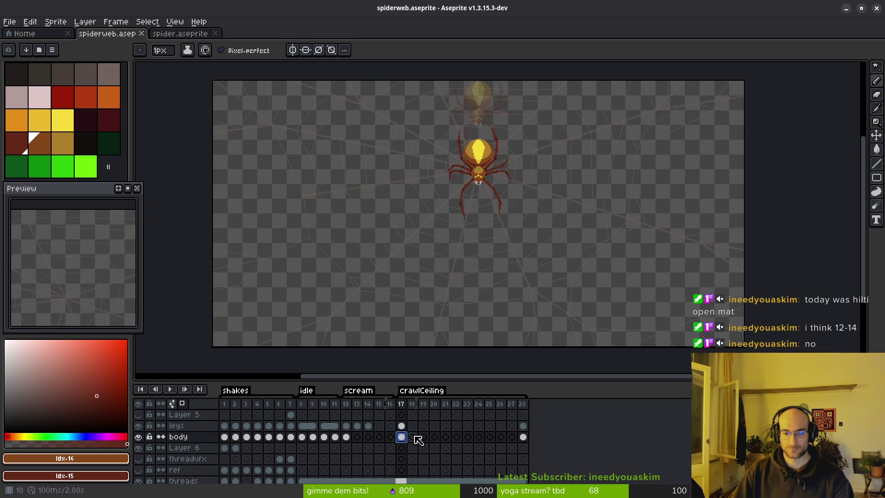
{"action": "left_click_drag", "start_coordinate": [496, 218], "coordinate": [524, 247]}
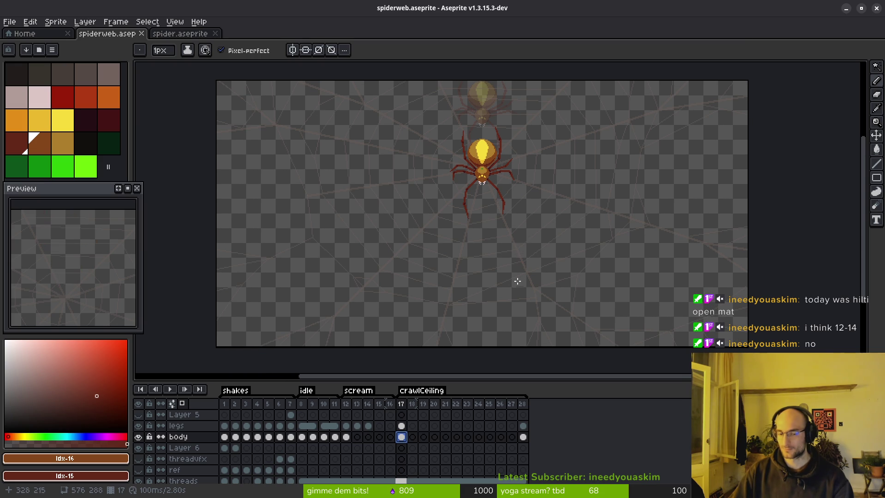
{"action": "key", "text": "Up"}
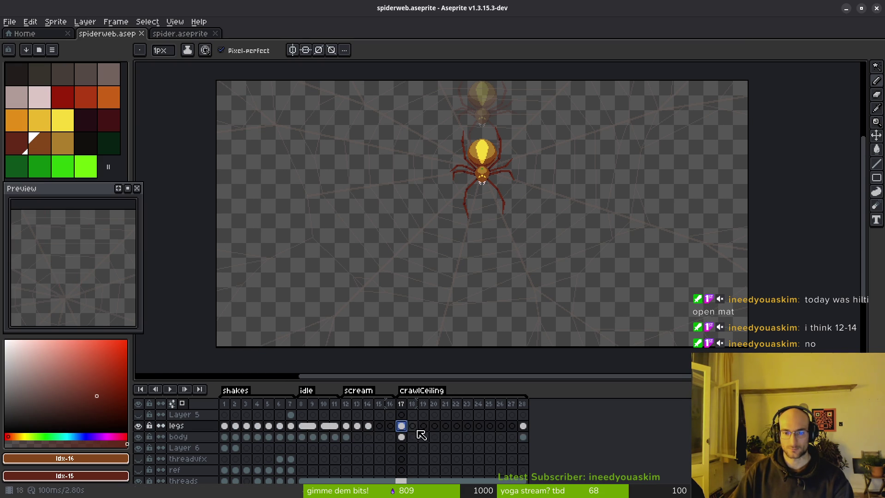
{"action": "left_click", "coordinate": [424, 427]}
{"action": "left_click", "coordinate": [402, 426]}
{"action": "key", "text": "Right"}
{"action": "key", "text": "Left"}
{"action": "key", "text": "Right"}
{"action": "key", "text": "Left"}
{"action": "left_click", "coordinate": [423, 425]}
{"action": "scroll", "coordinate": [482, 269], "scroll_direction": "up", "scroll_amount": 3}
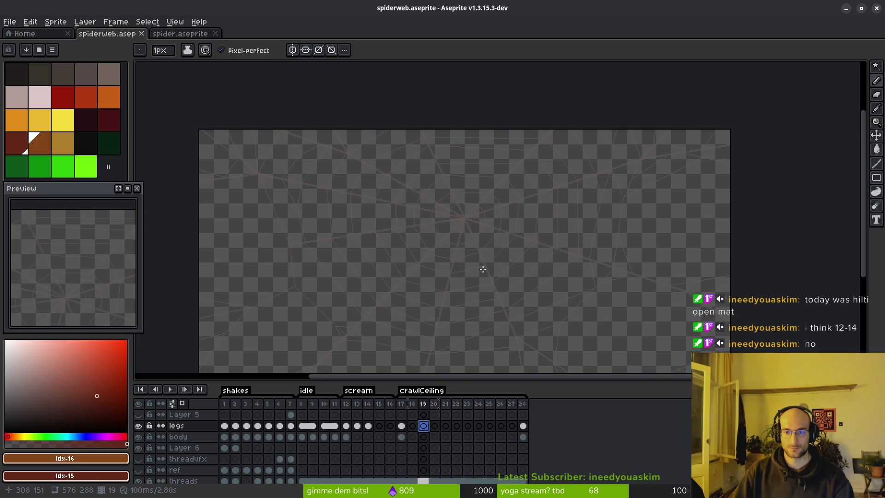
{"action": "left_click", "coordinate": [401, 426]}
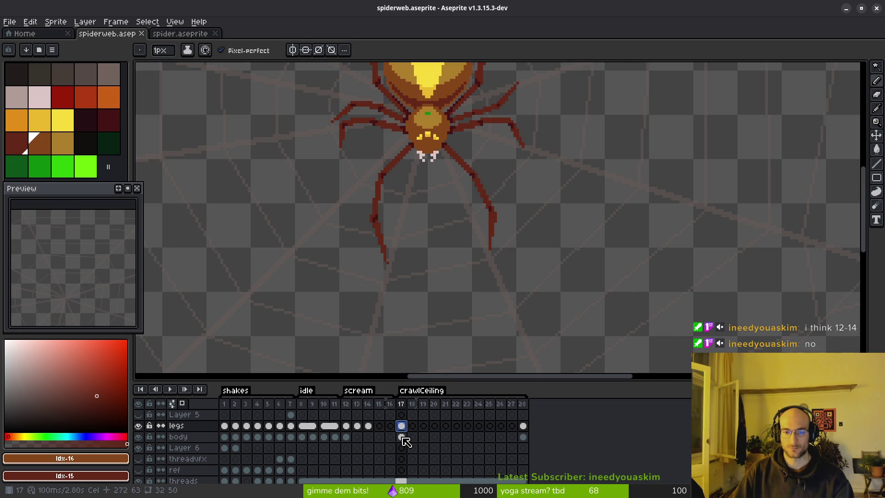
Inspect Cel Properties of the frame 22 body cel and the frame 17 legs cel
{"action": "left_click", "coordinate": [402, 437]}
{"action": "scroll", "coordinate": [479, 290], "scroll_direction": "down", "scroll_amount": 4}
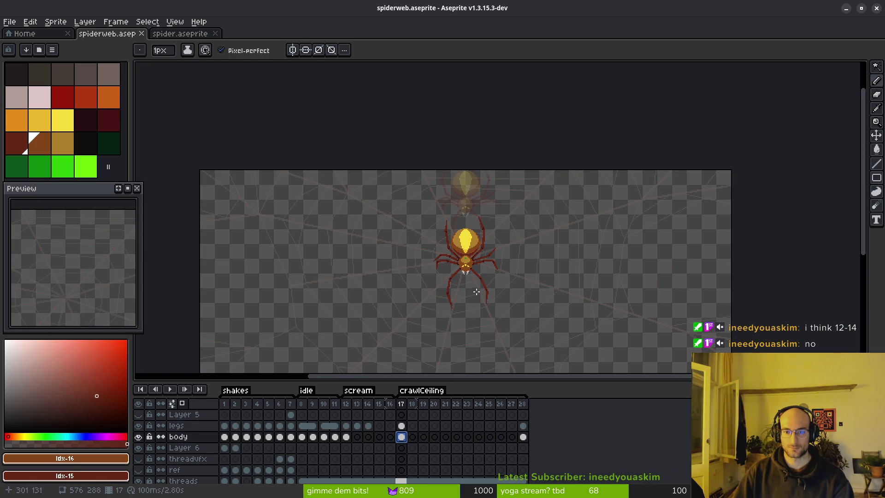
{"action": "key", "text": "Right"}
{"action": "key", "text": "Right"}
{"action": "key", "text": "Right"}
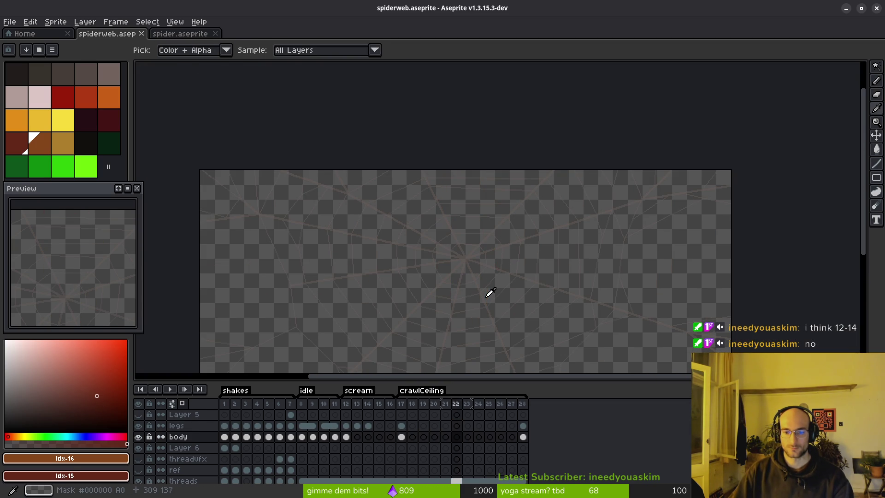
{"action": "scroll", "coordinate": [474, 249], "scroll_direction": "up", "scroll_amount": 4}
{"action": "scroll", "coordinate": [392, 231], "scroll_direction": "up", "scroll_amount": 1}
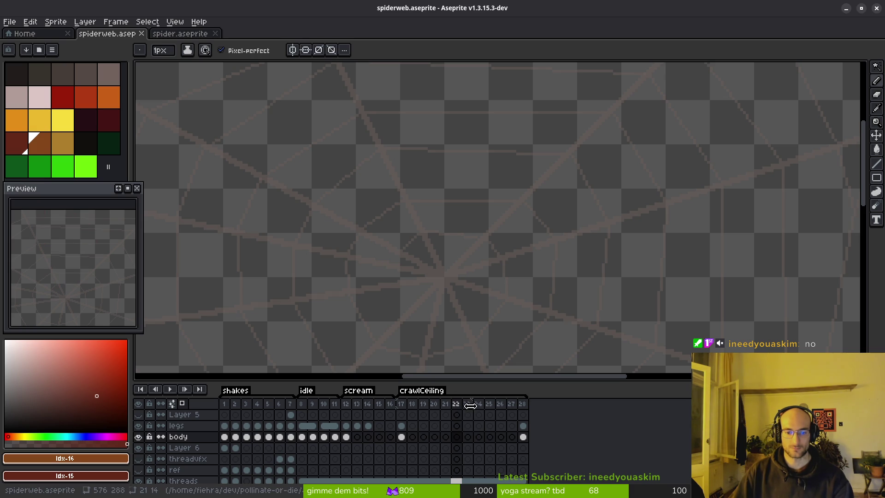
{"action": "scroll", "coordinate": [510, 341], "scroll_direction": "down", "scroll_amount": 6}
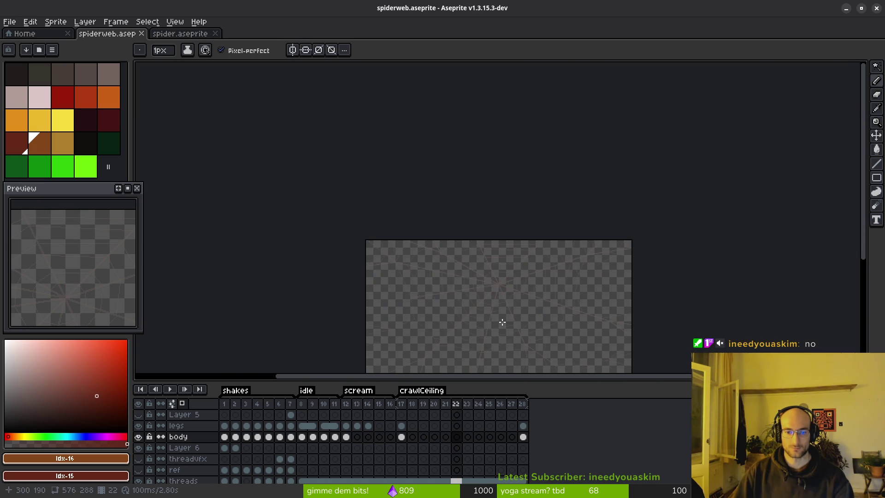
{"action": "scroll", "coordinate": [507, 303], "scroll_direction": "up", "scroll_amount": 6}
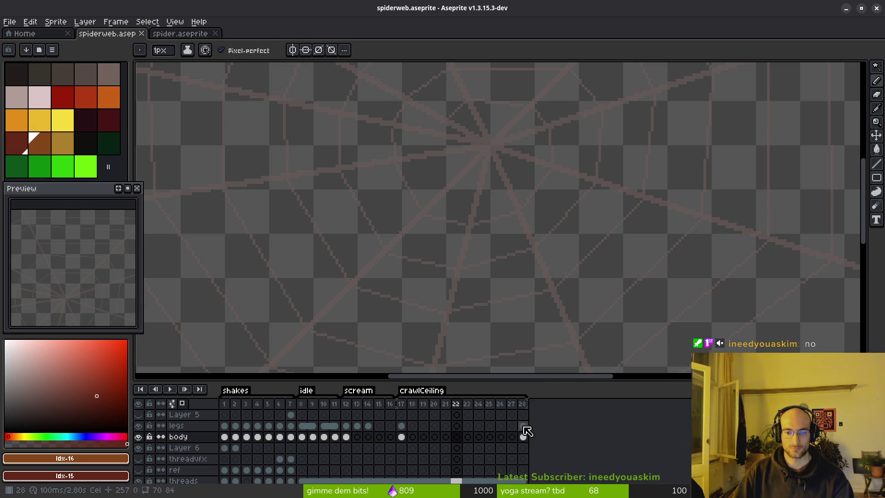
{"action": "left_click", "coordinate": [457, 437]}
{"action": "double_click", "coordinate": [456, 436]}
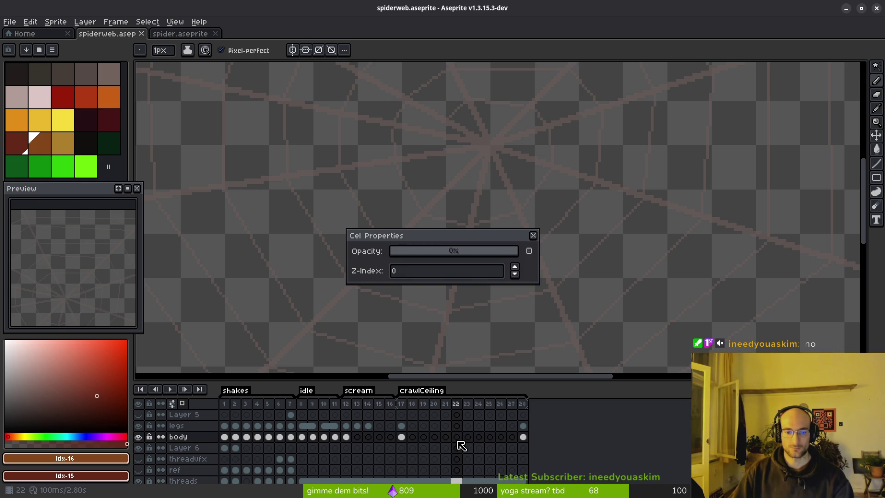
{"action": "left_click", "coordinate": [533, 235]}
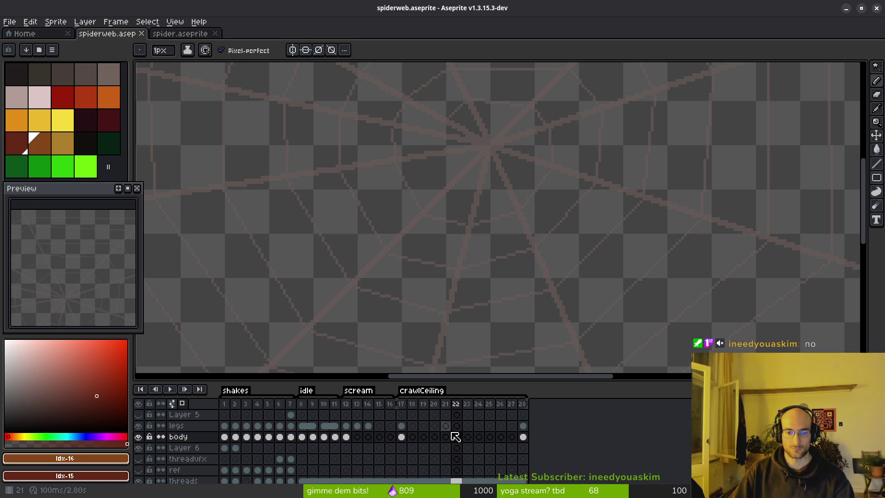
{"action": "double_click", "coordinate": [402, 426]}
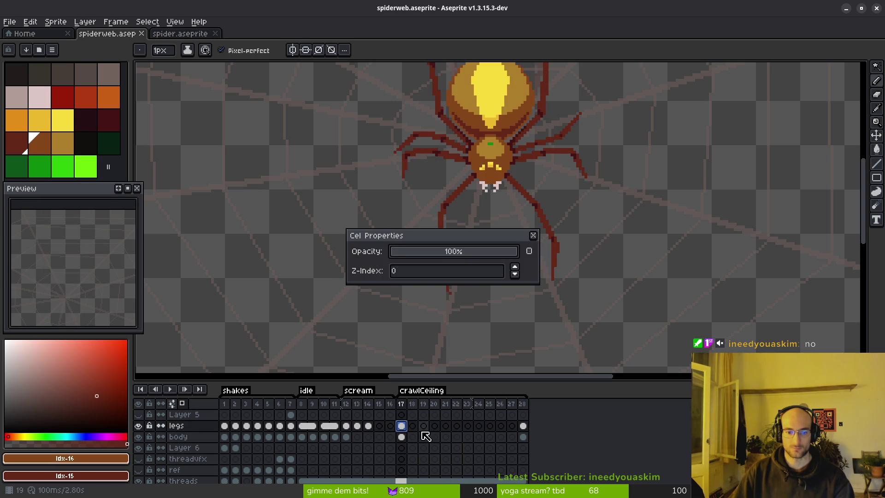
{"action": "left_click", "coordinate": [533, 236]}
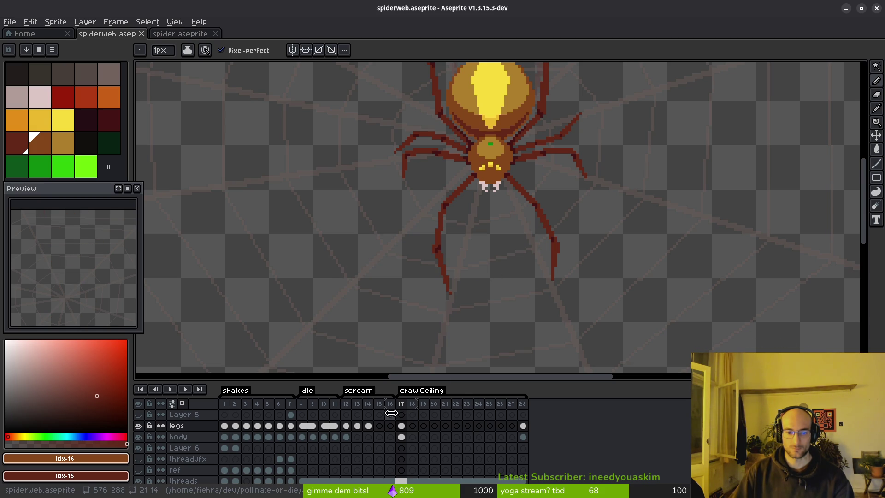
Paste the frame 17 spider legs into the legs layer at frame 22
{"action": "left_click", "coordinate": [401, 425]}
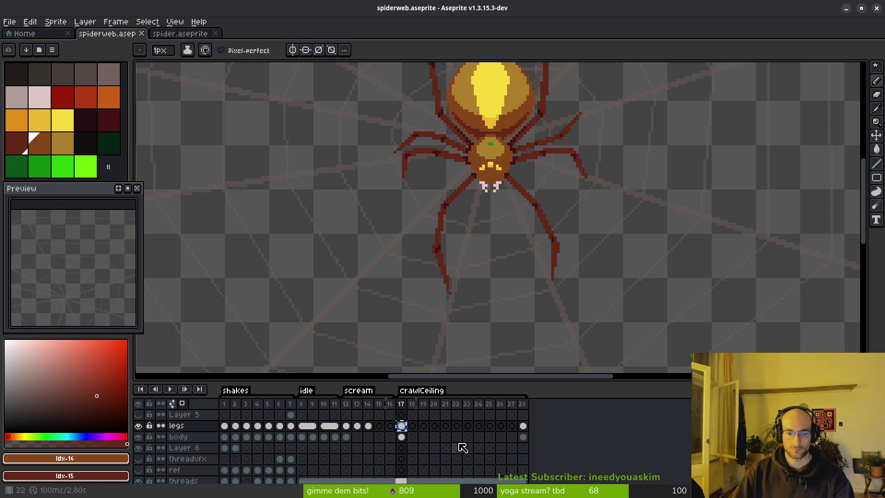
{"action": "left_click", "coordinate": [460, 426]}
{"action": "key", "text": "ctrl+v"}
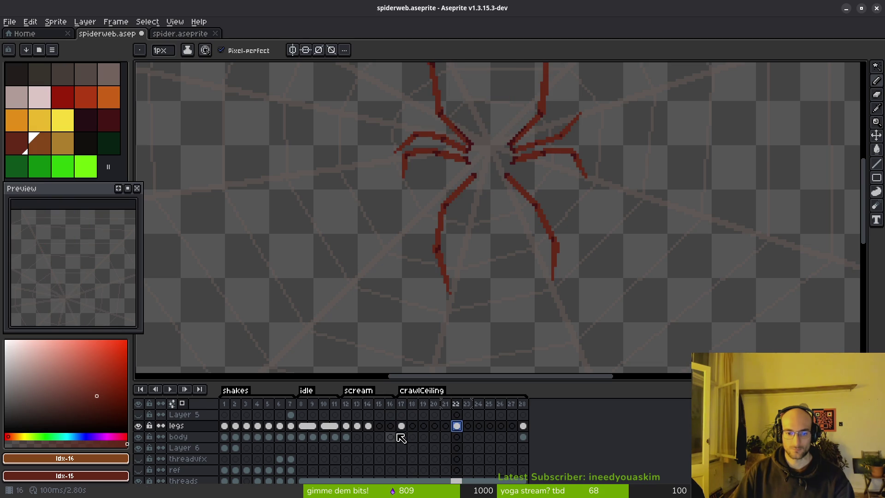
Paste the copied spider body into the body layer at frame 22
{"action": "left_click", "coordinate": [402, 437]}
{"action": "left_click", "coordinate": [458, 438]}
{"action": "key", "text": "ctrl+v"}
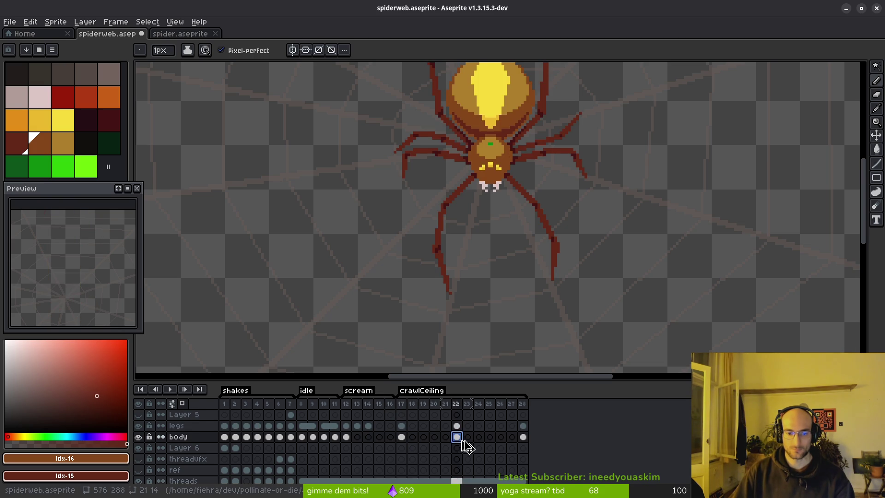
Delete the empty frame 27 and save the sprite
{"action": "left_click", "coordinate": [511, 415]}
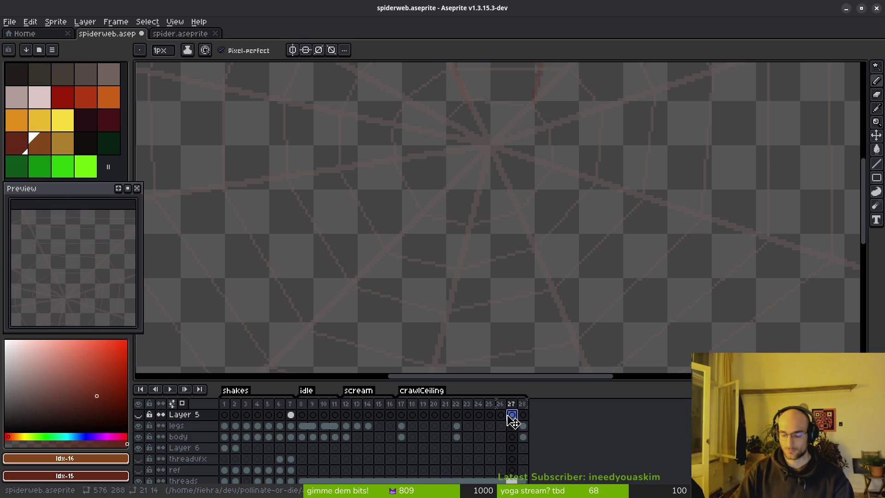
{"action": "left_click", "coordinate": [511, 404]}
{"action": "key", "text": "alt+c"}
{"action": "key", "text": "ctrl+s"}
Move the crawlCeiling tag's start to frame 18 and view the spider on frame 27
{"action": "mouse_move", "coordinate": [405, 391]}
{"action": "left_mouse_down"}
{"action": "mouse_move", "coordinate": [447, 413]}
{"action": "mouse_move", "coordinate": [505, 411]}
{"action": "left_mouse_up"}
{"action": "left_click", "coordinate": [511, 404]}
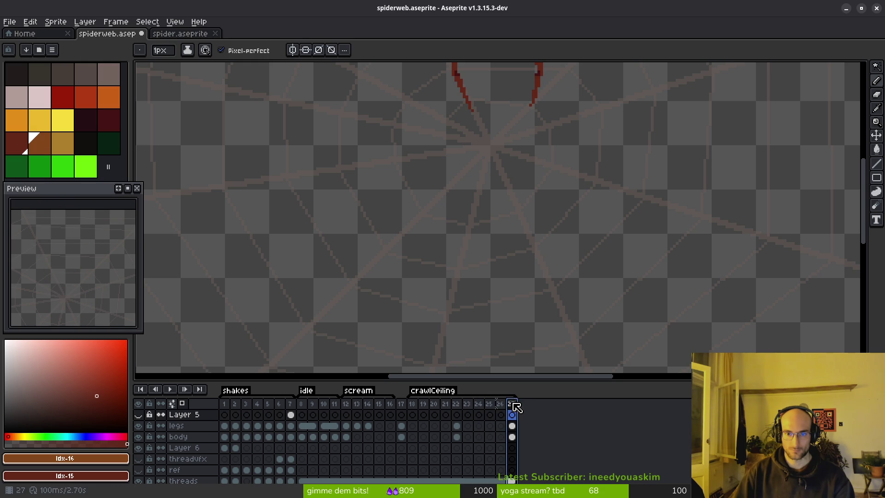
{"action": "scroll", "coordinate": [549, 192], "scroll_direction": "down", "scroll_amount": 3}
{"action": "scroll", "coordinate": [552, 241], "scroll_direction": "up", "scroll_amount": 2}
{"action": "left_click_drag", "start_coordinate": [526, 244], "coordinate": [526, 221]}
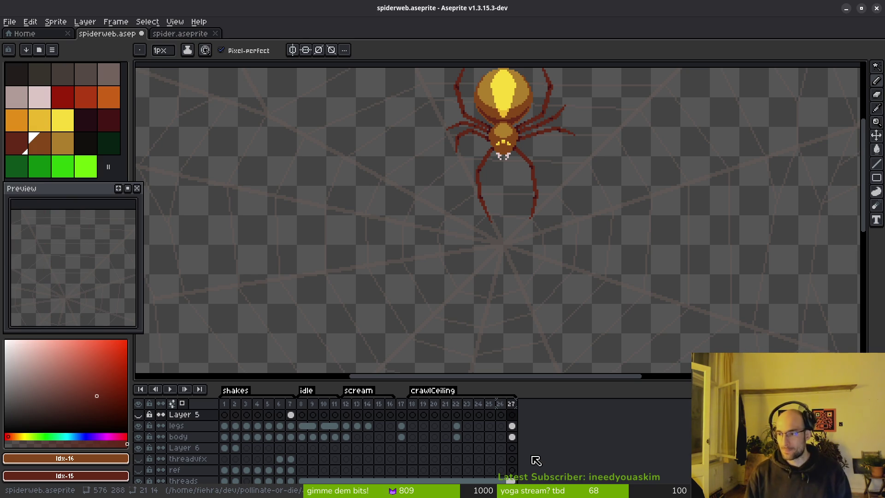
Review the legs cels at frames 18, 22 and 23 and check the frame 22 body cel's properties
{"action": "scroll", "coordinate": [505, 251], "scroll_direction": "up", "scroll_amount": 3}
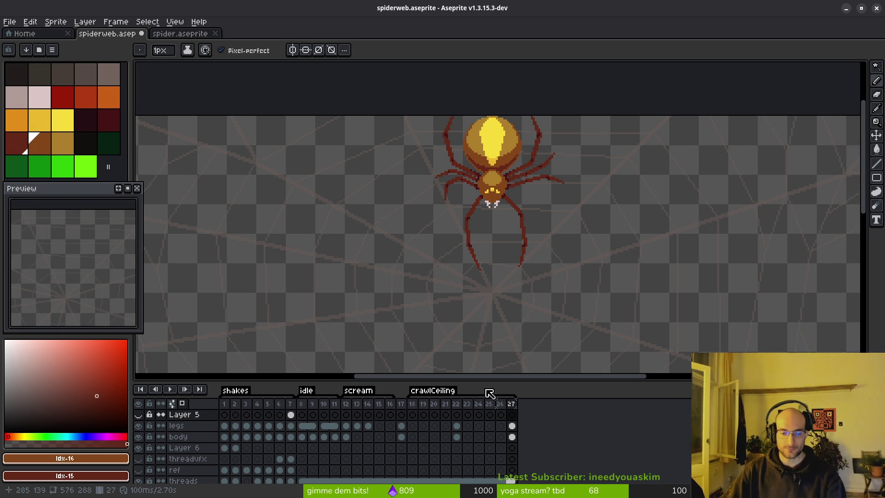
{"action": "left_click", "coordinate": [412, 426]}
{"action": "scroll", "coordinate": [496, 292], "scroll_direction": "down", "scroll_amount": 3}
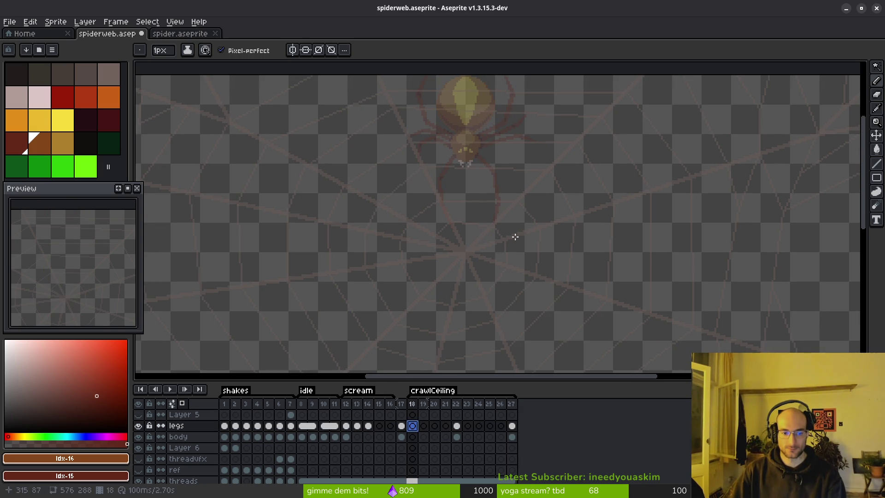
{"action": "left_click", "coordinate": [456, 426]}
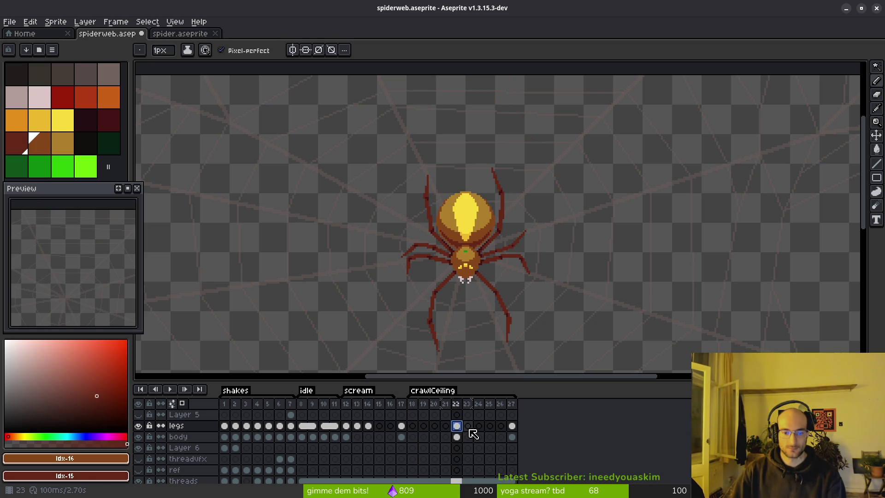
{"action": "left_click", "coordinate": [471, 429]}
{"action": "left_click", "coordinate": [458, 427]}
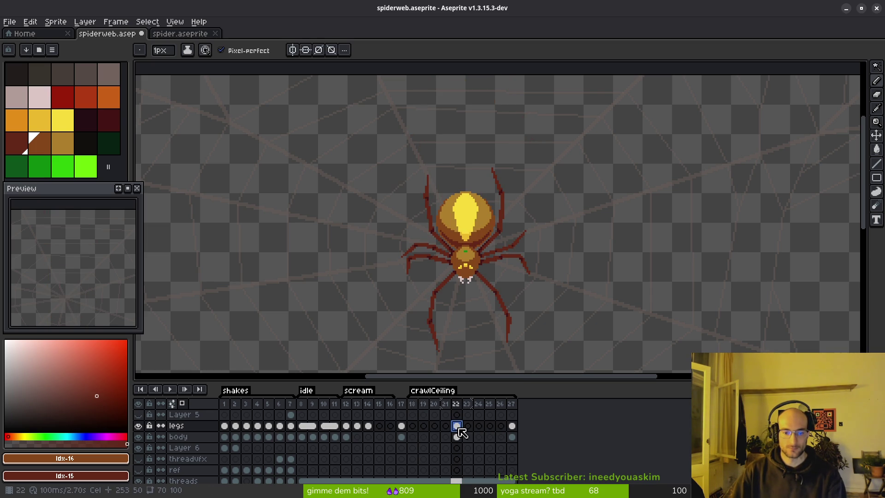
{"action": "double_click", "coordinate": [457, 437]}
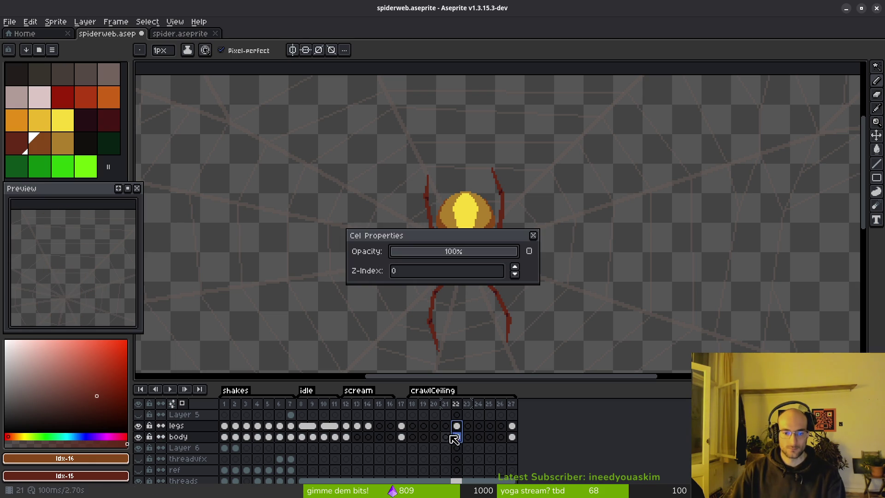
{"action": "left_click", "coordinate": [533, 236]}
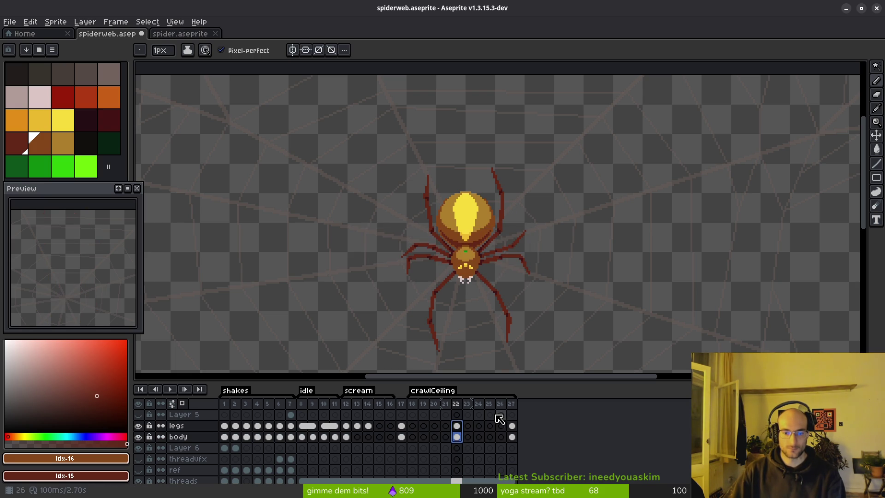
Drag the legs cel from frame 22 to frame 21 and check the complete spider
{"action": "left_click", "coordinate": [476, 439]}
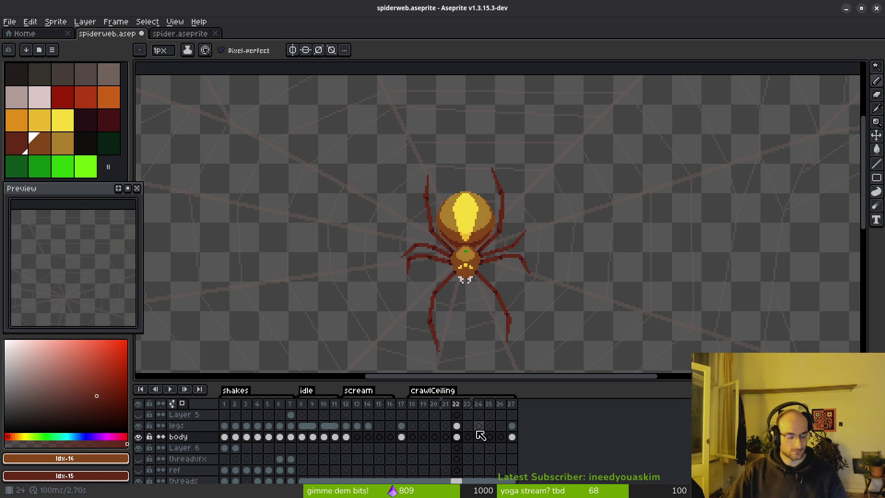
{"action": "left_click", "coordinate": [456, 425]}
{"action": "left_click_drag", "start_coordinate": [468, 438], "coordinate": [456, 438]}
{"action": "left_click", "coordinate": [457, 437]}
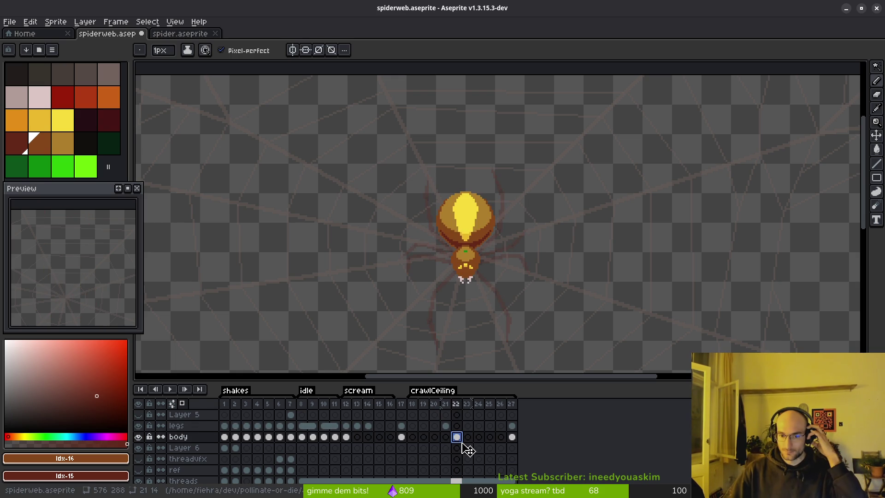
{"action": "left_click", "coordinate": [446, 436]}
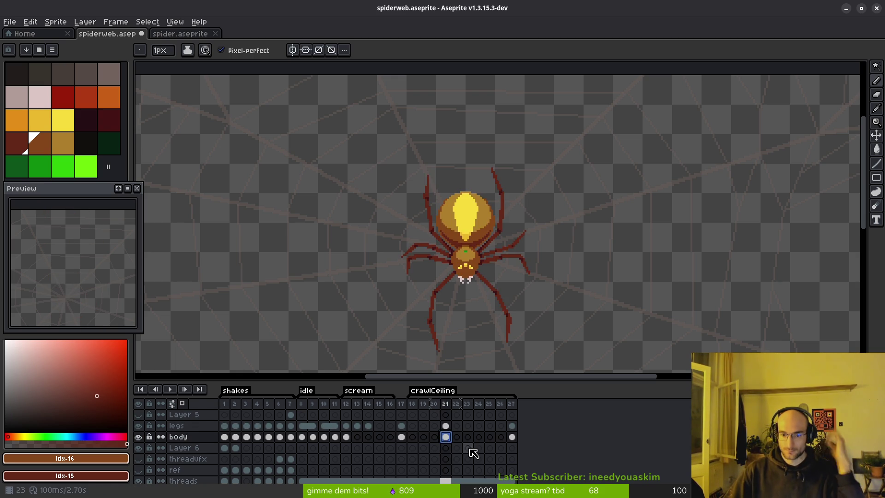
{"action": "left_click", "coordinate": [457, 425]}
{"action": "scroll", "coordinate": [470, 299], "scroll_direction": "up", "scroll_amount": 3}
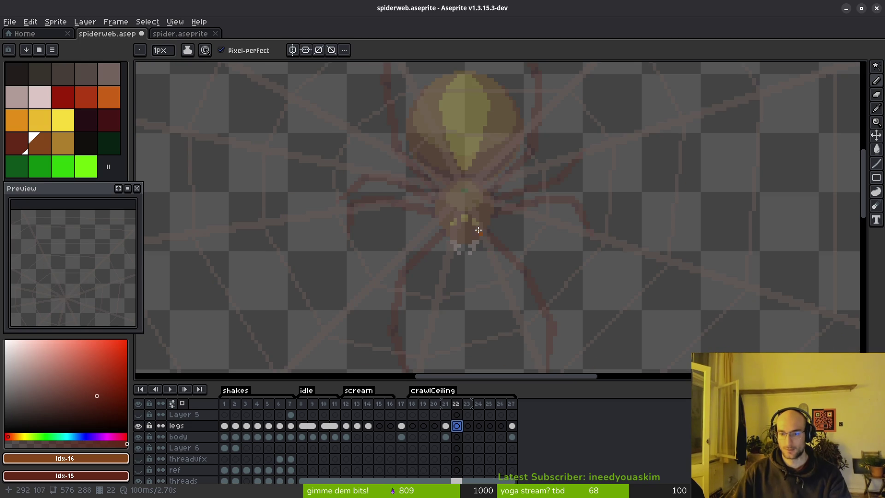
Step between frame 22, frame 23 and the last frame to review the spider
{"action": "scroll", "coordinate": [475, 285], "scroll_direction": "down", "scroll_amount": 4}
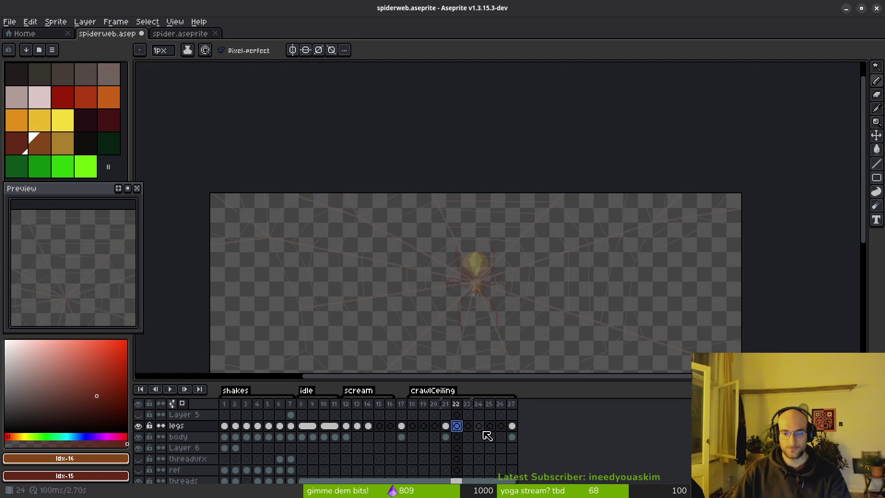
{"action": "left_click", "coordinate": [511, 425]}
{"action": "left_click", "coordinate": [468, 426]}
{"action": "left_click", "coordinate": [511, 426]}
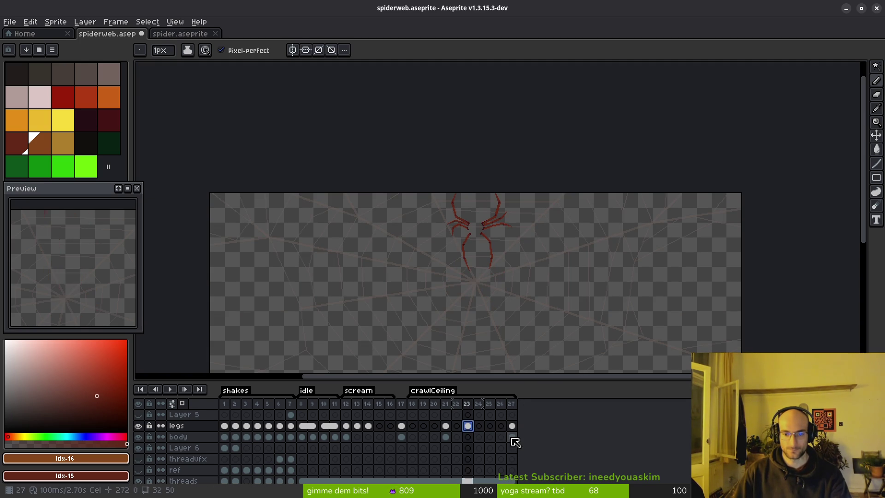
{"action": "left_click", "coordinate": [468, 427]}
{"action": "key", "text": "Left"}
{"action": "scroll", "coordinate": [490, 299], "scroll_direction": "up", "scroll_amount": 4}
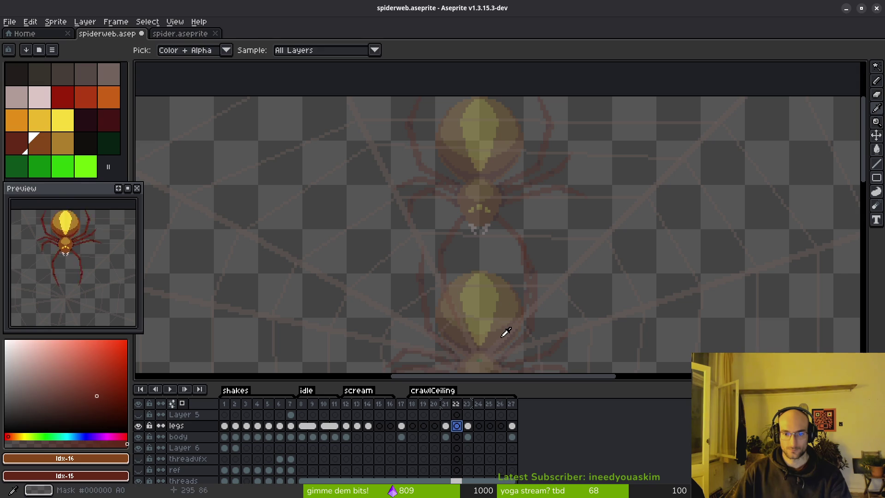
Sample the transparent colour from the canvas and pick brown for the pencil
{"action": "left_click", "coordinate": [502, 328], "text": "alt"}
{"action": "scroll", "coordinate": [496, 223], "scroll_direction": "up", "scroll_amount": 2}
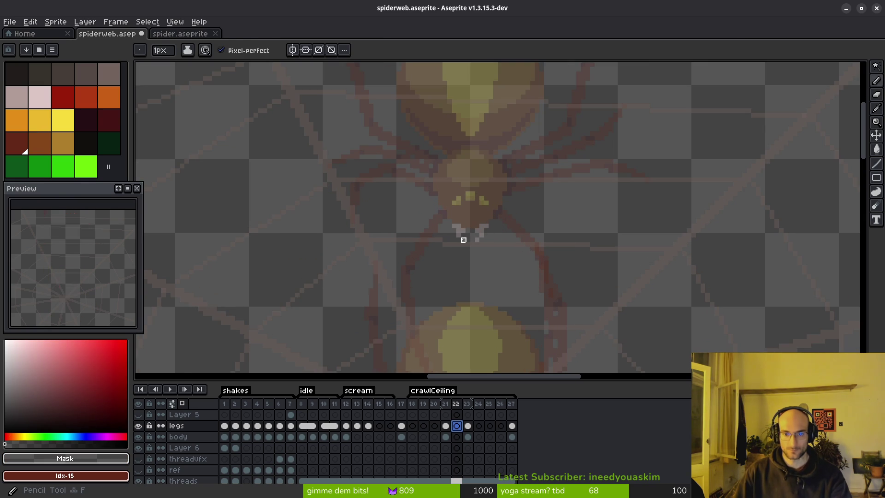
{"action": "key", "text": "f"}
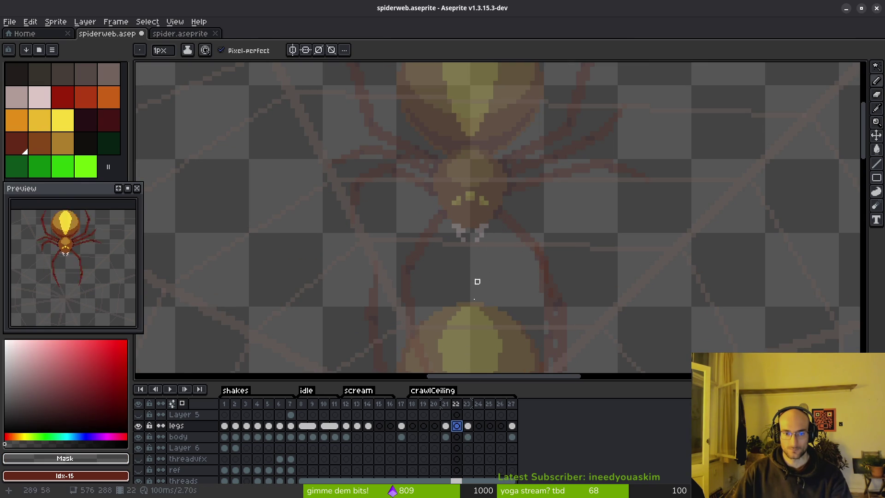
{"action": "left_click", "coordinate": [44, 148]}
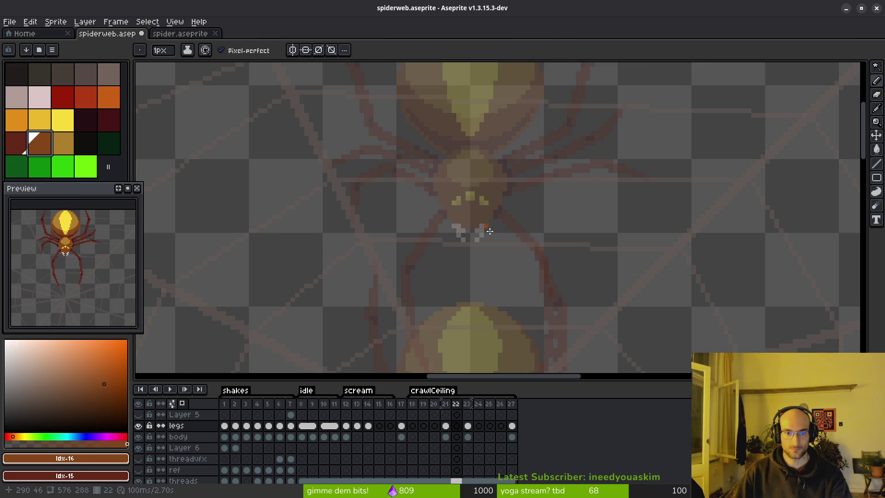
Compare the legs at frames 21 and 22, then select the frame 22 body cel
{"action": "scroll", "coordinate": [474, 231], "scroll_direction": "down", "scroll_amount": 2}
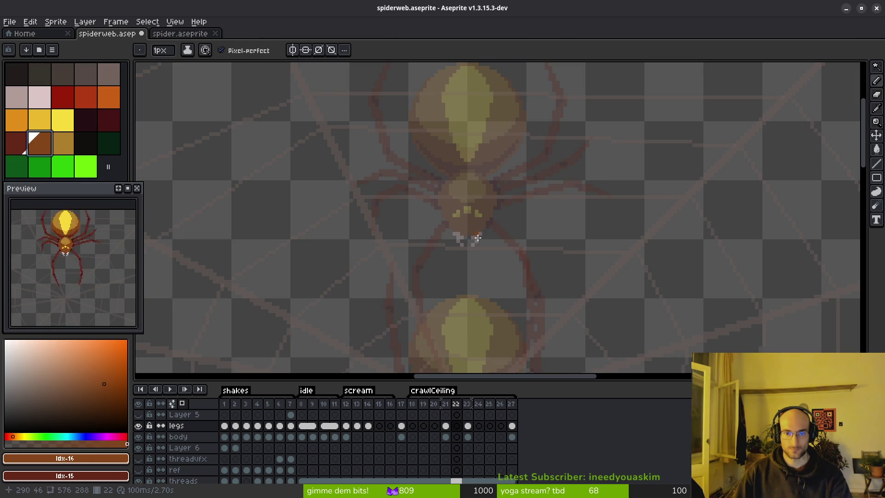
{"action": "left_click", "coordinate": [445, 425]}
{"action": "scroll", "coordinate": [462, 179], "scroll_direction": "up", "scroll_amount": 1}
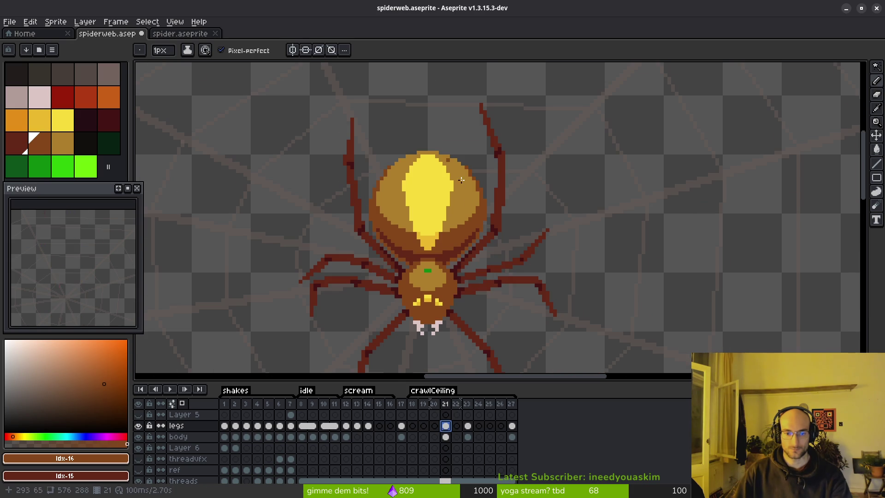
{"action": "left_click", "coordinate": [456, 426]}
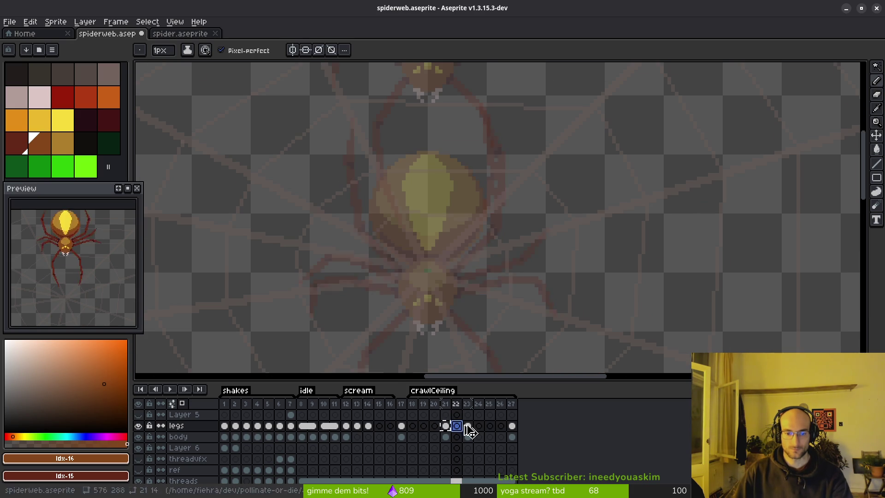
{"action": "left_click", "coordinate": [456, 437]}
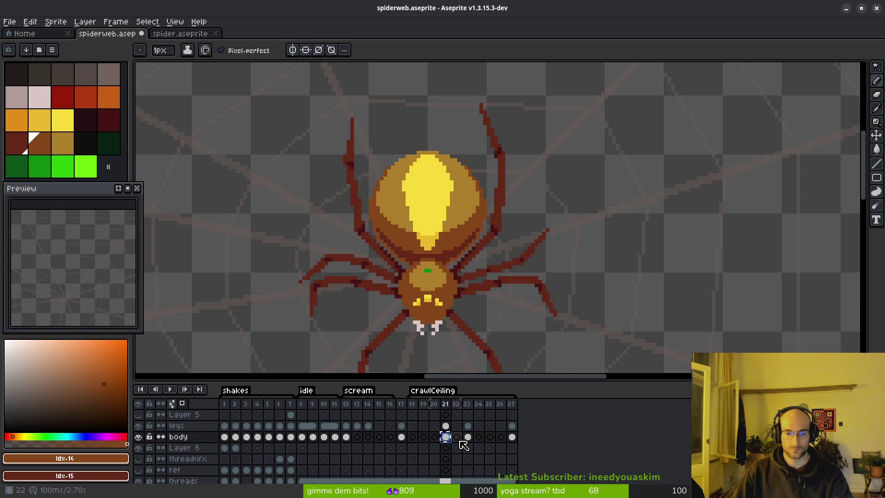
Lasso the spider's body on frame 22 and lift it higher up the web
{"action": "key", "text": "shift+w"}
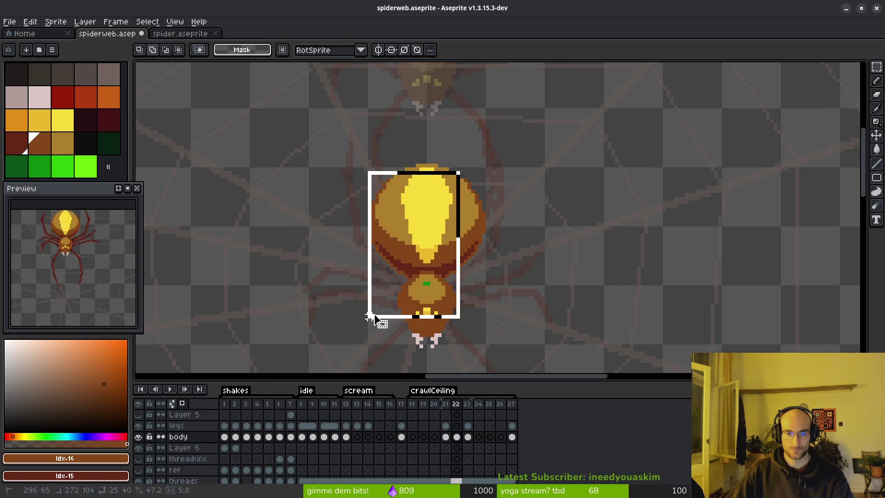
{"action": "mouse_move", "coordinate": [421, 134]}
{"action": "left_mouse_down"}
{"action": "mouse_move", "coordinate": [369, 346]}
{"action": "mouse_move", "coordinate": [362, 119]}
{"action": "left_mouse_up"}
{"action": "mouse_move", "coordinate": [424, 226]}
{"action": "left_mouse_down"}
{"action": "mouse_move", "coordinate": [425, 128]}
{"action": "mouse_move", "coordinate": [426, 138]}
{"action": "left_mouse_up"}
{"action": "key", "text": "ctrl+d"}
{"action": "left_click_drag", "start_coordinate": [522, 168], "coordinate": [546, 233]}
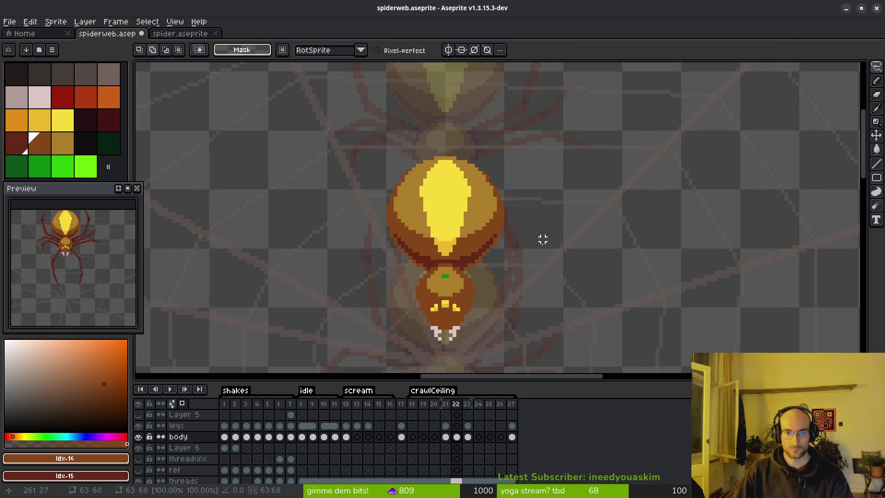
Erase the body pixels from frame 22, then go back to the 1px pencil
{"action": "scroll", "coordinate": [526, 224], "scroll_direction": "down", "scroll_amount": 1}
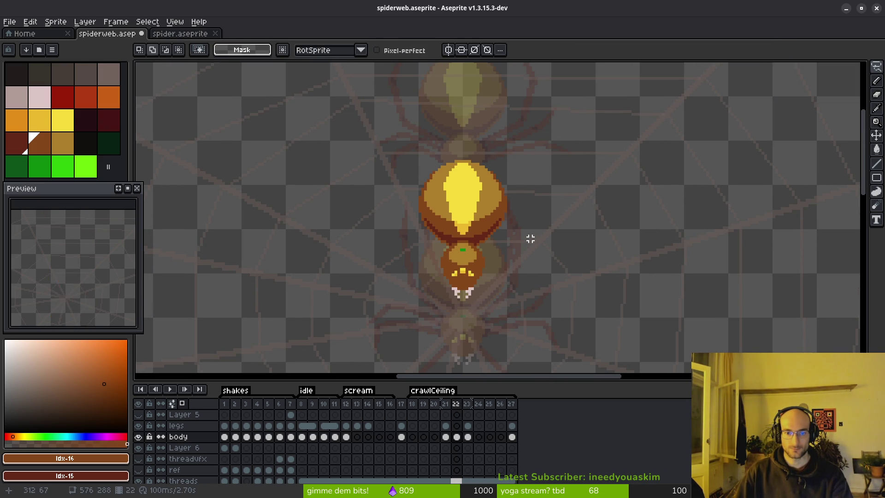
{"action": "scroll", "coordinate": [514, 233], "scroll_direction": "down", "scroll_amount": 3}
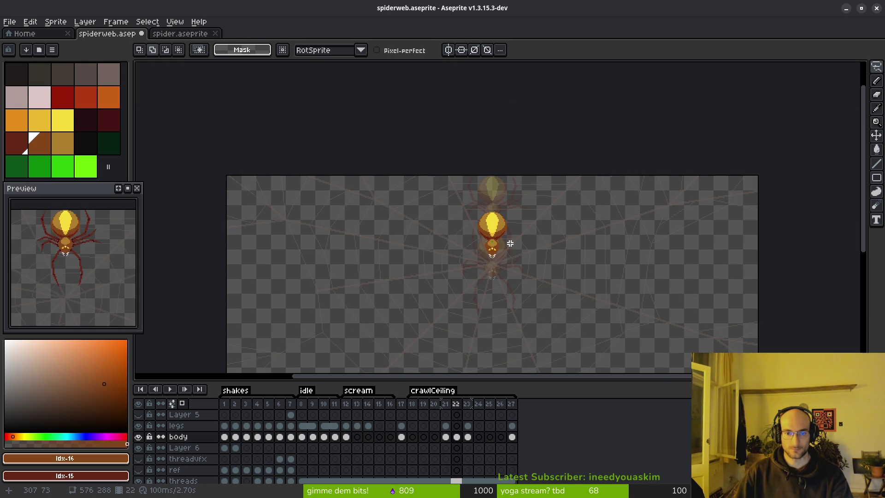
{"action": "scroll", "coordinate": [510, 244], "scroll_direction": "up", "scroll_amount": 4}
{"action": "key", "text": "e"}
{"action": "mouse_move", "coordinate": [484, 203]}
{"action": "left_mouse_down"}
{"action": "mouse_move", "coordinate": [411, 158]}
{"action": "mouse_move", "coordinate": [443, 157]}
{"action": "left_mouse_up"}
{"action": "key", "text": "b"}
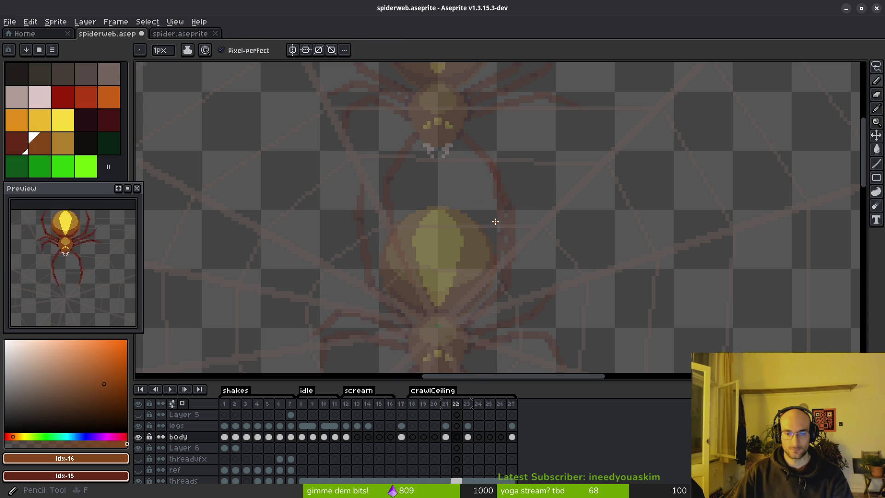
{"action": "scroll", "coordinate": [467, 231], "scroll_direction": "down", "scroll_amount": 2}
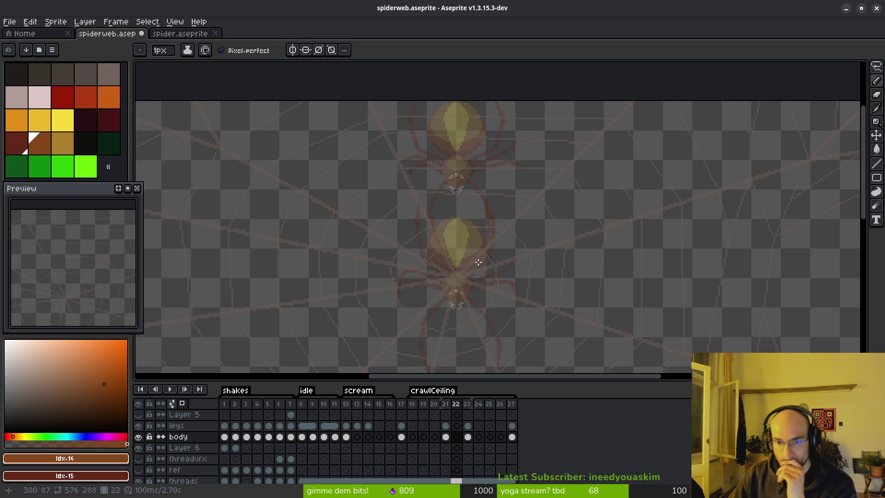
{"action": "scroll", "coordinate": [475, 251], "scroll_direction": "down", "scroll_amount": 2}
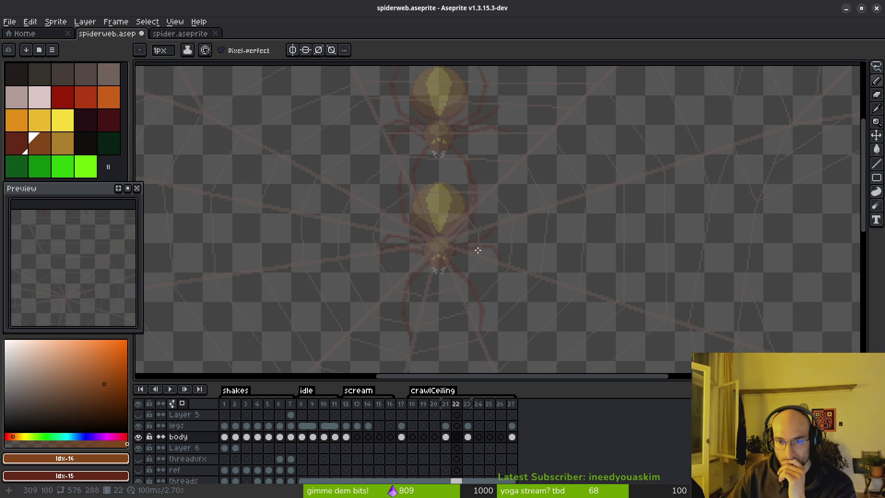
{"action": "scroll", "coordinate": [478, 251], "scroll_direction": "right", "scroll_amount": 1}
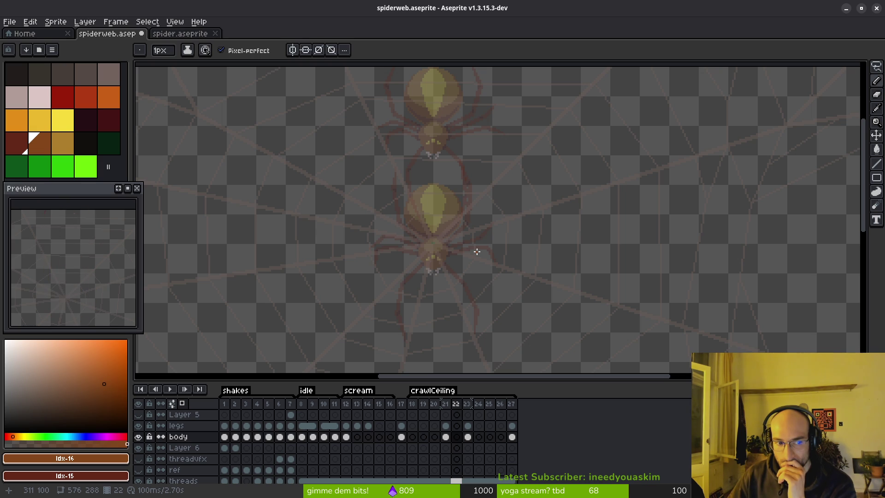
{"action": "scroll", "coordinate": [478, 251], "scroll_direction": "up", "scroll_amount": 2}
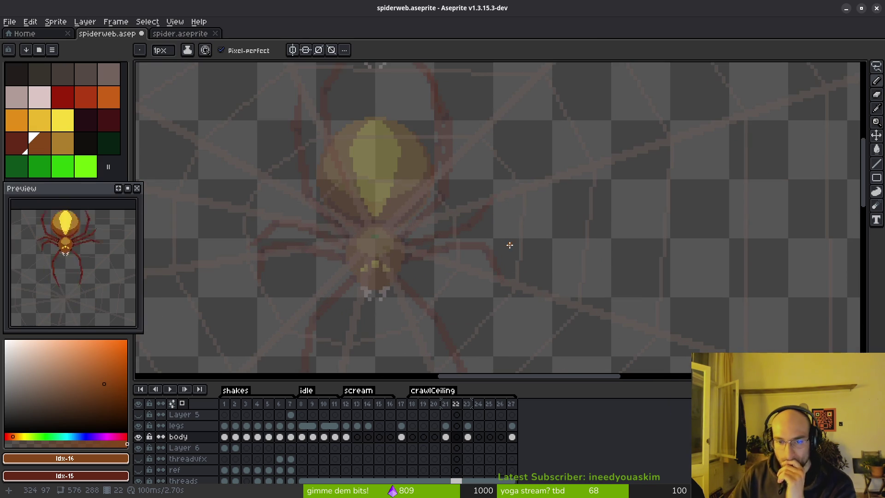
{"action": "scroll", "coordinate": [506, 237], "scroll_direction": "down", "scroll_amount": 6}
{"action": "scroll", "coordinate": [504, 240], "scroll_direction": "up", "scroll_amount": 4}
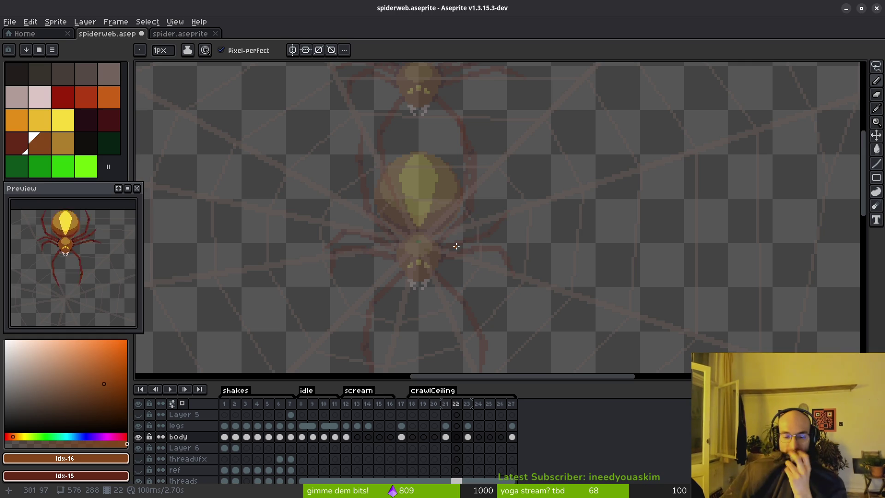
{"action": "scroll", "coordinate": [493, 247], "scroll_direction": "down", "scroll_amount": 1}
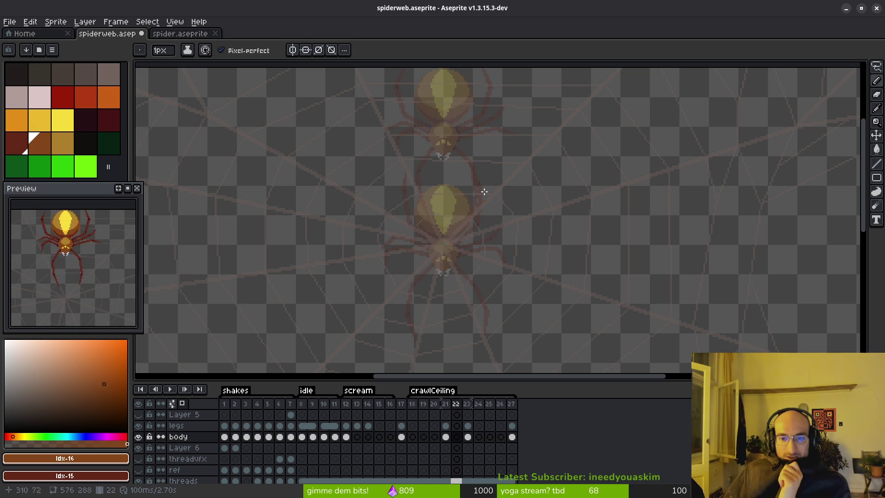
{"action": "scroll", "coordinate": [503, 203], "scroll_direction": "up", "scroll_amount": 2}
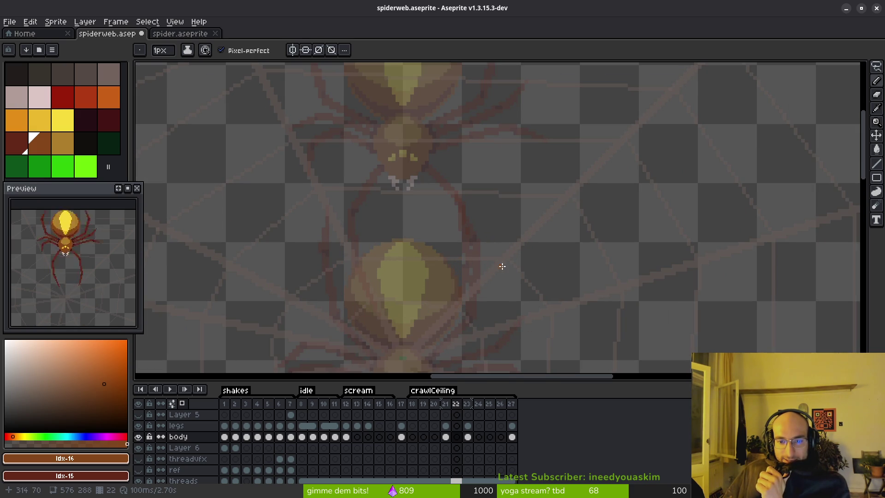
{"action": "scroll", "coordinate": [513, 207], "scroll_direction": "down", "scroll_amount": 2}
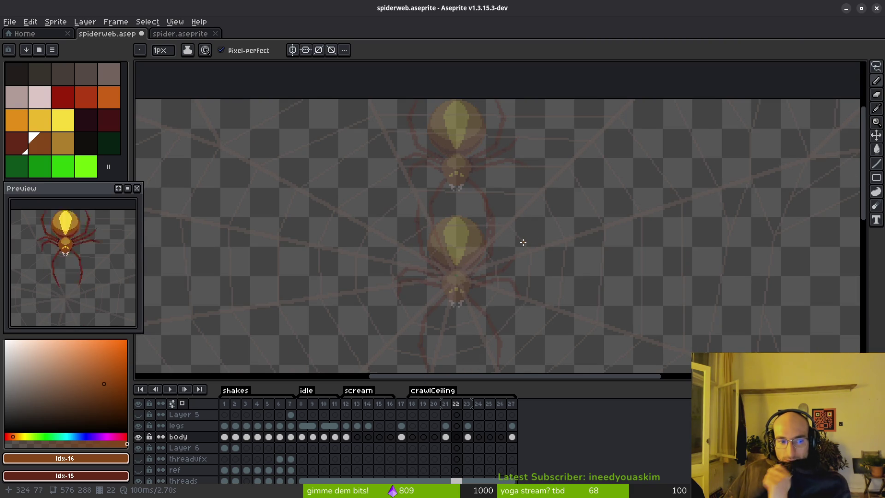
Rename the crawlCeiling tag to jumpCeiling and go to frame 21
{"action": "double_click", "coordinate": [428, 391]}
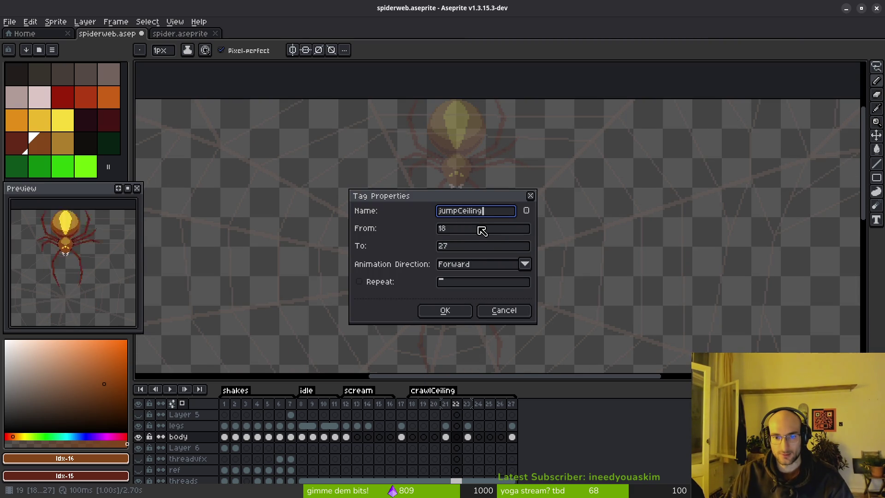
{"action": "key", "text": "Return"}
{"action": "left_click", "coordinate": [446, 415]}
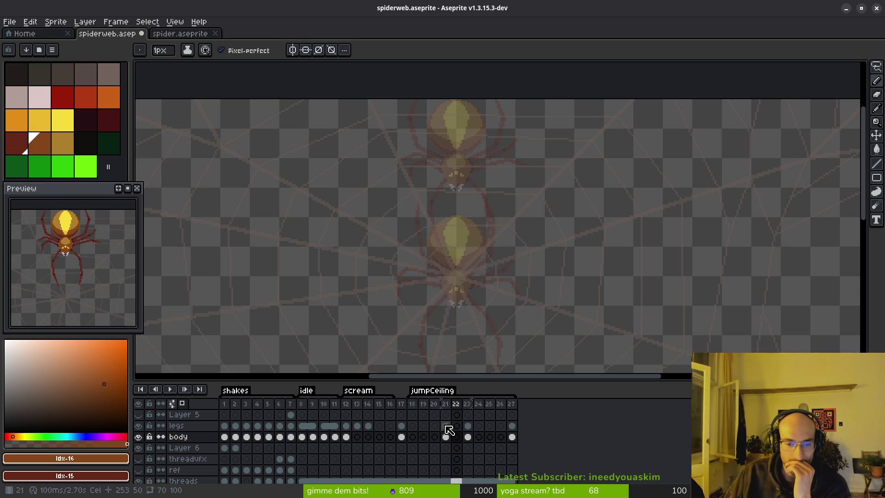
Centre the spiders in view and flip between frame 21 and the next jumpCeiling frame
{"action": "scroll", "coordinate": [456, 228], "scroll_direction": "down", "scroll_amount": 1}
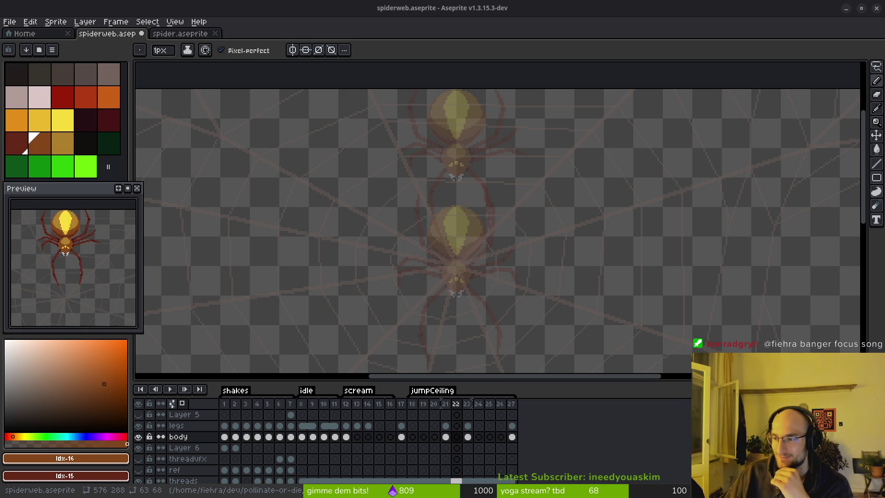
{"action": "scroll", "coordinate": [439, 280], "scroll_direction": "down", "scroll_amount": 3}
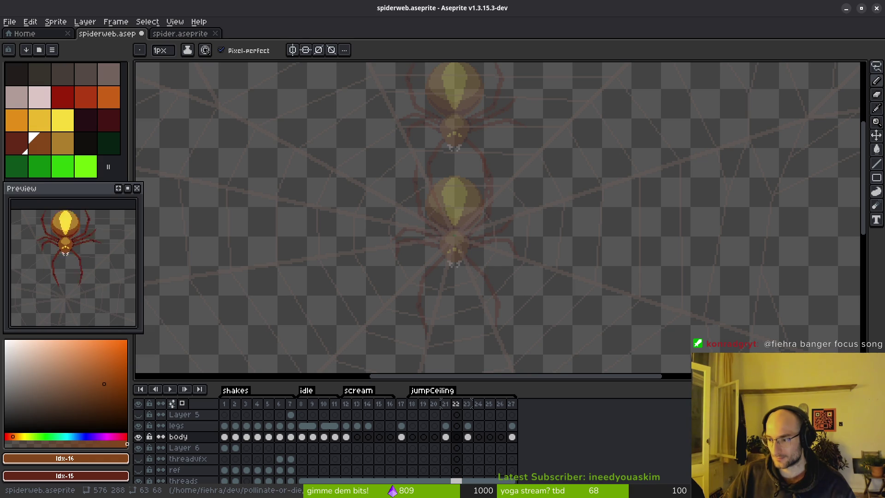
{"action": "left_click_drag", "start_coordinate": [489, 242], "coordinate": [528, 256]}
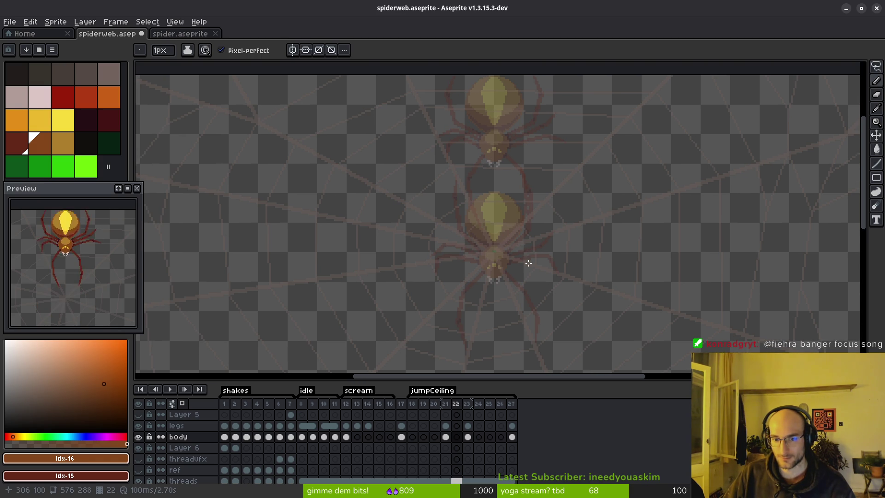
{"action": "key", "text": "Left"}
{"action": "key", "text": "Right"}
{"action": "key", "text": "Left"}
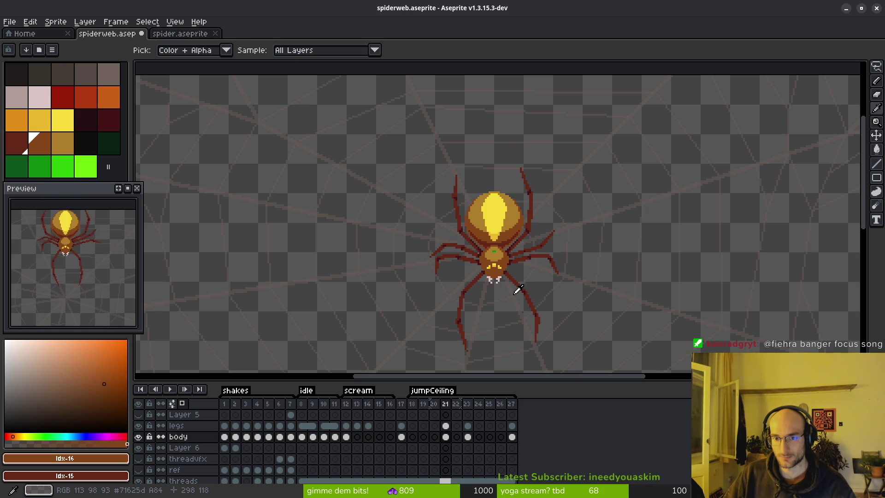
Clear the legs and body cels at frame 23
{"action": "key", "text": "Right"}
{"action": "key", "text": "b"}
{"action": "scroll", "coordinate": [517, 291], "scroll_direction": "up", "scroll_amount": 1}
{"action": "left_click", "coordinate": [468, 426]}
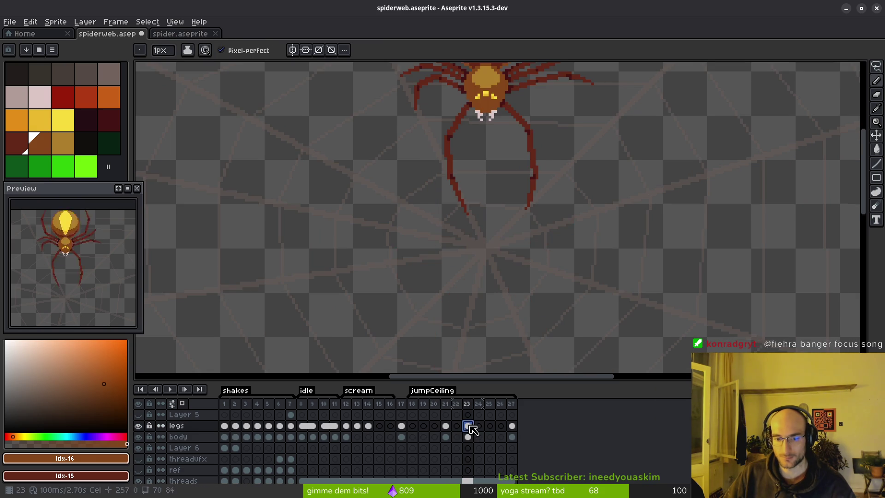
{"action": "key", "text": "Delete"}
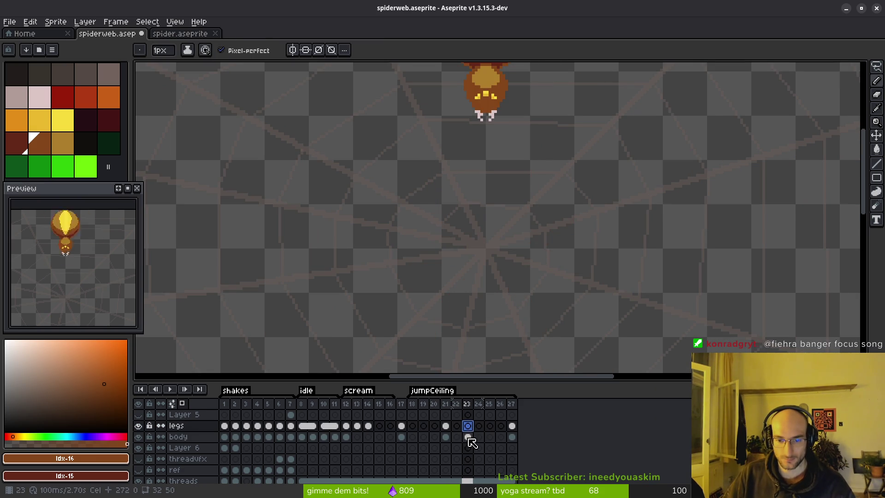
{"action": "left_click", "coordinate": [468, 437]}
{"action": "key", "text": "Delete"}
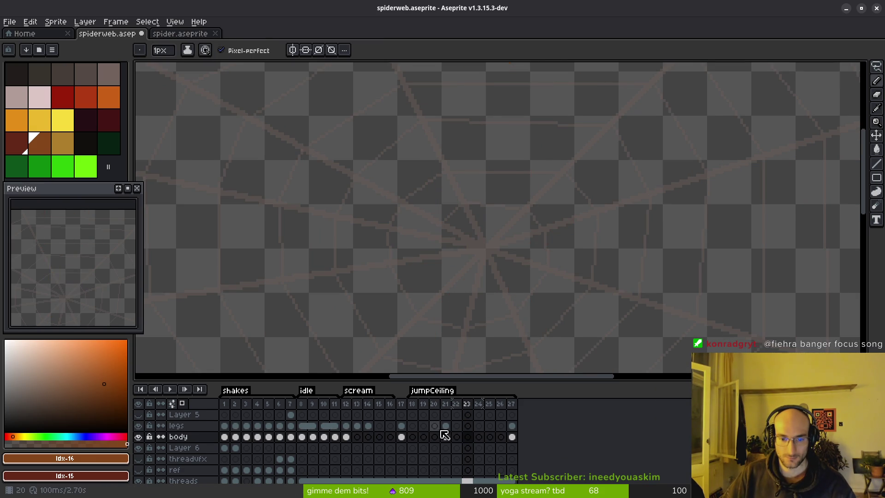
Extend the jumpCeiling tag to start at frame 17 and clear frame 21's legs and body cels
{"action": "left_click", "coordinate": [446, 427]}
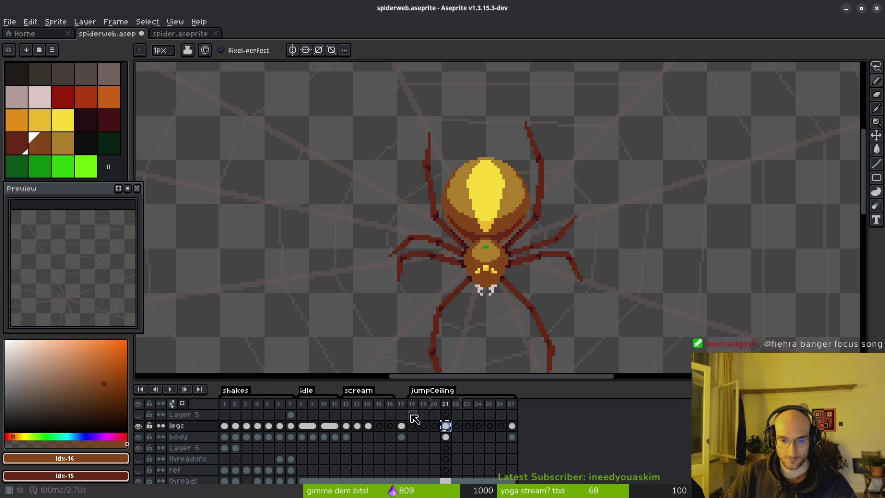
{"action": "left_click_drag", "start_coordinate": [409, 396], "coordinate": [399, 397]}
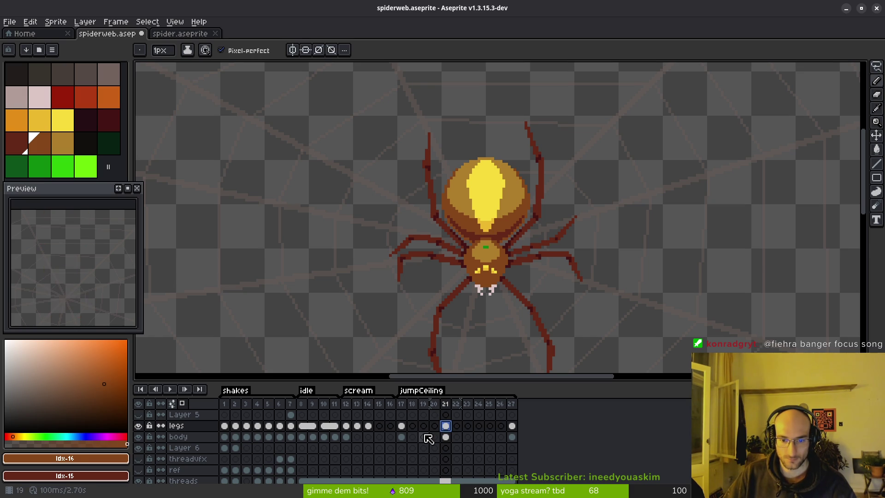
{"action": "key", "text": "Delete"}
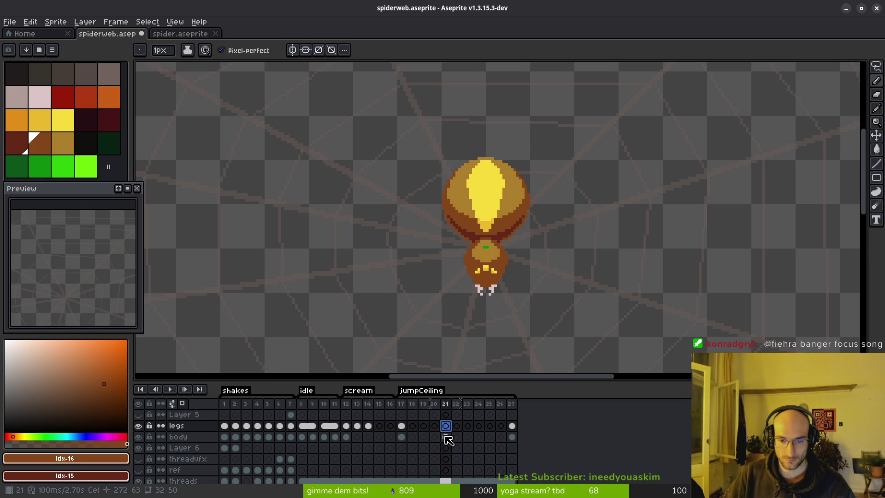
{"action": "left_click", "coordinate": [445, 437]}
{"action": "key", "text": "Delete"}
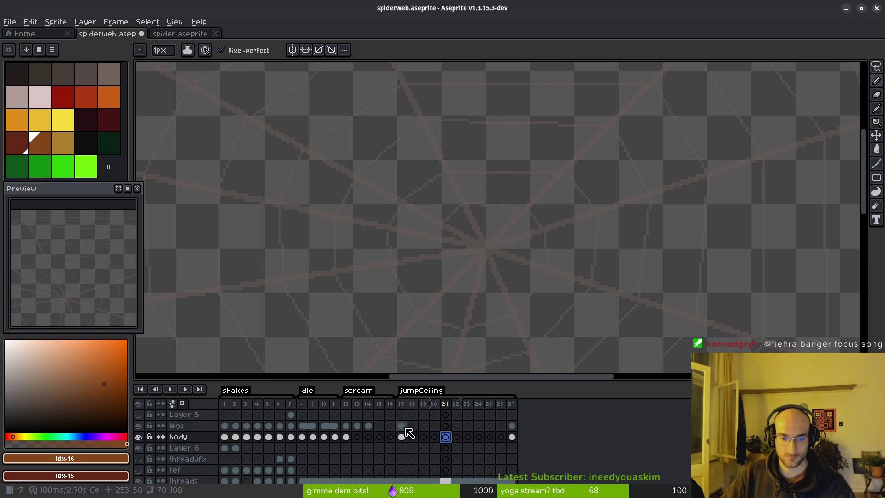
Try pasting the frame 17 body into frame 18, then undo it
{"action": "left_click", "coordinate": [400, 426]}
{"action": "scroll", "coordinate": [497, 244], "scroll_direction": "up", "scroll_amount": 2}
{"action": "scroll", "coordinate": [493, 256], "scroll_direction": "down", "scroll_amount": 2}
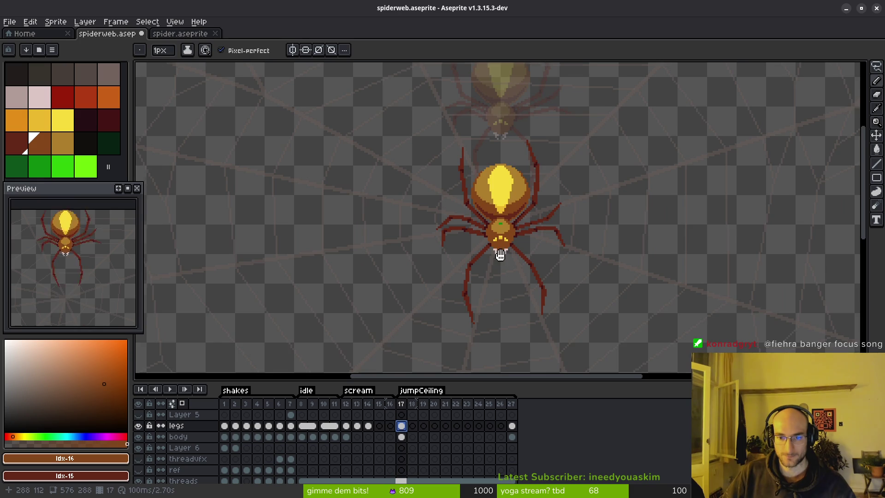
{"action": "key", "text": "Right"}
{"action": "scroll", "coordinate": [508, 239], "scroll_direction": "up", "scroll_amount": 3}
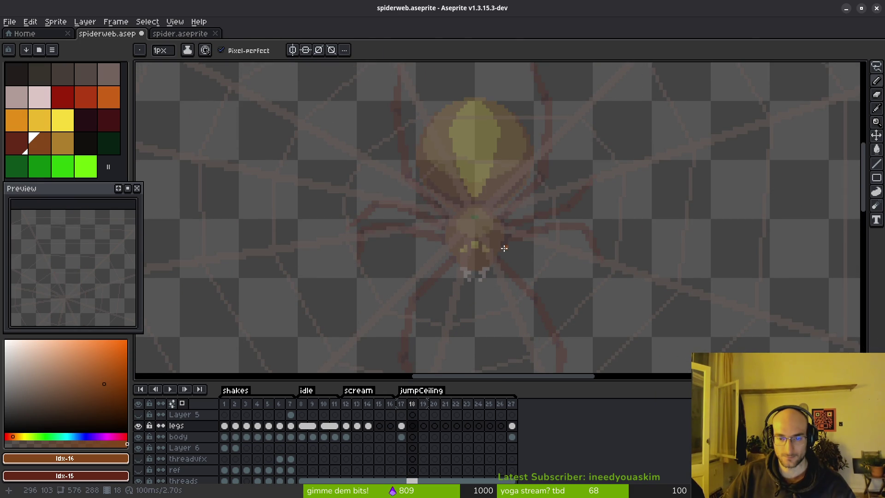
{"action": "scroll", "coordinate": [477, 238], "scroll_direction": "up", "scroll_amount": 1}
{"action": "left_click", "coordinate": [401, 437]}
{"action": "left_click", "coordinate": [413, 437]}
{"action": "key", "text": "ctrl+v"}
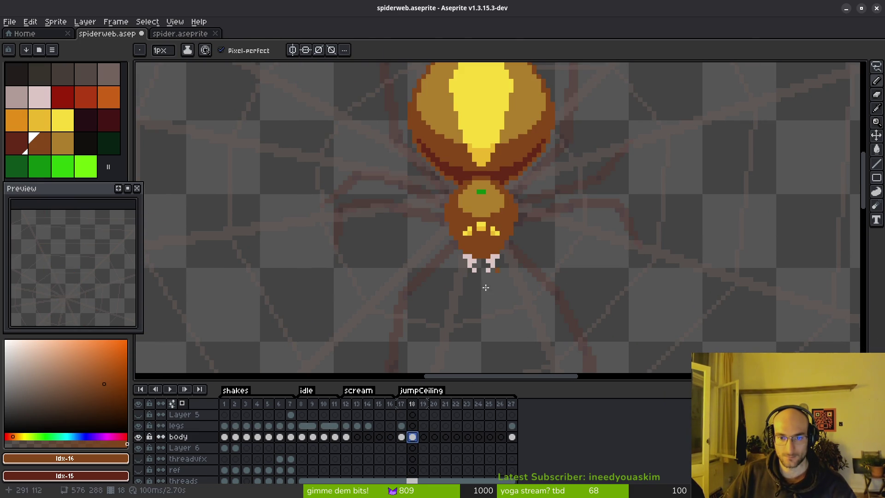
{"action": "key", "text": "ctrl+z"}
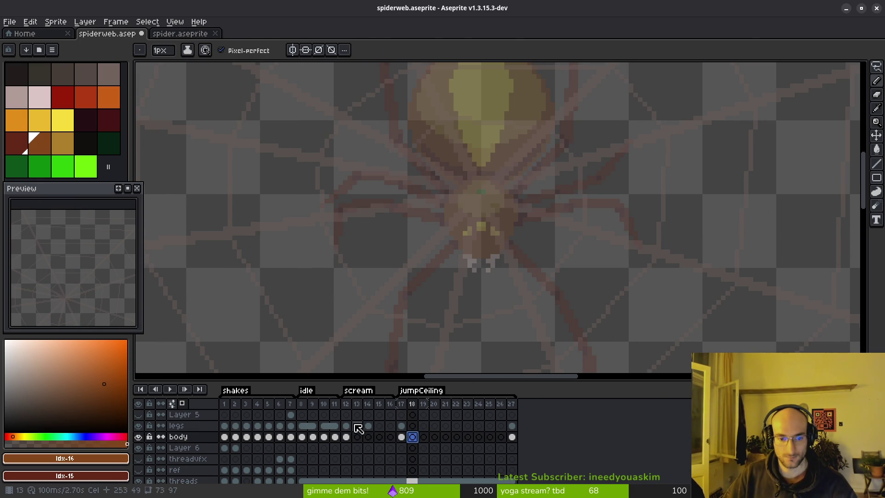
Look over the body poses in frames 9–11 and paste a copied body pose into frame 18
{"action": "left_click", "coordinate": [247, 437]}
{"action": "left_click", "coordinate": [302, 437]}
{"action": "left_click", "coordinate": [313, 437]}
{"action": "left_click", "coordinate": [324, 437]}
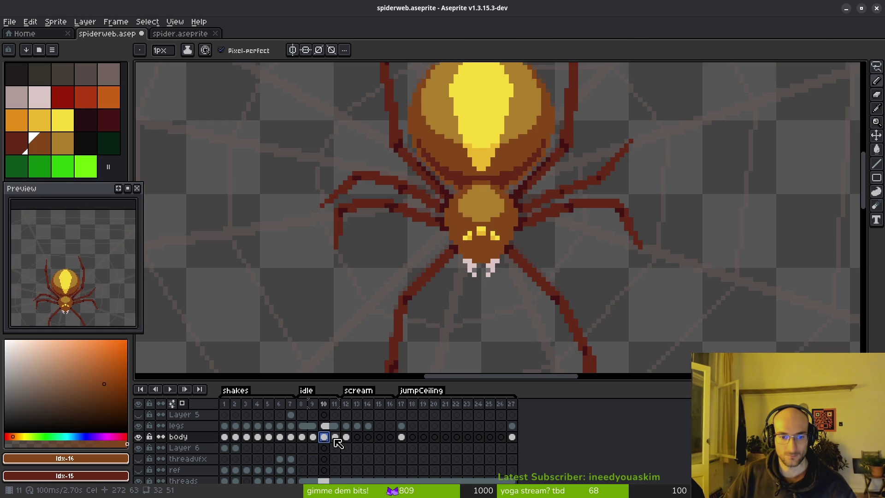
{"action": "left_click", "coordinate": [335, 437]}
{"action": "key", "text": "Left"}
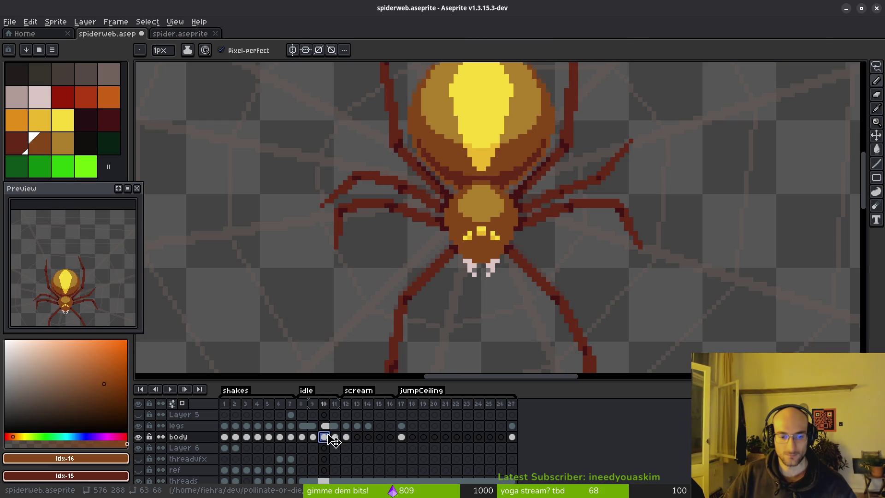
{"action": "left_click", "coordinate": [413, 436]}
{"action": "key", "text": "ctrl+v"}
Save spiderweb.aseprite and switch to the spider.aseprite sprite
{"action": "key", "text": "ctrl+s"}
{"action": "left_click_drag", "start_coordinate": [505, 225], "coordinate": [520, 253]}
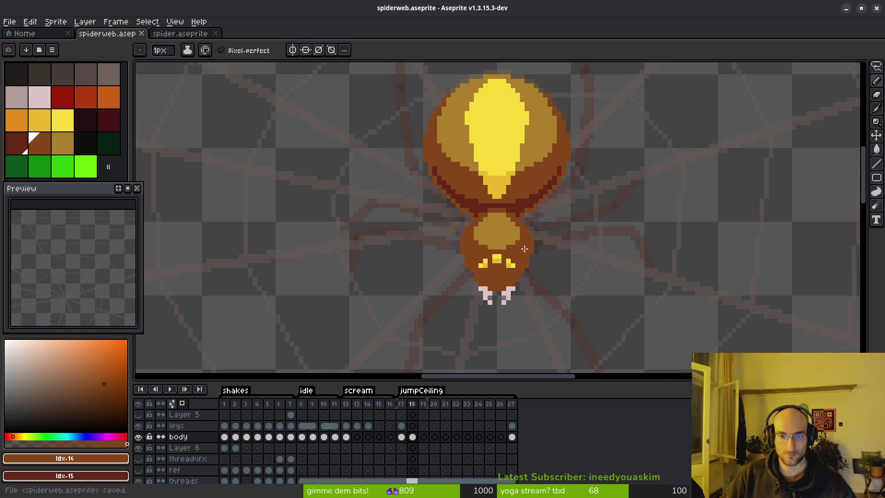
{"action": "scroll", "coordinate": [519, 255], "scroll_direction": "down", "scroll_amount": 2}
{"action": "scroll", "coordinate": [507, 215], "scroll_direction": "up", "scroll_amount": 3}
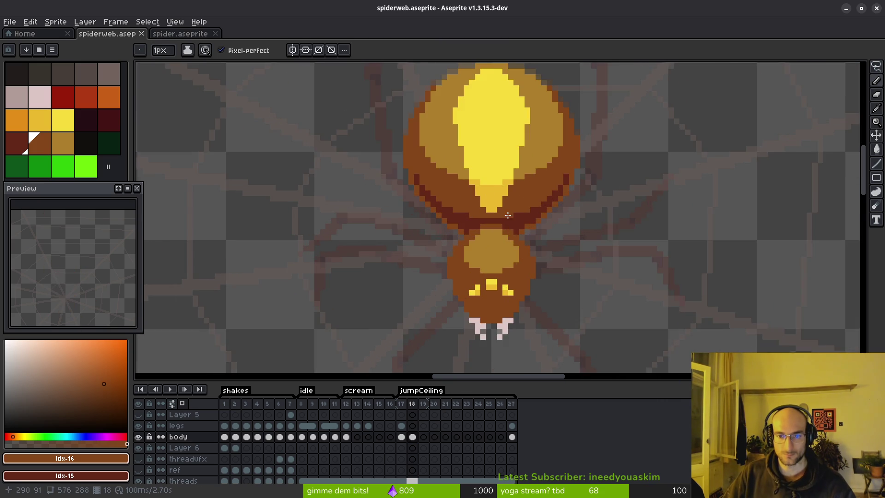
{"action": "left_click_drag", "start_coordinate": [506, 216], "coordinate": [522, 256]}
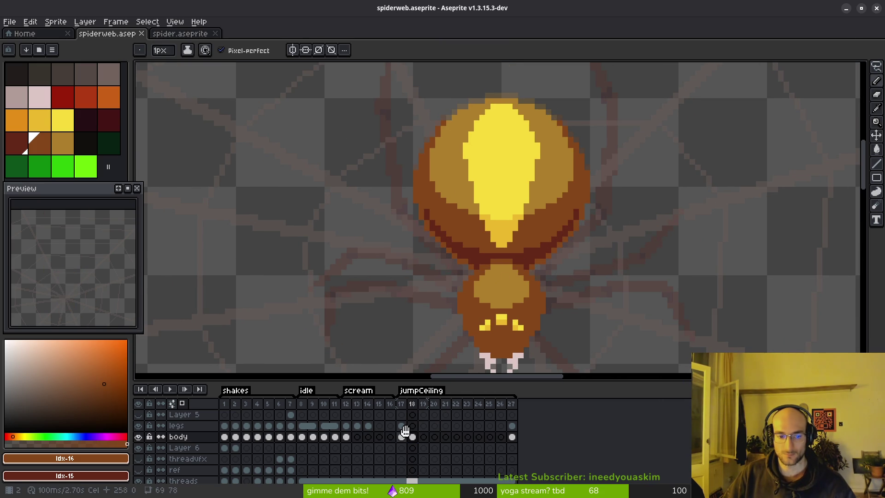
{"action": "left_click", "coordinate": [180, 34]}
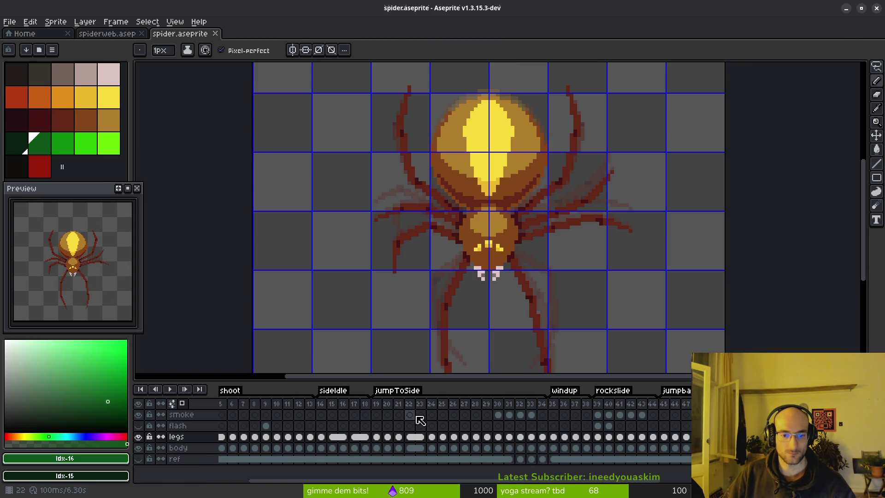
Play through the jumpToSide frames to review the spider's motion
{"action": "double_click", "coordinate": [376, 436]}
{"action": "key", "text": "Escape"}
{"action": "key", "text": "Right"}
{"action": "key", "text": "Right"}
{"action": "key", "text": "Right"}
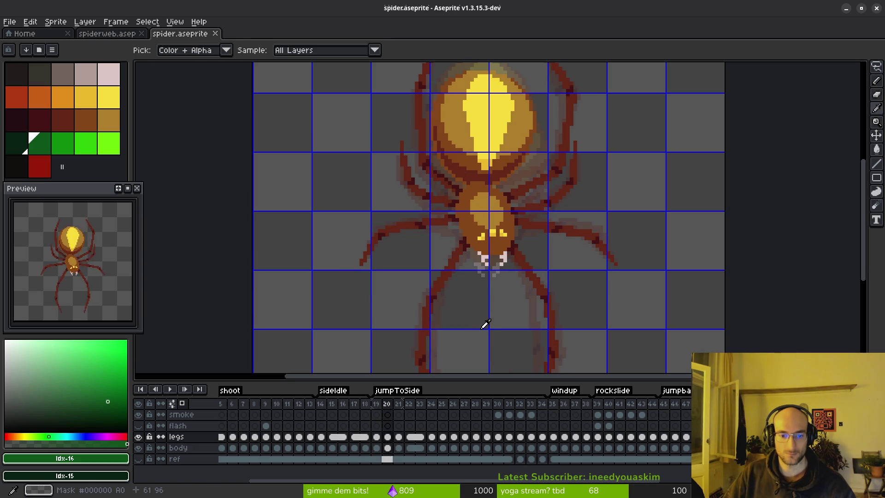
{"action": "scroll", "coordinate": [556, 290], "scroll_direction": "down", "scroll_amount": 1}
{"action": "key", "text": "Return"}
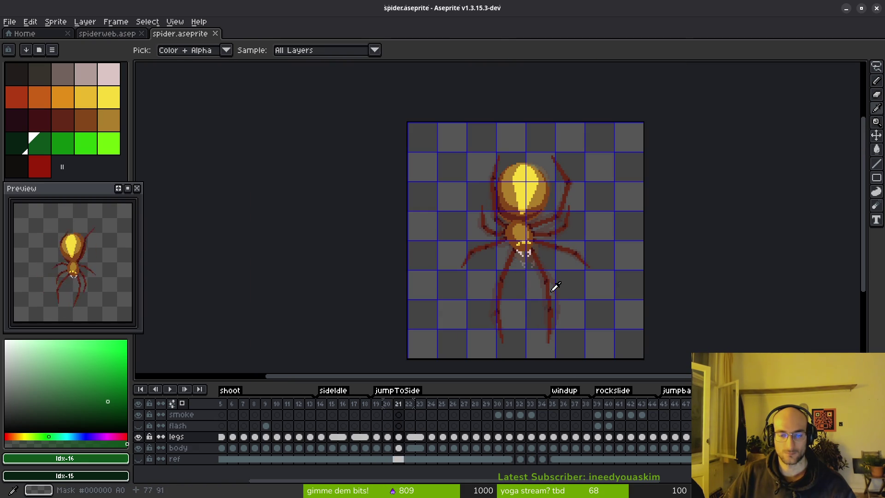
{"action": "key", "text": "b"}
{"action": "scroll", "coordinate": [540, 225], "scroll_direction": "up", "scroll_amount": 2}
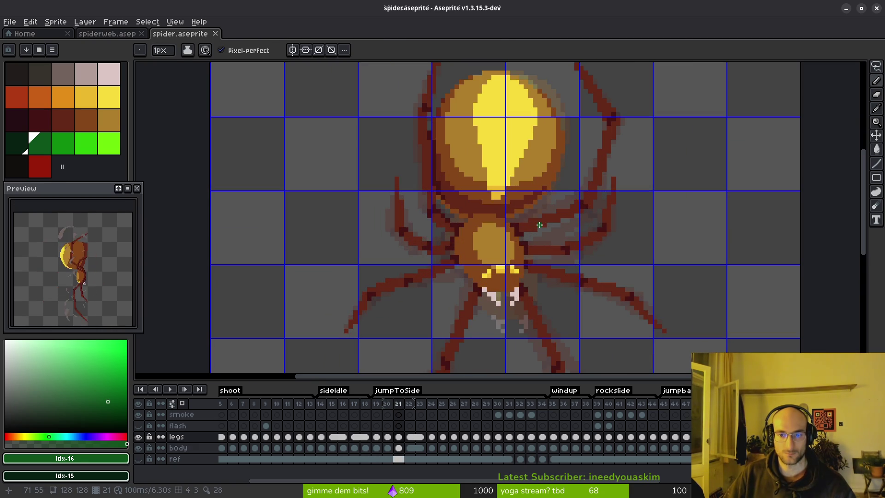
{"action": "key", "text": "Left"}
{"action": "scroll", "coordinate": [567, 292], "scroll_direction": "down", "scroll_amount": 2}
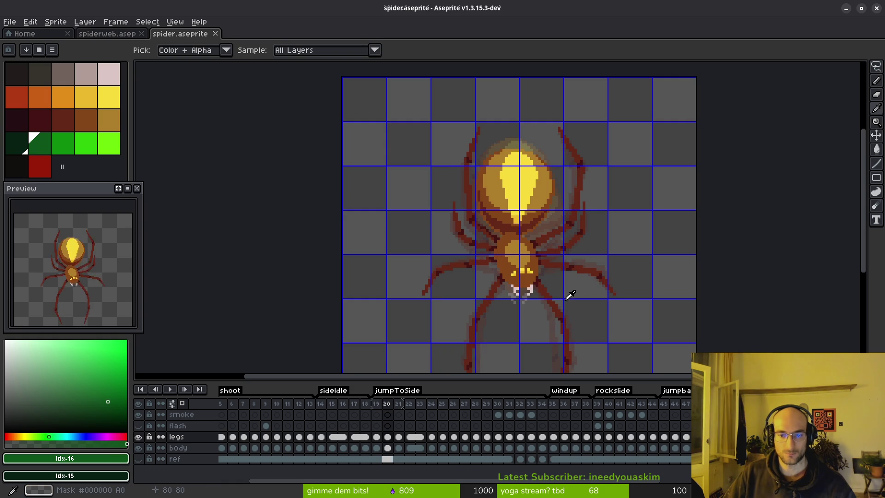
Flip back and forth between frames 19 and 20 to compare the poses
{"action": "mouse_move", "coordinate": [568, 325]}
{"action": "left_mouse_down"}
{"action": "mouse_move", "coordinate": [531, 300]}
{"action": "mouse_move", "coordinate": [533, 281]}
{"action": "left_mouse_up"}
{"action": "key", "text": "Right"}
{"action": "key", "text": "Left"}
{"action": "key", "text": "Left"}
{"action": "key", "text": "Right"}
{"action": "key", "text": "Left"}
{"action": "key", "text": "Right"}
{"action": "key", "text": "Left"}
{"action": "key", "text": "Right"}
{"action": "key", "text": "Left"}
{"action": "key", "text": "Right"}
{"action": "key", "text": "b"}
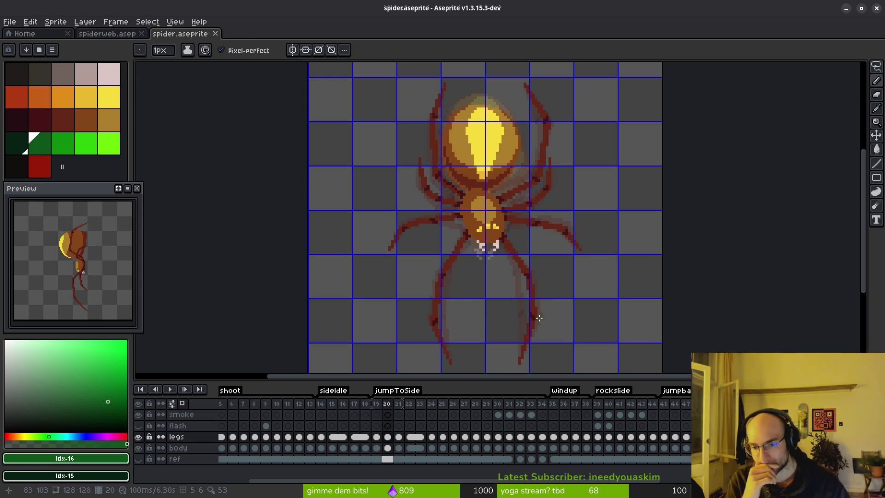
{"action": "key", "text": "i"}
{"action": "key", "text": "Left"}
{"action": "key", "text": "Right"}
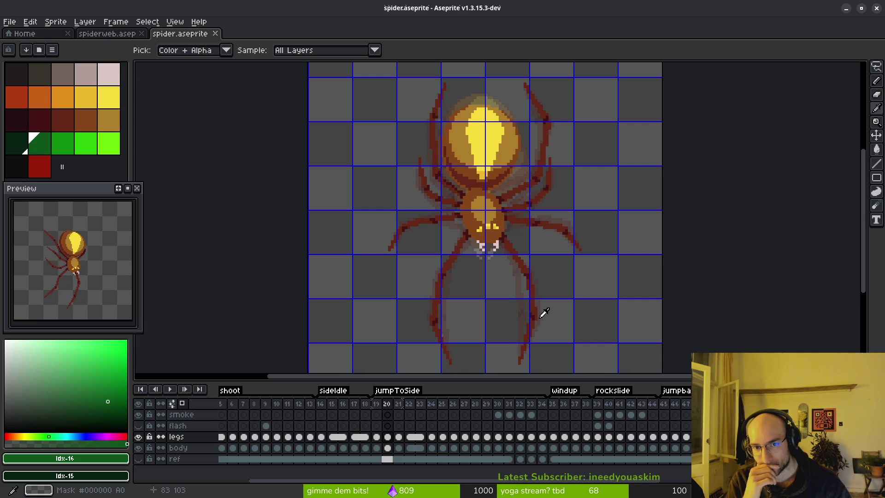
{"action": "key", "text": "Left"}
{"action": "key", "text": "Right"}
{"action": "key", "text": "b"}
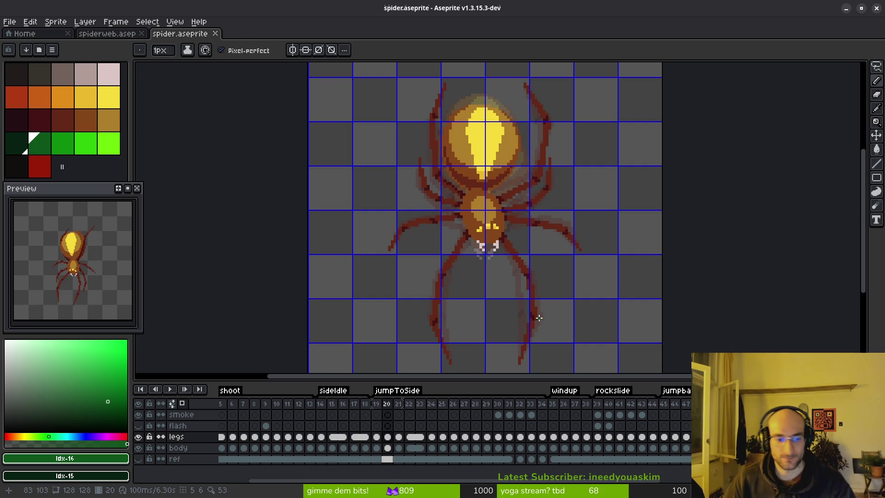
Marquee-select the whole spider on frame 20's body cel
{"action": "left_click", "coordinate": [388, 448]}
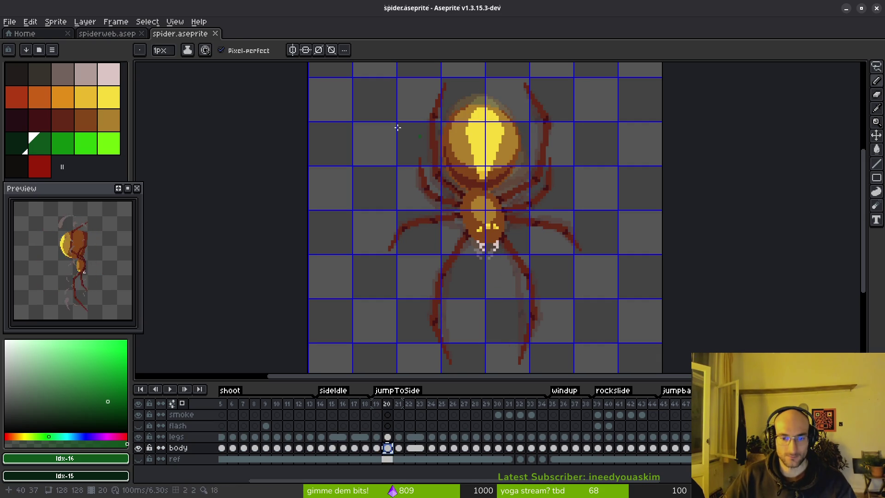
{"action": "scroll", "coordinate": [509, 243], "scroll_direction": "down", "scroll_amount": 4}
{"action": "key", "text": "m"}
{"action": "left_click_drag", "start_coordinate": [442, 187], "coordinate": [566, 298]}
Clear spiderweb's frame 18 body cel, paste the copied body onto the web centre, and save
{"action": "left_click", "coordinate": [107, 33]}
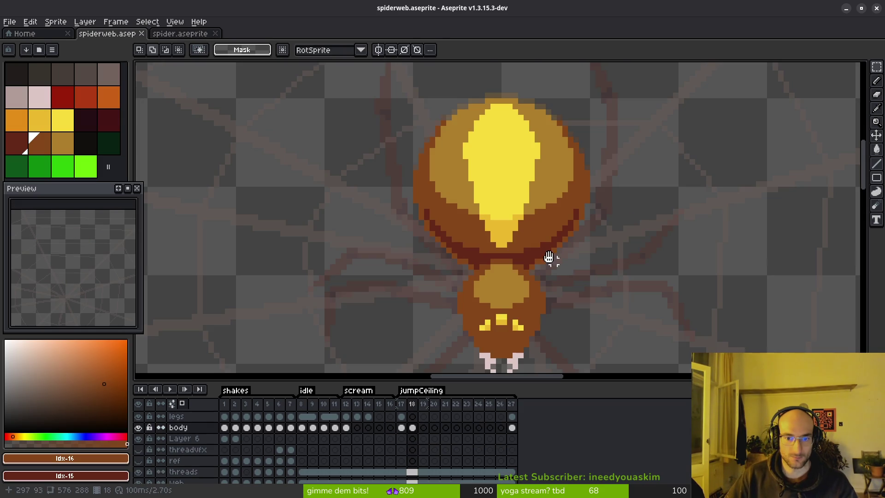
{"action": "key", "text": "Delete"}
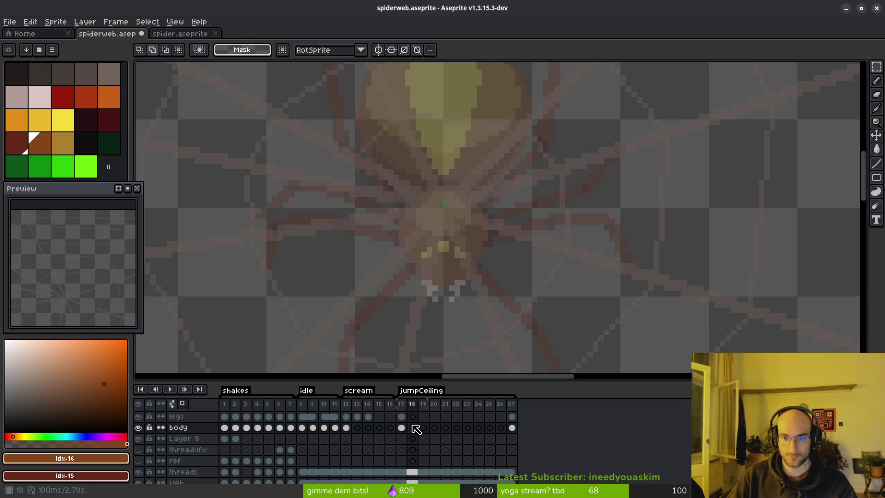
{"action": "key", "text": "ctrl+v"}
{"action": "scroll", "coordinate": [500, 209], "scroll_direction": "down", "scroll_amount": 5}
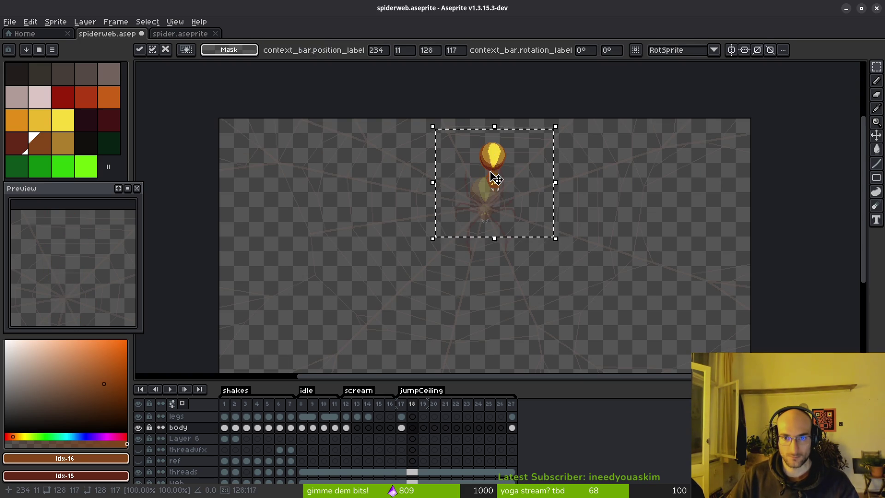
{"action": "mouse_move", "coordinate": [497, 193]}
{"action": "left_mouse_down"}
{"action": "mouse_move", "coordinate": [490, 223]}
{"action": "mouse_move", "coordinate": [523, 277]}
{"action": "mouse_move", "coordinate": [474, 274]}
{"action": "mouse_move", "coordinate": [538, 253]}
{"action": "mouse_move", "coordinate": [476, 270]}
{"action": "left_mouse_up"}
{"action": "scroll", "coordinate": [499, 213], "scroll_direction": "up", "scroll_amount": 5}
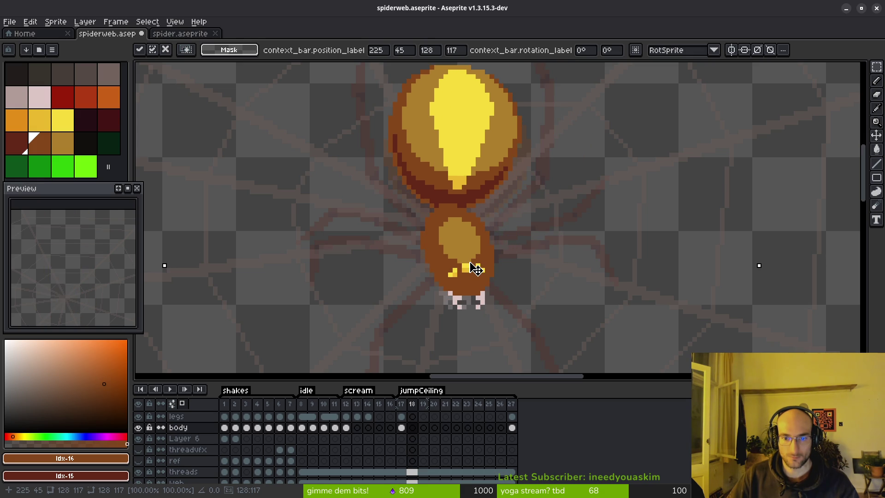
{"action": "key", "text": "Return"}
{"action": "key", "text": "ctrl+s"}
{"action": "scroll", "coordinate": [502, 279], "scroll_direction": "down", "scroll_amount": 4}
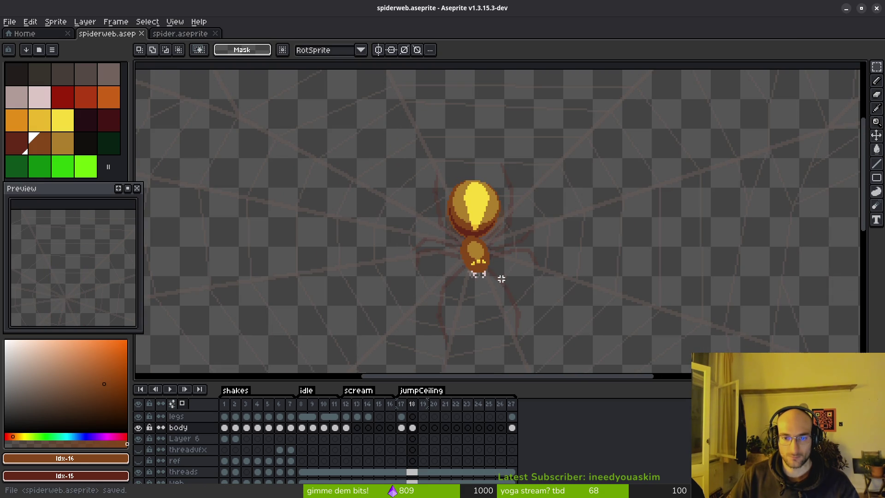
In spider.aseprite, step through the jumpToSide frames to settle on frame 22
{"action": "key", "text": "ctrl+Tab"}
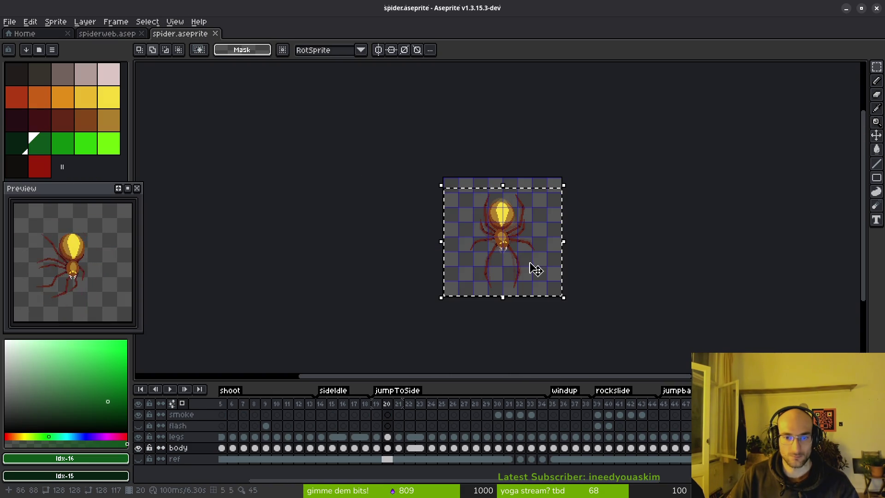
{"action": "key", "text": "i"}
{"action": "key", "text": "Right"}
{"action": "key", "text": "Right"}
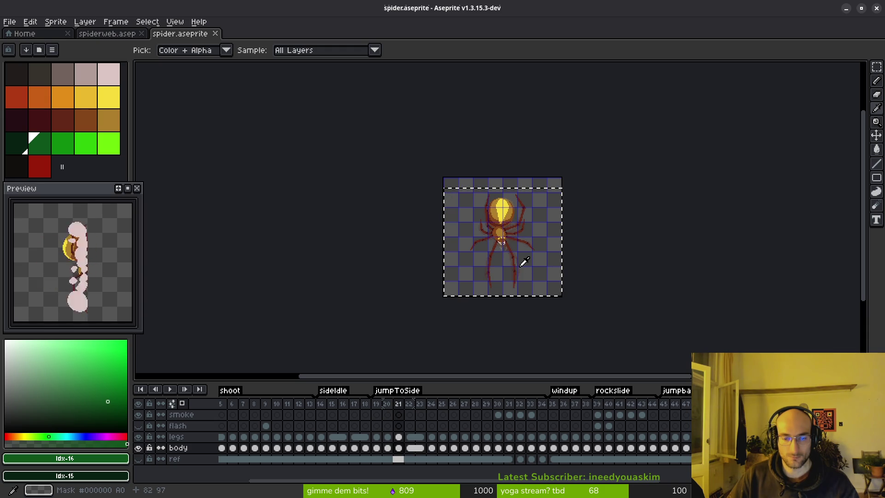
{"action": "key", "text": "m"}
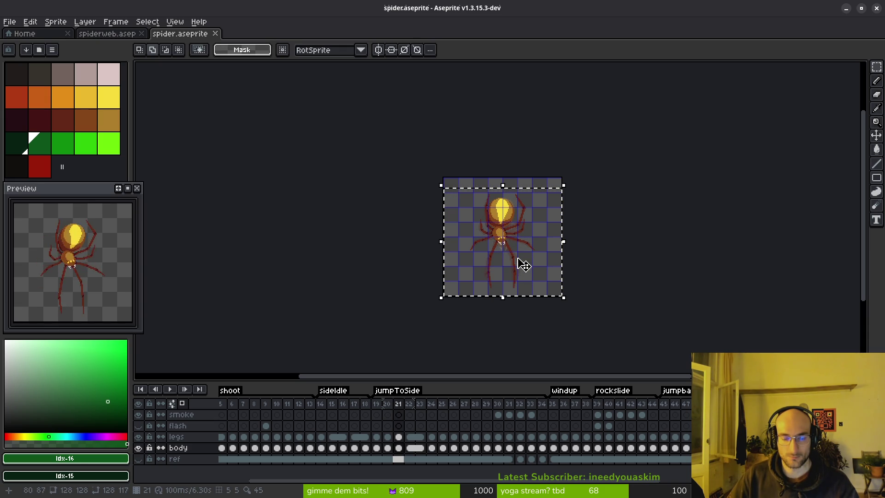
{"action": "key", "text": "i"}
{"action": "key", "text": "Left"}
{"action": "key", "text": "Left"}
{"action": "key", "text": "Right"}
{"action": "key", "text": "Right"}
{"action": "key", "text": "Right"}
{"action": "key", "text": "Left"}
{"action": "key", "text": "Left"}
{"action": "key", "text": "Left"}
{"action": "key", "text": "Right"}
{"action": "key", "text": "Right"}
{"action": "key", "text": "Right"}
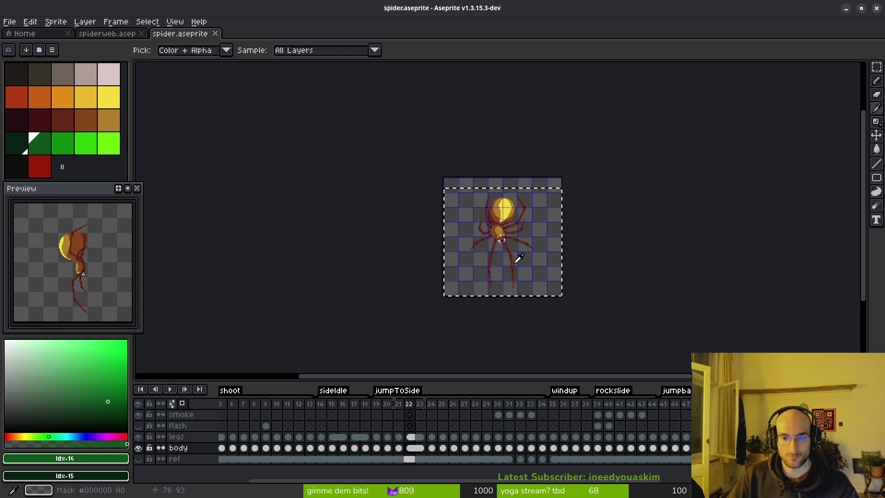
Replace the selection with a marquee around the spider's upper body on frame 22
{"action": "key", "text": "m"}
{"action": "scroll", "coordinate": [525, 245], "scroll_direction": "up", "scroll_amount": 4}
{"action": "left_click_drag", "start_coordinate": [518, 253], "coordinate": [461, 217]}
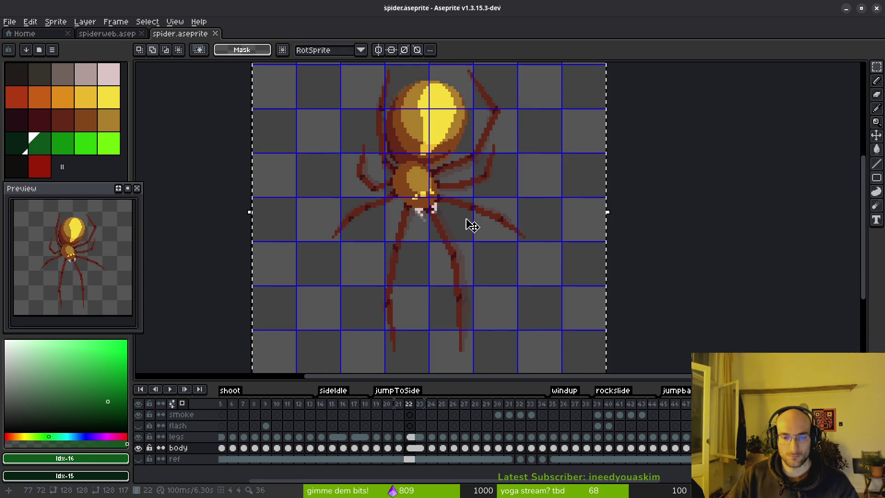
{"action": "scroll", "coordinate": [474, 226], "scroll_direction": "down", "scroll_amount": 2}
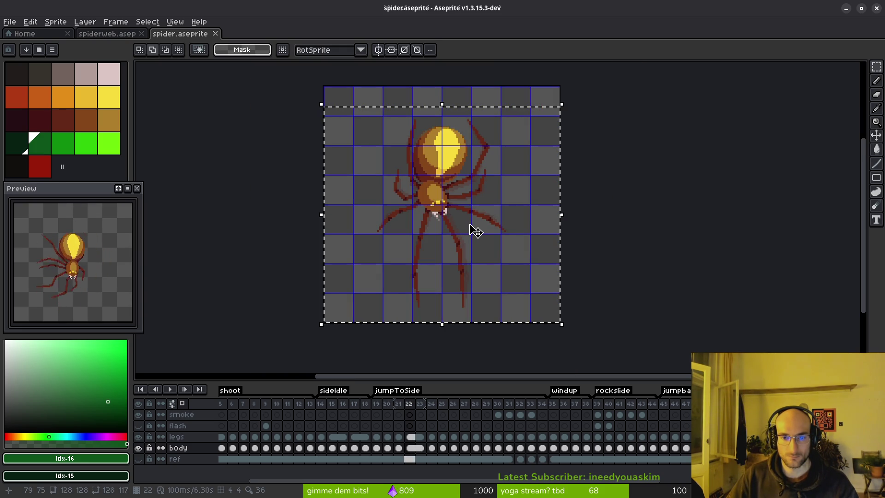
{"action": "key", "text": "ctrl+d"}
{"action": "left_click_drag", "start_coordinate": [379, 112], "coordinate": [486, 230]}
{"action": "left_click", "coordinate": [104, 35]}
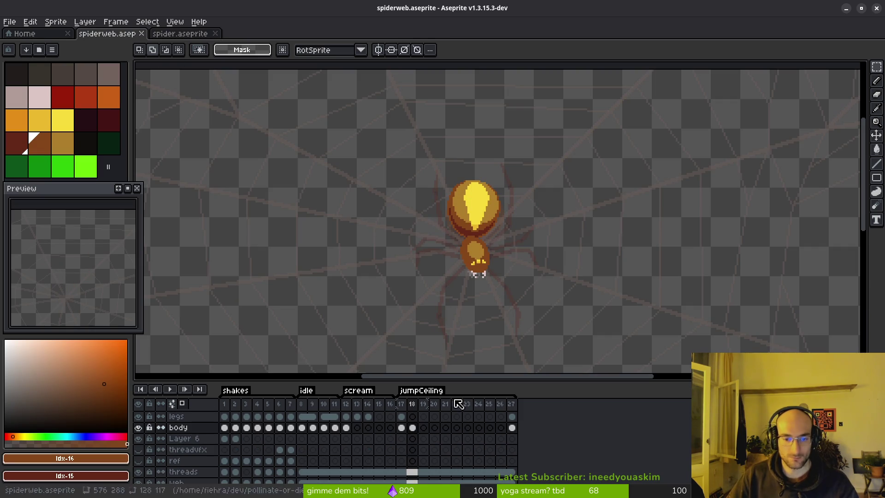
Paste the body into spiderweb frame 19 at the web centre, nudged 1px right, then return to spider
{"action": "left_click", "coordinate": [423, 427]}
{"action": "key", "text": "ctrl+v"}
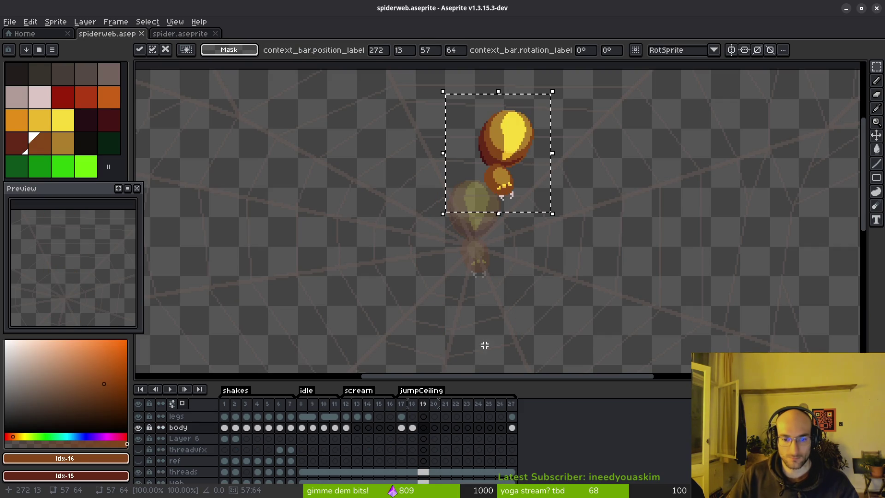
{"action": "left_click_drag", "start_coordinate": [507, 151], "coordinate": [482, 226]}
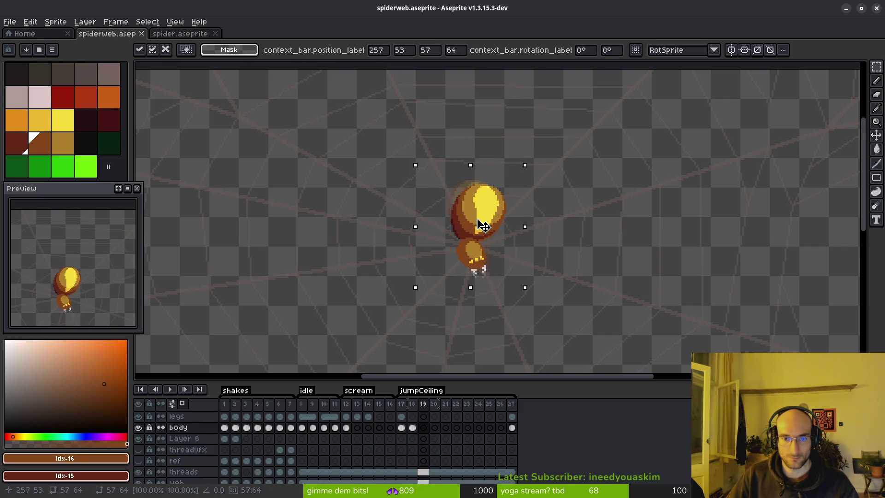
{"action": "key", "text": "Right"}
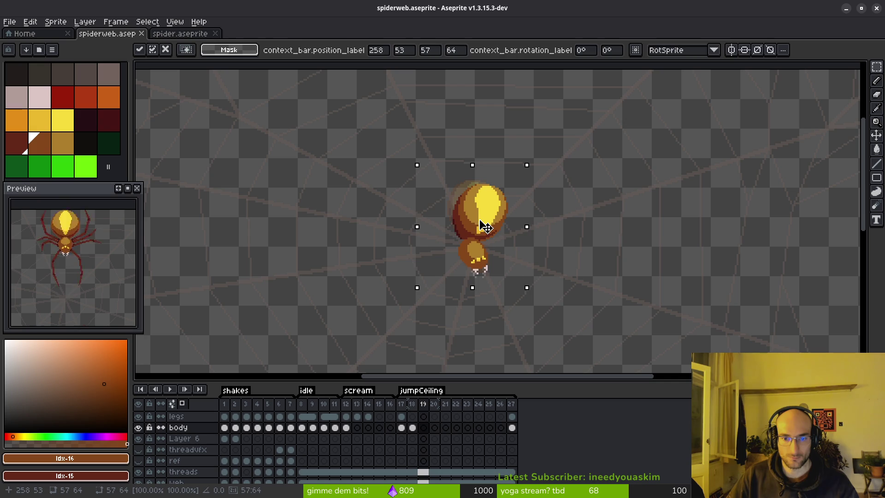
{"action": "key", "text": "Return"}
{"action": "left_click", "coordinate": [183, 34]}
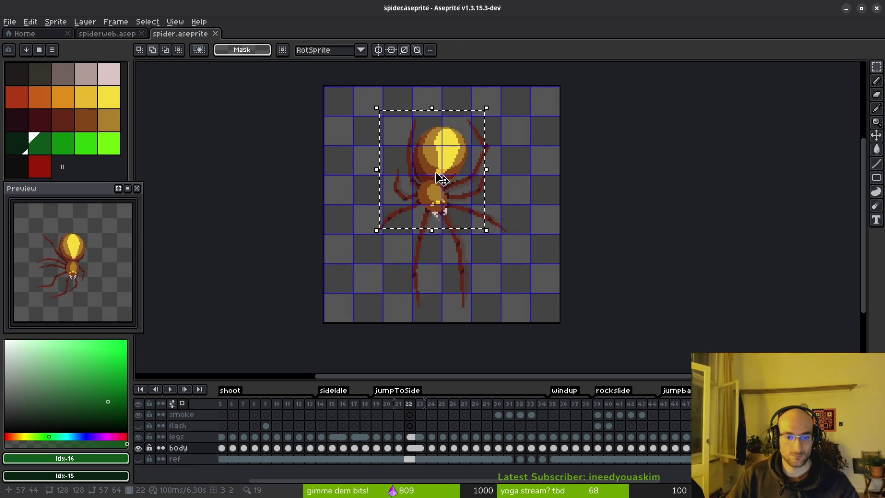
{"action": "key", "text": "i"}
{"action": "key", "text": "Return"}
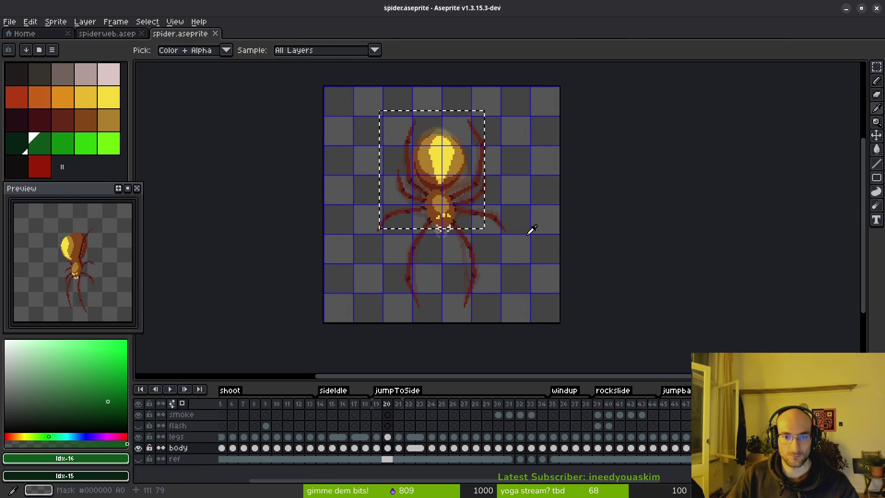
Make spiderweb's frame 19 body cel opaque and move the body down about 70 pixels
{"action": "key", "text": "m"}
{"action": "left_click", "coordinate": [107, 33]}
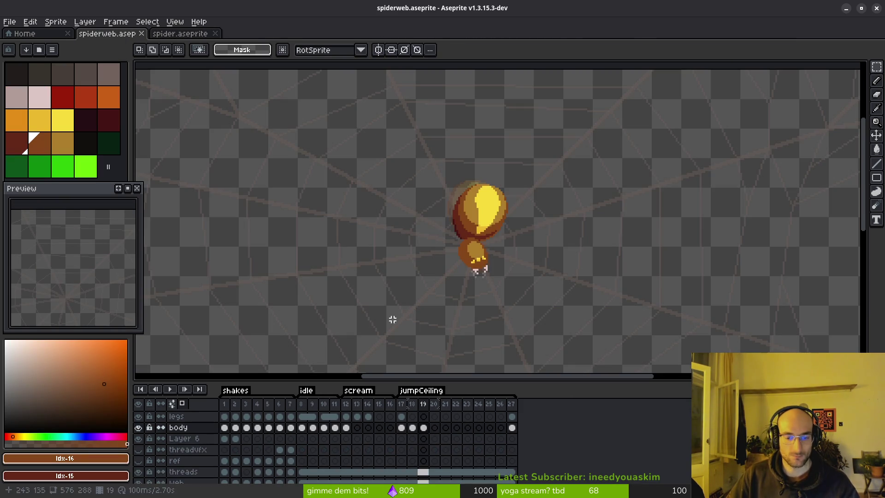
{"action": "double_click", "coordinate": [424, 428]}
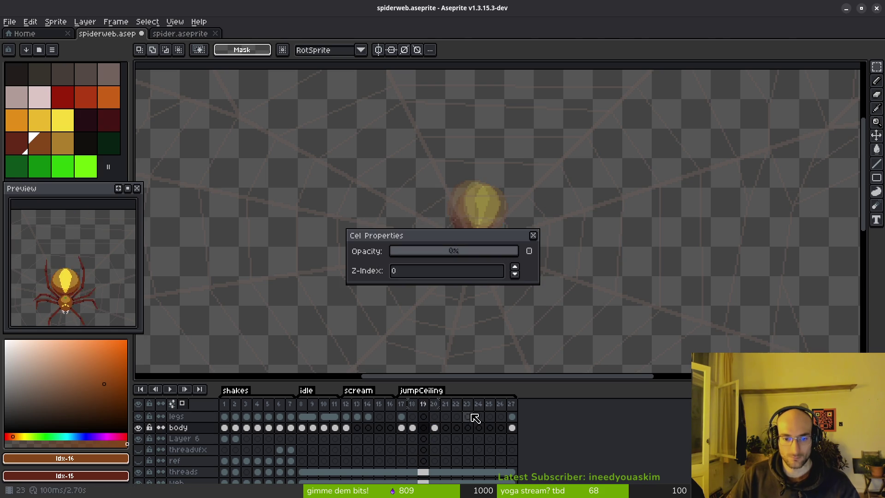
{"action": "key", "text": "ctrl+z"}
{"action": "left_click", "coordinate": [533, 235]}
{"action": "left_click_drag", "start_coordinate": [446, 91], "coordinate": [556, 231]}
{"action": "mouse_move", "coordinate": [515, 163]}
{"action": "left_mouse_down"}
{"action": "mouse_move", "coordinate": [513, 193]}
{"action": "mouse_move", "coordinate": [483, 219]}
{"action": "mouse_move", "coordinate": [483, 232]}
{"action": "left_mouse_up"}
{"action": "scroll", "coordinate": [483, 232], "scroll_direction": "up", "scroll_amount": 5}
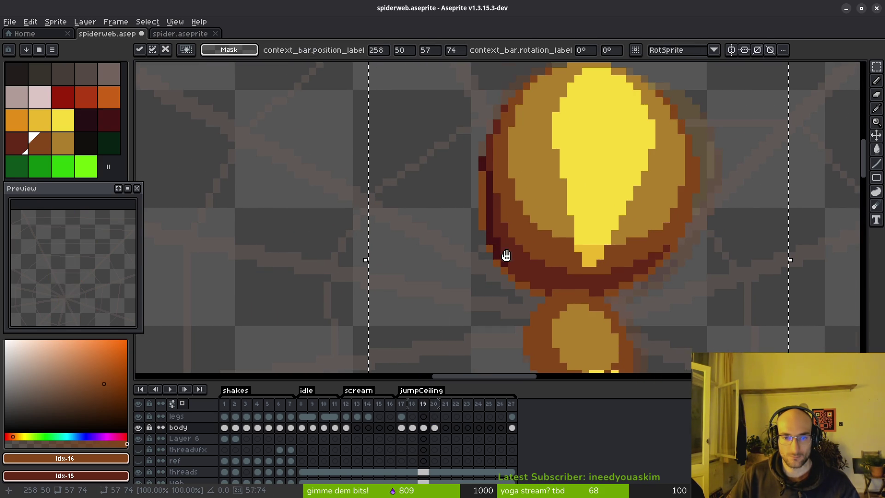
{"action": "scroll", "coordinate": [535, 260], "scroll_direction": "down", "scroll_amount": 2}
{"action": "key", "text": "Return"}
{"action": "scroll", "coordinate": [506, 250], "scroll_direction": "up", "scroll_amount": 4}
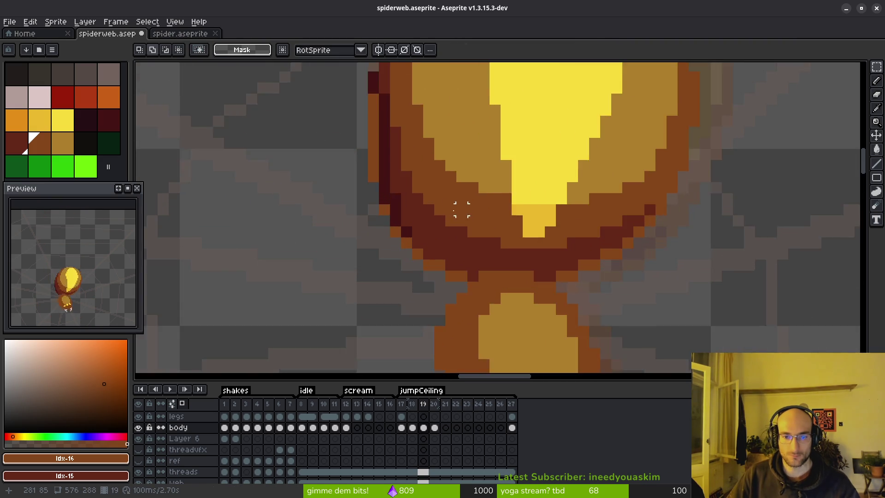
Paint dark red #431414 along the body's left edge, save, and return to spider.aseprite
{"action": "key", "text": "i"}
{"action": "left_click", "coordinate": [466, 261]}
{"action": "key", "text": "b"}
{"action": "left_click_drag", "start_coordinate": [437, 157], "coordinate": [437, 197]}
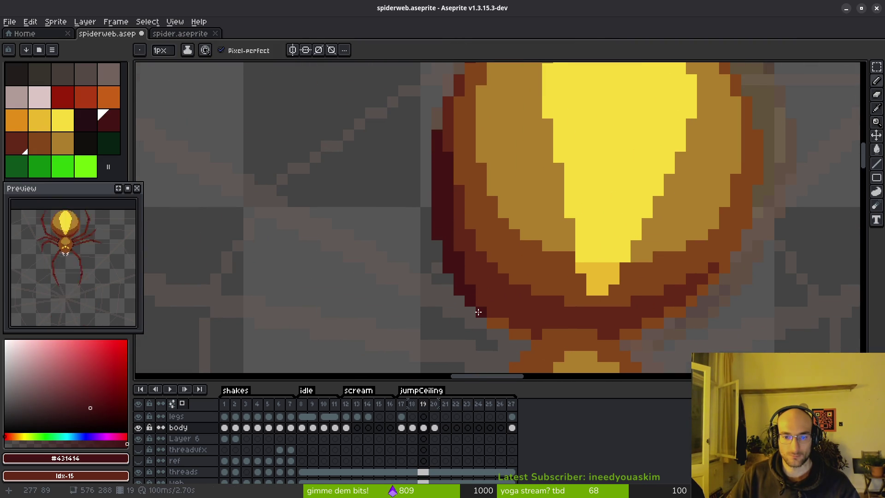
{"action": "scroll", "coordinate": [547, 323], "scroll_direction": "down", "scroll_amount": 3}
{"action": "key", "text": "ctrl+s"}
{"action": "scroll", "coordinate": [546, 324], "scroll_direction": "down", "scroll_amount": 2}
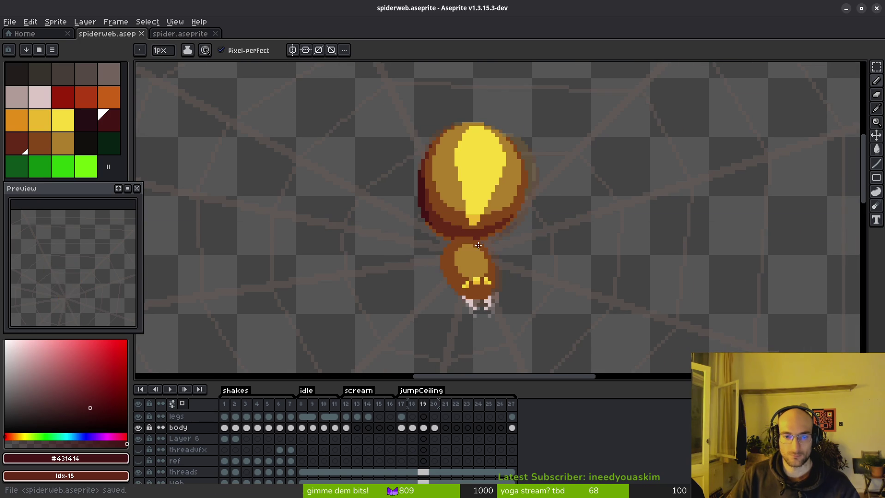
{"action": "left_click", "coordinate": [166, 35]}
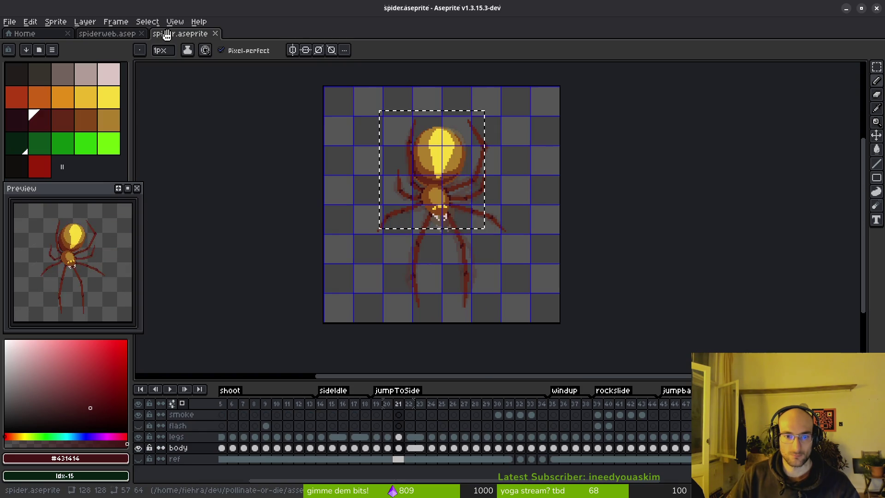
Zoom in on the reference spider, then return to spiderweb.aseprite and re-centre the view on the spider
{"action": "key", "text": "plus"}
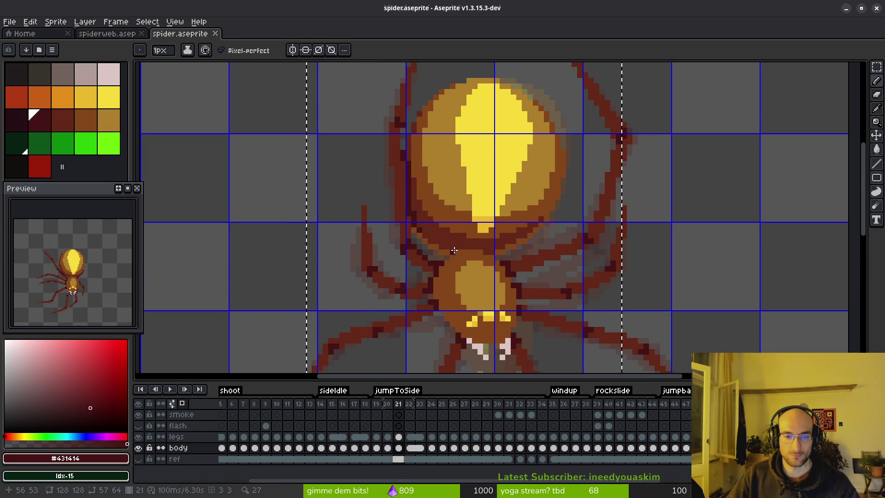
{"action": "left_click", "coordinate": [130, 34]}
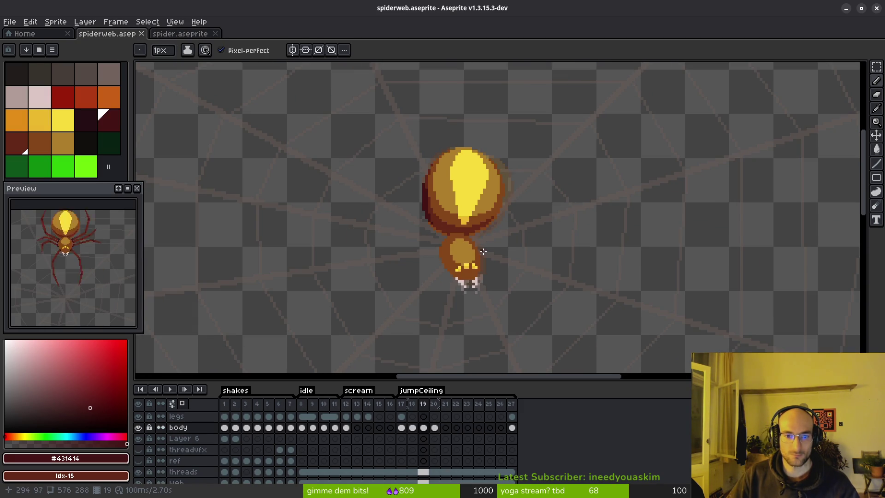
{"action": "left_click_drag", "start_coordinate": [455, 239], "coordinate": [474, 260]}
{"action": "scroll", "coordinate": [473, 251], "scroll_direction": "up", "scroll_amount": 3}
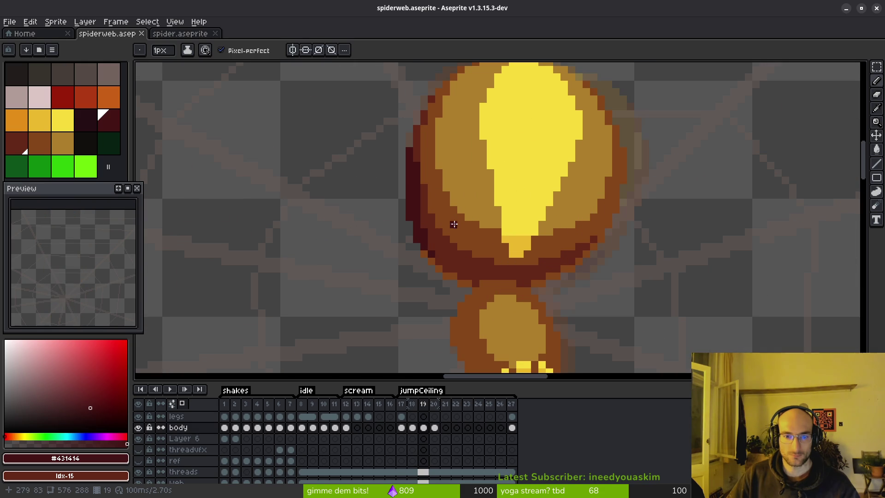
{"action": "scroll", "coordinate": [488, 188], "scroll_direction": "down", "scroll_amount": 2}
{"action": "scroll", "coordinate": [533, 235], "scroll_direction": "down", "scroll_amount": 2}
{"action": "key", "text": "i"}
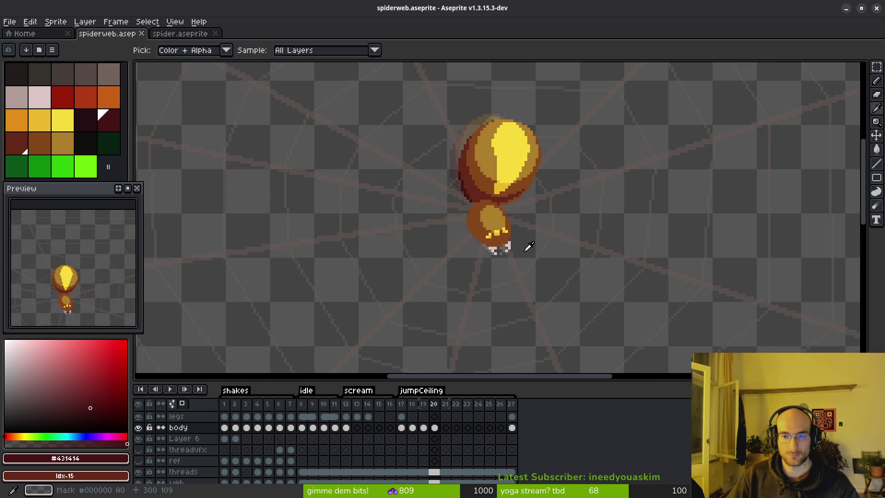
Clear the selection around the spider in the spider.aseprite reference file
{"action": "left_click", "coordinate": [198, 33]}
{"action": "key", "text": "b"}
{"action": "key", "text": "ctrl+d"}
{"action": "key", "text": "alt"}
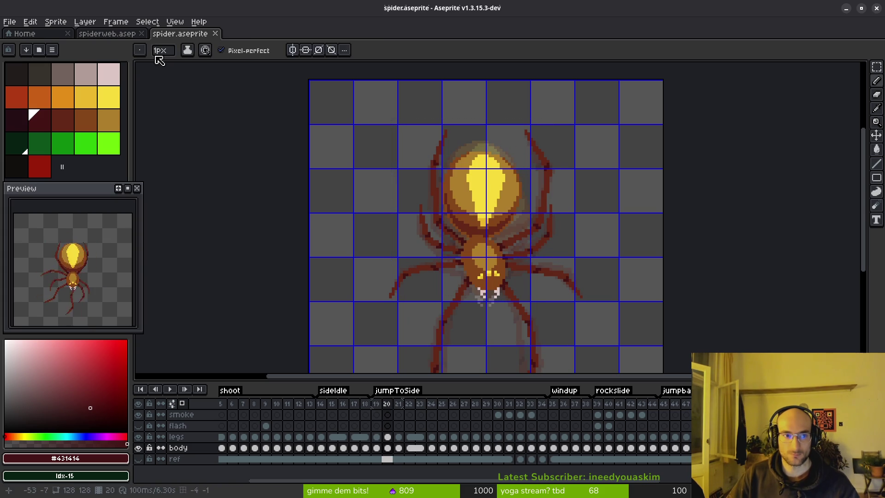
{"action": "scroll", "coordinate": [405, 239], "scroll_direction": "up", "scroll_amount": 4}
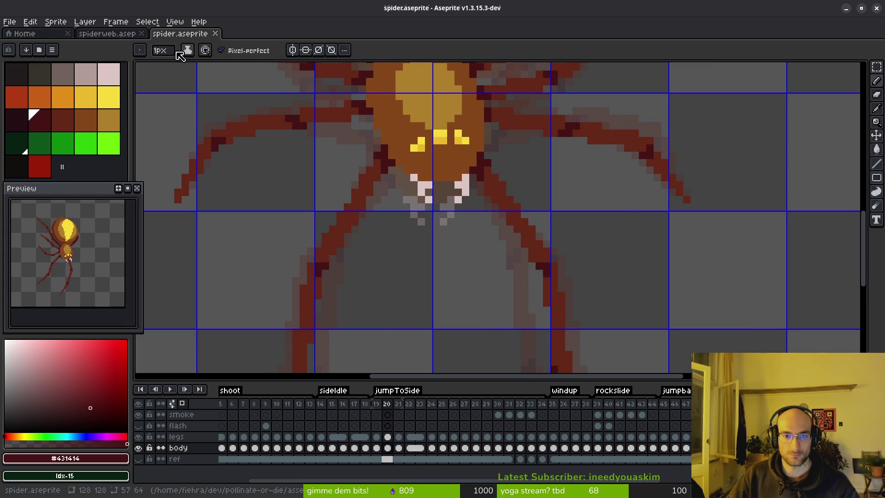
Marquee-select the spider's body on jumpCeiling frame 18 of spiderweb.aseprite
{"action": "left_click", "coordinate": [109, 33]}
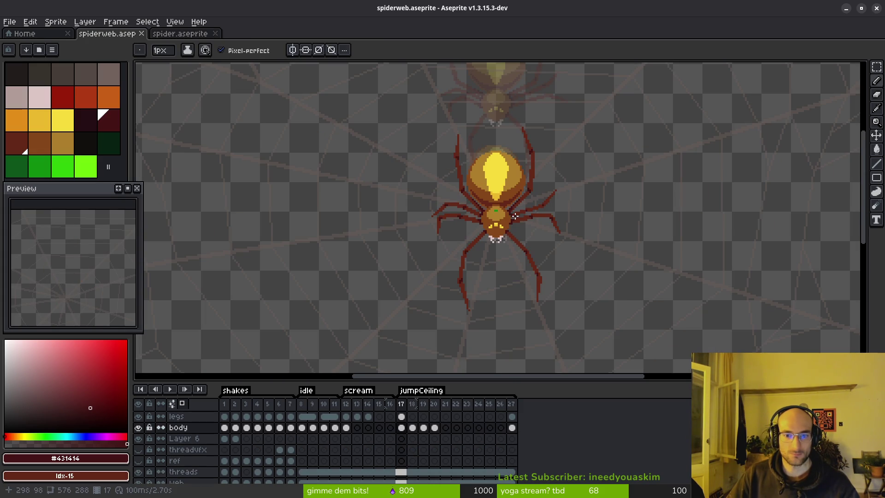
{"action": "key", "text": "m"}
{"action": "key", "text": "period"}
{"action": "left_click_drag", "start_coordinate": [433, 130], "coordinate": [558, 273]}
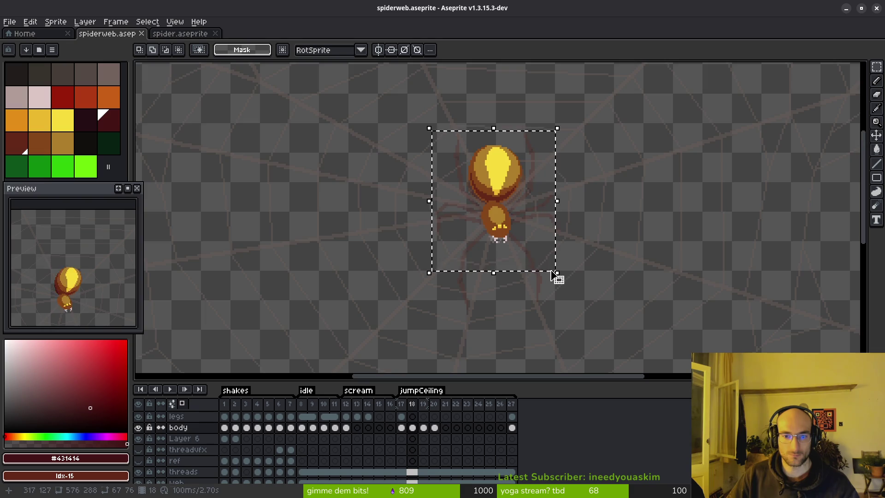
Nudge the selected spider body one pixel up and one left, and commit it
{"action": "scroll", "coordinate": [534, 249], "scroll_direction": "up", "scroll_amount": 3}
{"action": "key", "text": "Up"}
{"action": "key", "text": "Up"}
{"action": "key", "text": "Left"}
{"action": "key", "text": "Return"}
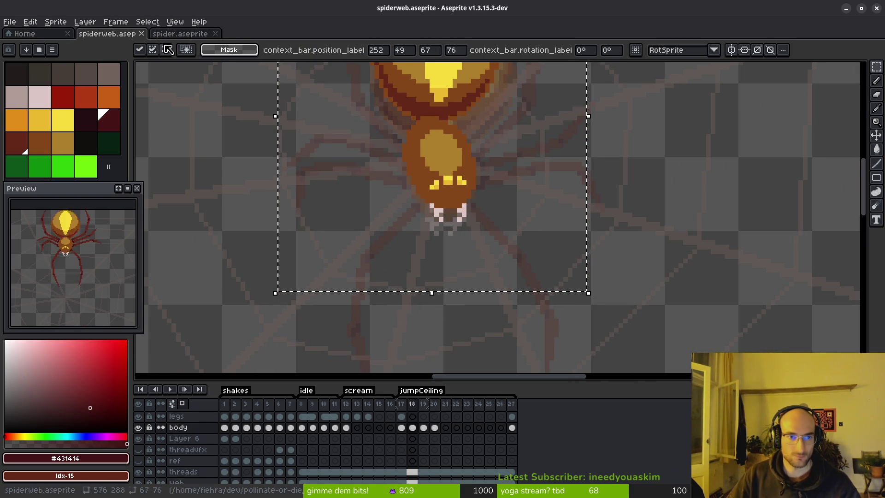
Check the reference spider, then advance spiderweb.aseprite to jumpCeiling frame 18
{"action": "left_click", "coordinate": [171, 35]}
{"action": "left_click", "coordinate": [126, 36]}
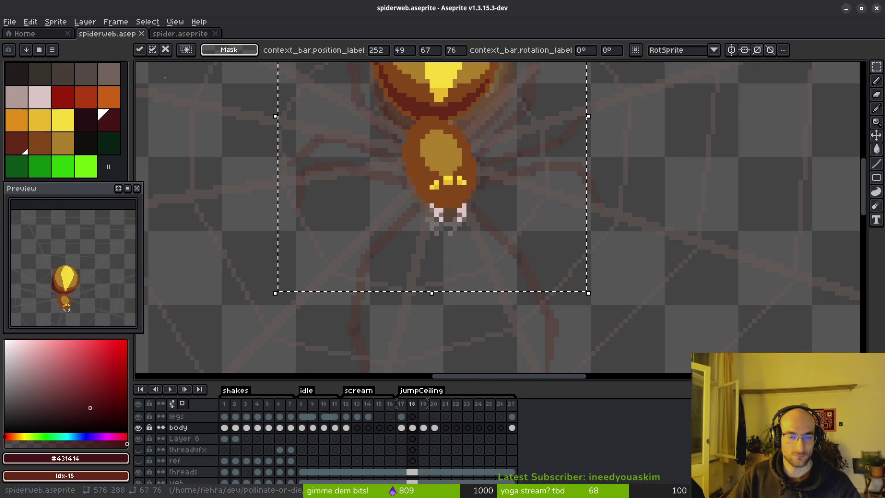
{"action": "scroll", "coordinate": [480, 231], "scroll_direction": "up", "scroll_amount": 2}
{"action": "key", "text": "i"}
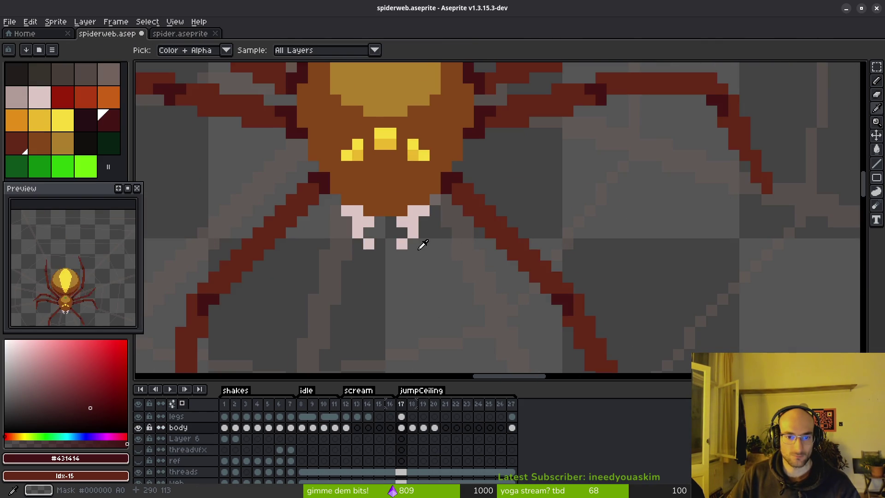
{"action": "key", "text": "Right"}
{"action": "key", "text": "Right"}
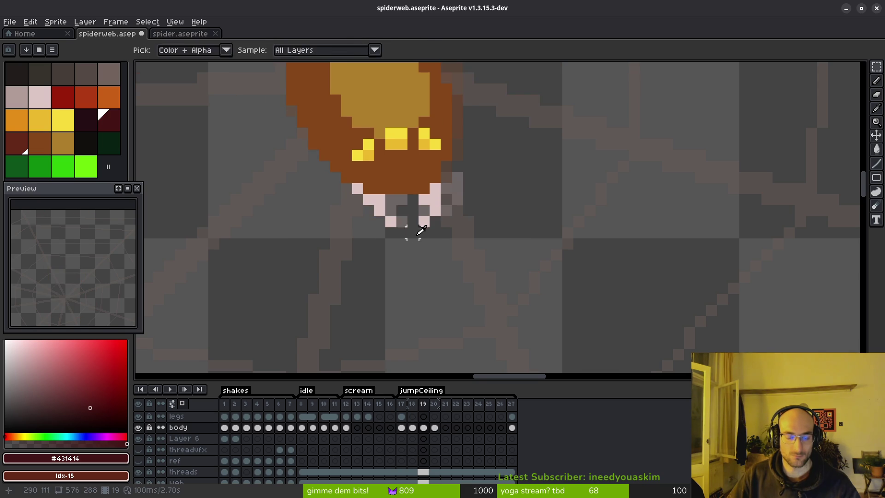
{"action": "scroll", "coordinate": [405, 219], "scroll_direction": "down", "scroll_amount": 2}
Compare the reference spider's poses on frames 20 and 21, then return to spiderweb.aseprite
{"action": "key", "text": "ctrl+Tab"}
{"action": "scroll", "coordinate": [516, 266], "scroll_direction": "up", "scroll_amount": 2}
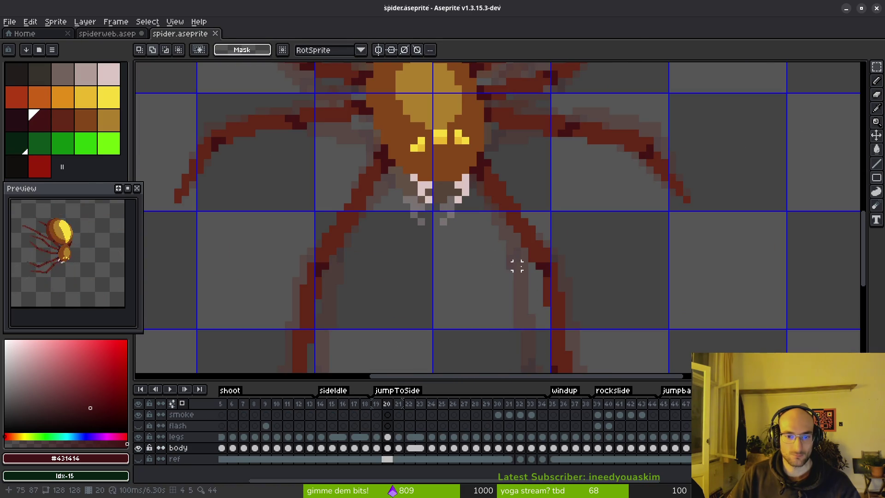
{"action": "key", "text": "Right"}
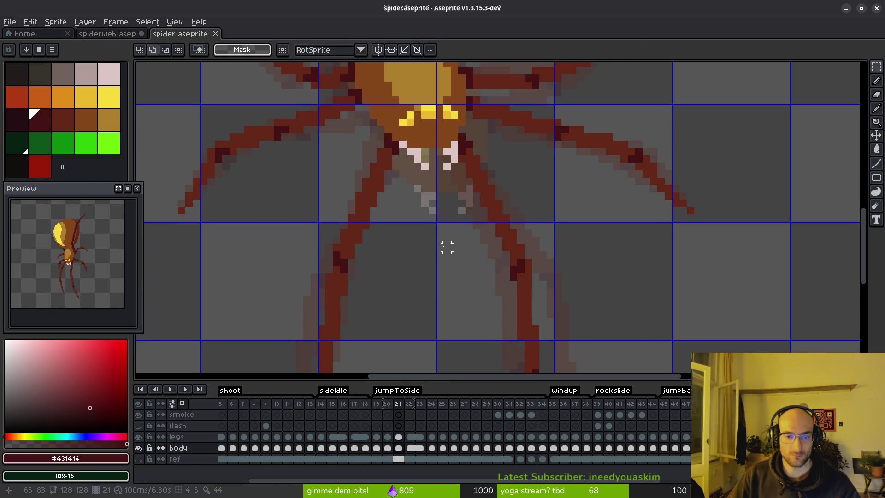
{"action": "left_click_drag", "start_coordinate": [447, 247], "coordinate": [450, 259]}
{"action": "key", "text": "Left"}
{"action": "scroll", "coordinate": [459, 249], "scroll_direction": "down", "scroll_amount": 3}
{"action": "scroll", "coordinate": [459, 249], "scroll_direction": "up", "scroll_amount": 3}
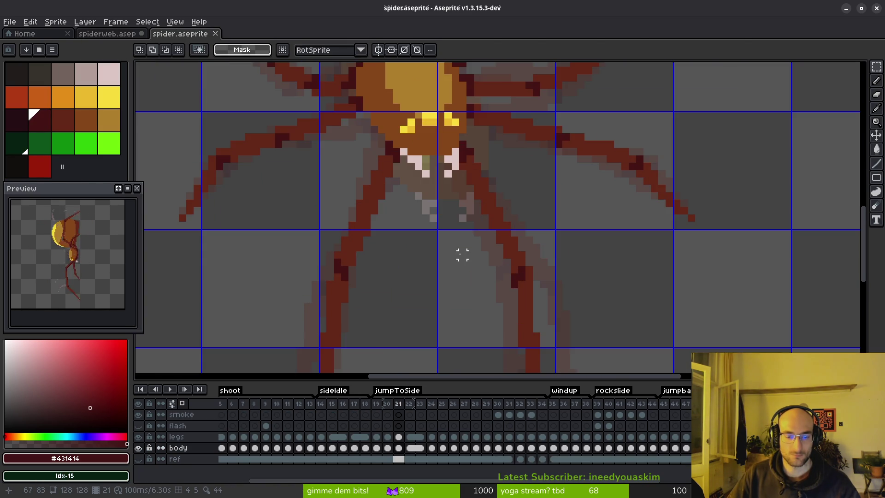
{"action": "key", "text": "i"}
{"action": "key", "text": "Right"}
{"action": "key", "text": "m"}
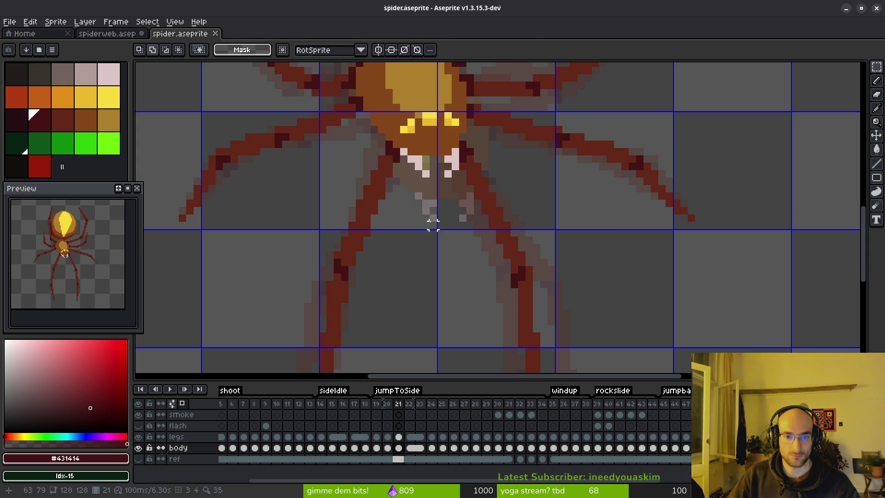
{"action": "key", "text": "ctrl+shift+Tab"}
Reselect the frame 18 body and nudge it up and left with the arrow keys
{"action": "left_click_drag", "start_coordinate": [334, 116], "coordinate": [548, 309]}
{"action": "key", "text": "Up"}
{"action": "key", "text": "Up"}
{"action": "key", "text": "Left"}
{"action": "key", "text": "Up"}
{"action": "key", "text": "Up"}
{"action": "key", "text": "Up"}
{"action": "key", "text": "Down"}
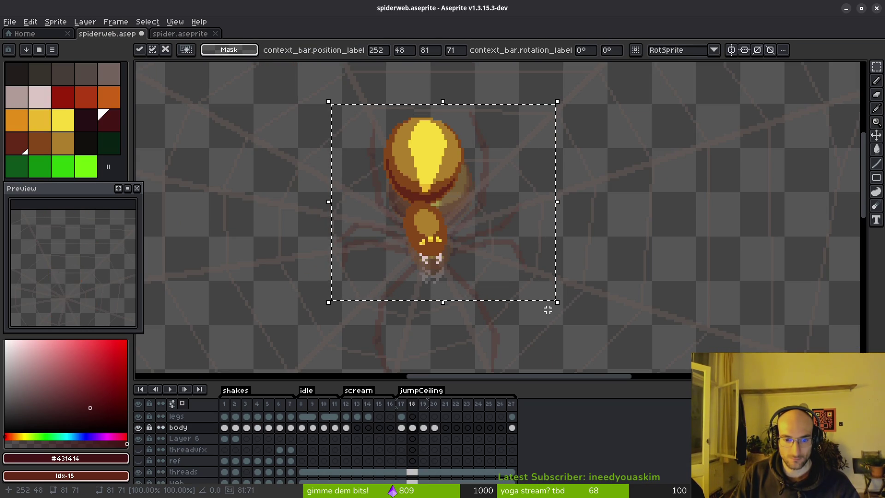
{"action": "scroll", "coordinate": [415, 283], "scroll_direction": "up", "scroll_amount": 2}
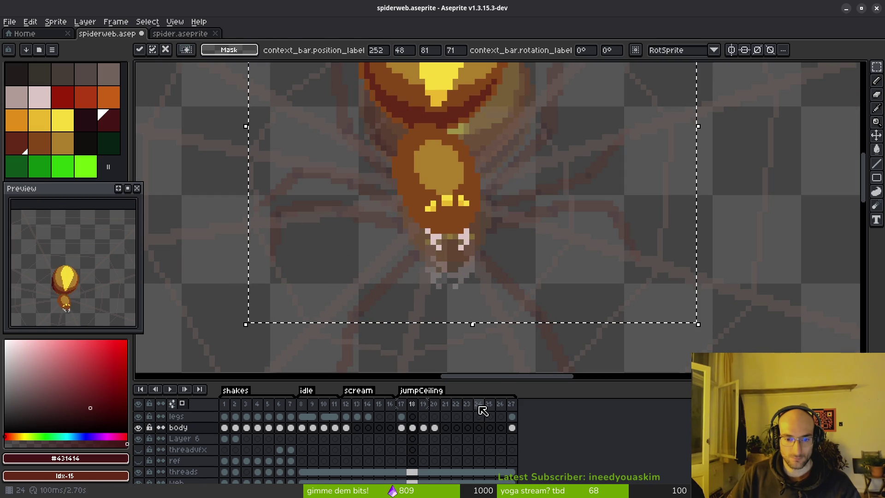
Select the spider body on frame 19, drag it upward and commit it
{"action": "key", "text": "i"}
{"action": "key", "text": "period"}
{"action": "key", "text": "m"}
{"action": "scroll", "coordinate": [498, 307], "scroll_direction": "down", "scroll_amount": 1}
{"action": "left_click_drag", "start_coordinate": [384, 93], "coordinate": [576, 336]}
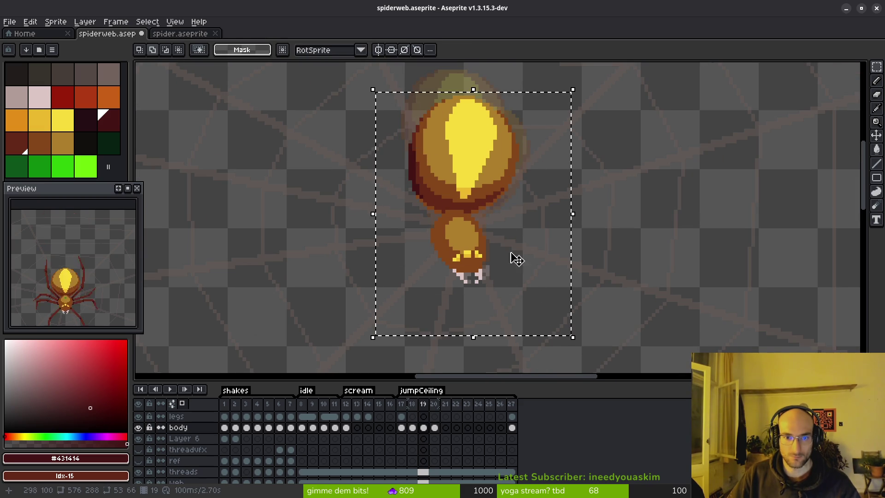
{"action": "scroll", "coordinate": [503, 245], "scroll_direction": "down", "scroll_amount": 2}
{"action": "left_click_drag", "start_coordinate": [502, 257], "coordinate": [494, 198]}
{"action": "left_click", "coordinate": [525, 311]}
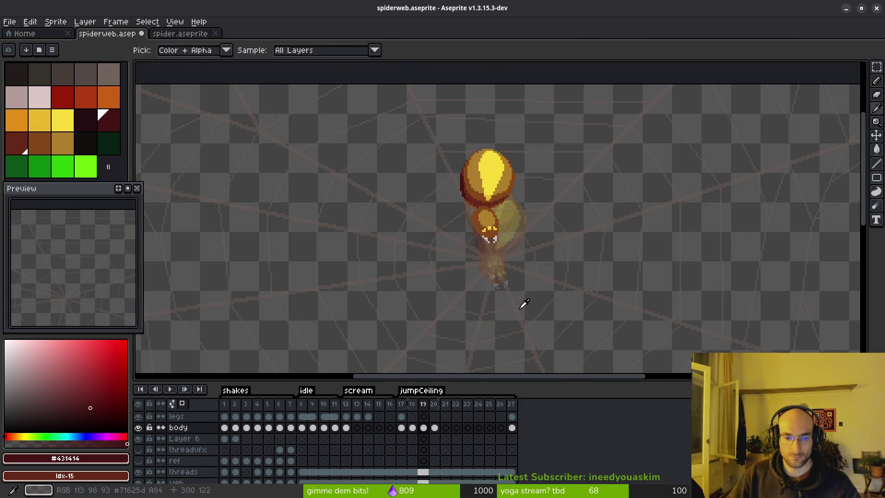
Go back to frame 18 and marquee-select the spider body again
{"action": "key", "text": "comma"}
{"action": "scroll", "coordinate": [500, 290], "scroll_direction": "up", "scroll_amount": 3}
{"action": "scroll", "coordinate": [511, 275], "scroll_direction": "down", "scroll_amount": 2}
{"action": "left_click_drag", "start_coordinate": [399, 71], "coordinate": [558, 266]}
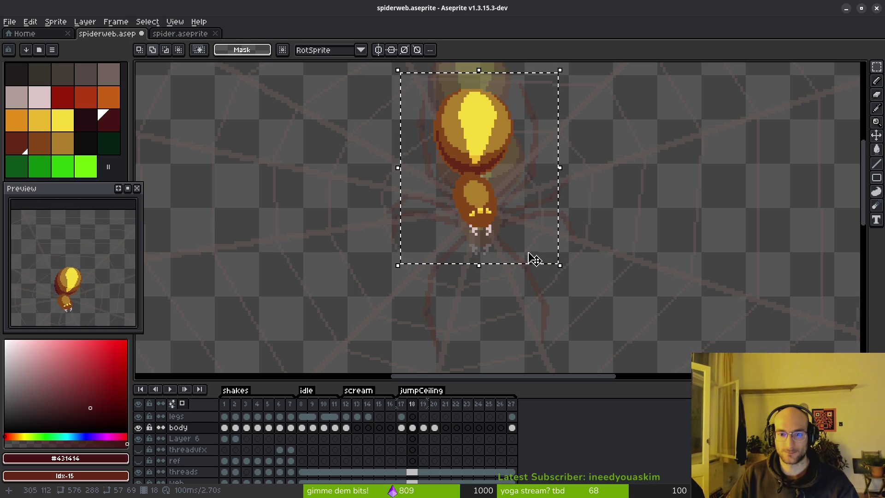
Compare with the reference spider and start repositioning the selected frame 18 body
{"action": "left_click", "coordinate": [178, 35]}
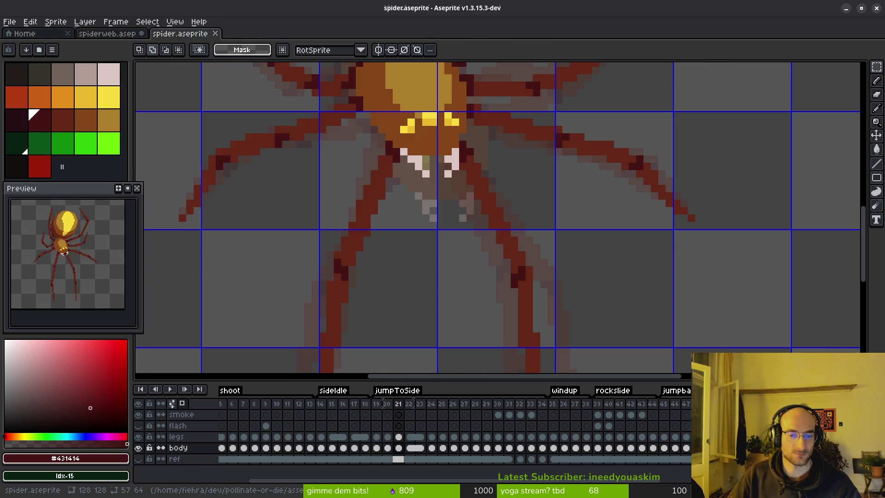
{"action": "left_click", "coordinate": [107, 33]}
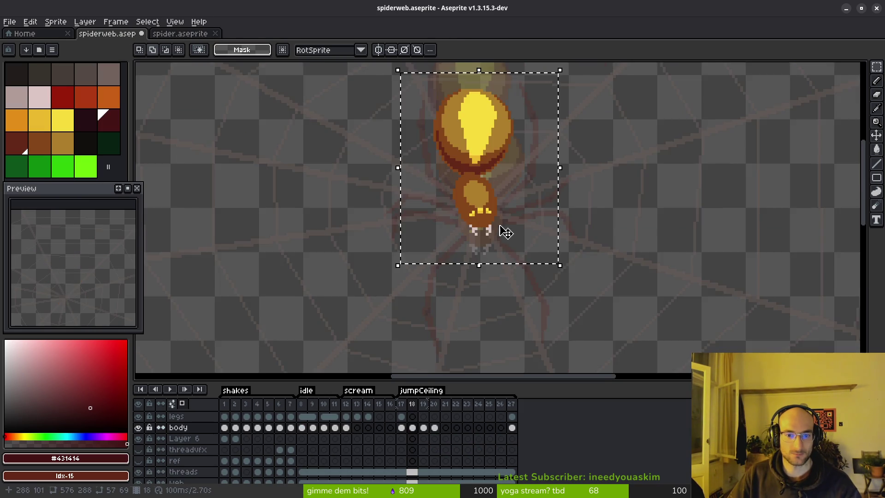
{"action": "scroll", "coordinate": [530, 242], "scroll_direction": "up", "scroll_amount": 2}
{"action": "scroll", "coordinate": [530, 246], "scroll_direction": "up", "scroll_amount": 1}
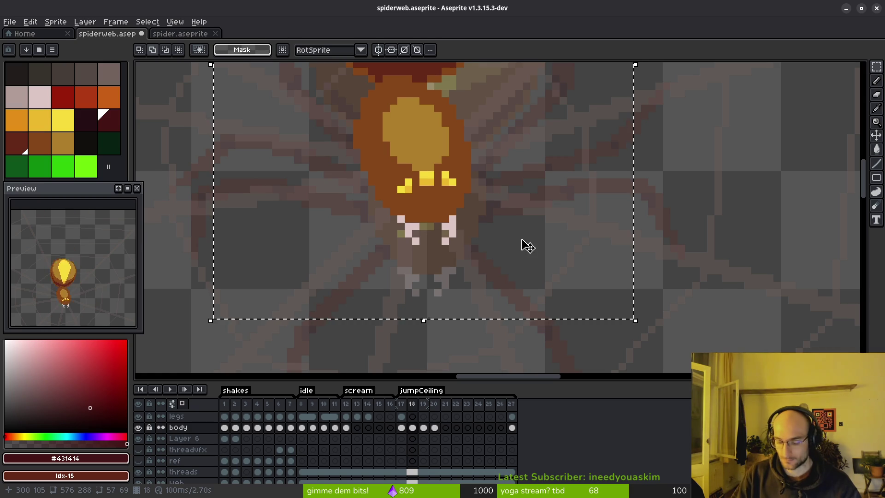
{"action": "left_click", "coordinate": [528, 247]}
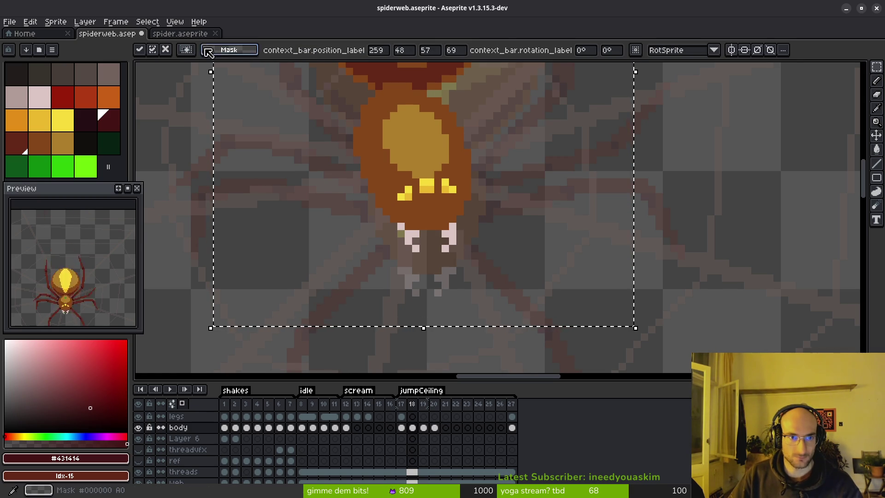
Bring up the reference spider and show its frame 20 pose
{"action": "left_click", "coordinate": [183, 32]}
{"action": "left_click", "coordinate": [107, 34]}
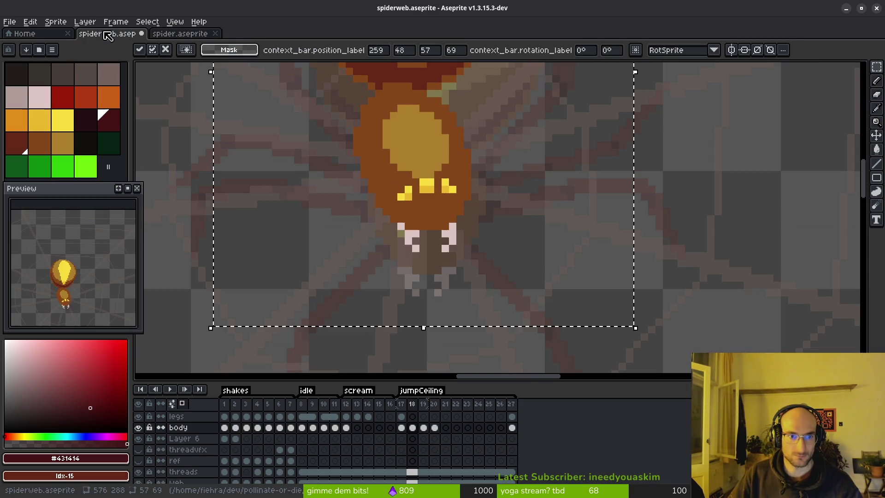
{"action": "scroll", "coordinate": [447, 263], "scroll_direction": "up", "scroll_amount": 3}
{"action": "scroll", "coordinate": [465, 254], "scroll_direction": "down", "scroll_amount": 2}
{"action": "key", "text": "alt"}
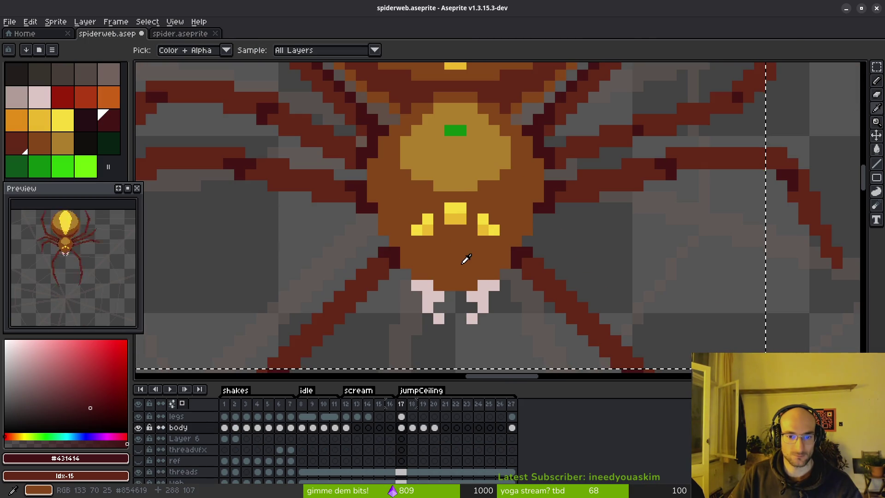
{"action": "scroll", "coordinate": [468, 279], "scroll_direction": "down", "scroll_amount": 2}
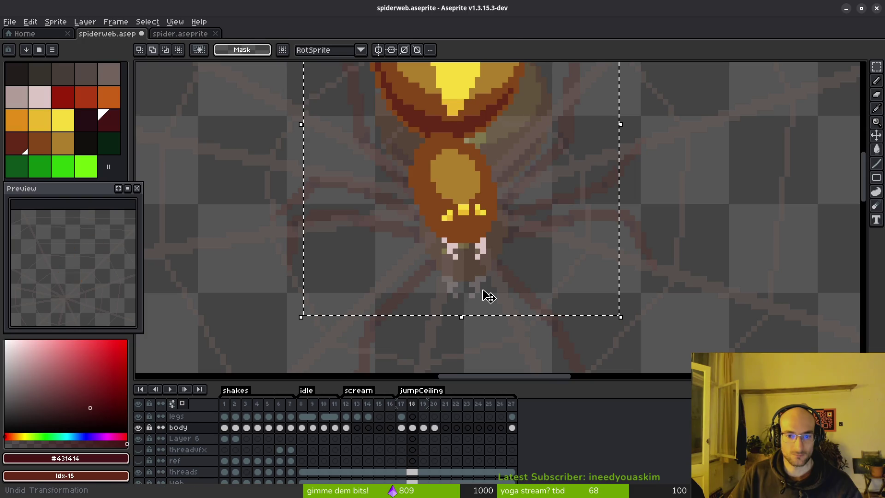
{"action": "left_click", "coordinate": [179, 34]}
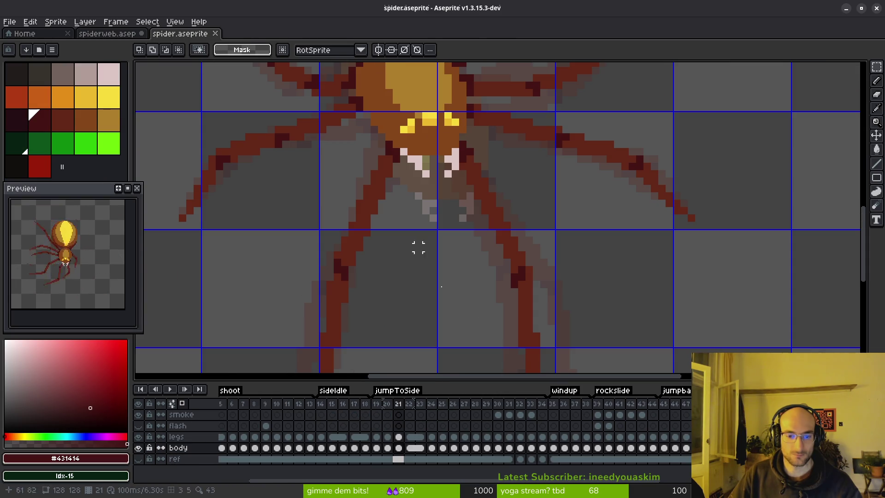
{"action": "left_click", "coordinate": [387, 404]}
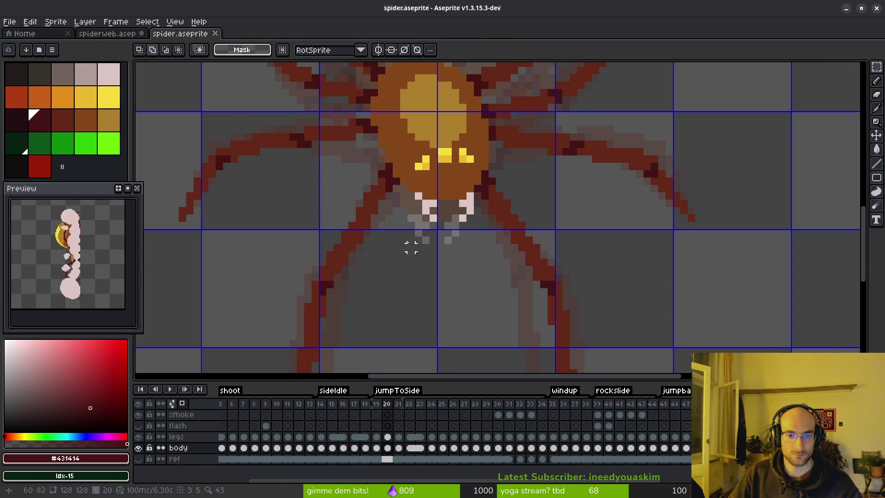
{"action": "left_click", "coordinate": [112, 23]}
{"action": "left_click", "coordinate": [113, 24]}
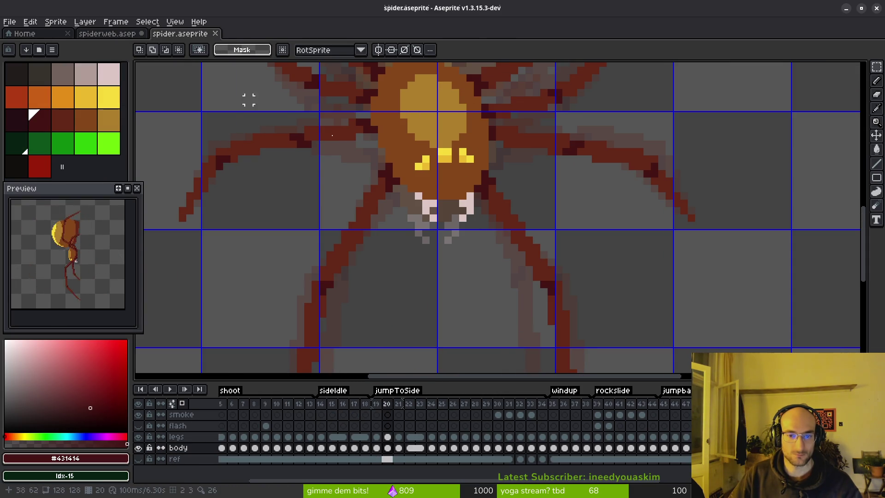
Flip between jumpCeiling frames 19 and 20 in spiderweb.aseprite to compare poses
{"action": "key", "text": "ctrl+shift+Tab"}
{"action": "scroll", "coordinate": [493, 240], "scroll_direction": "down", "scroll_amount": 2}
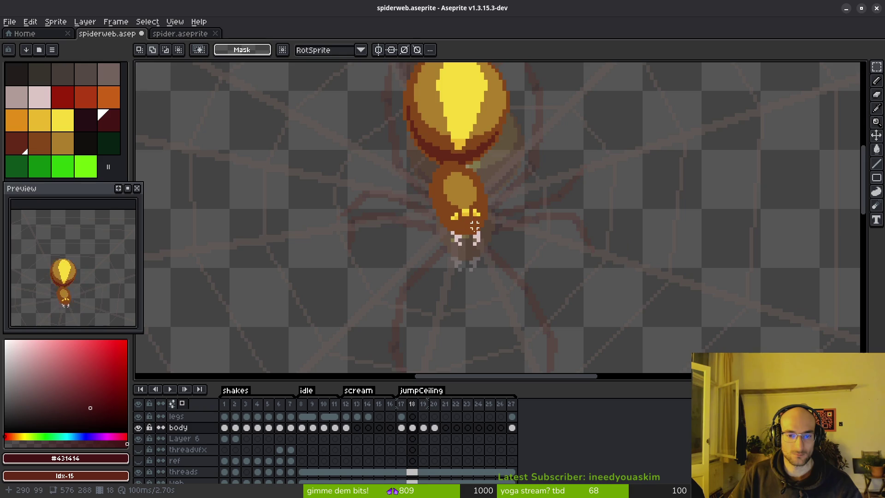
{"action": "key", "text": "i"}
{"action": "key", "text": "Right"}
{"action": "key", "text": "Right"}
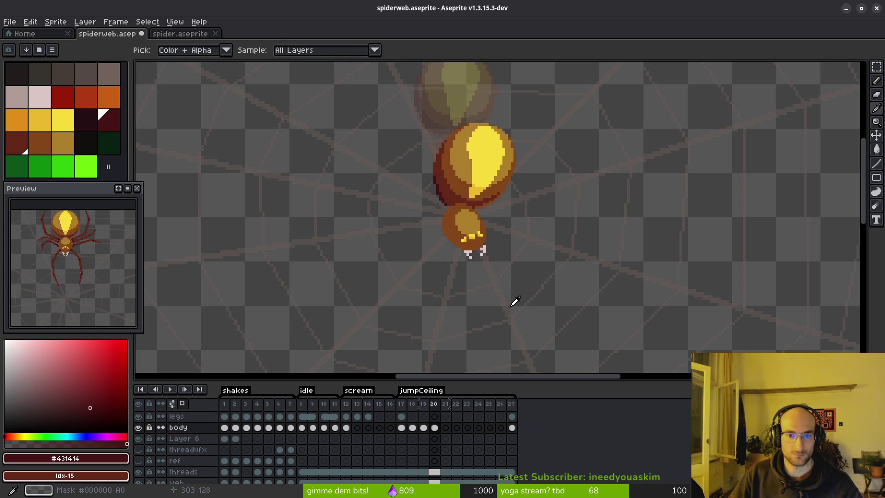
{"action": "key", "text": "Left"}
{"action": "key", "text": "Right"}
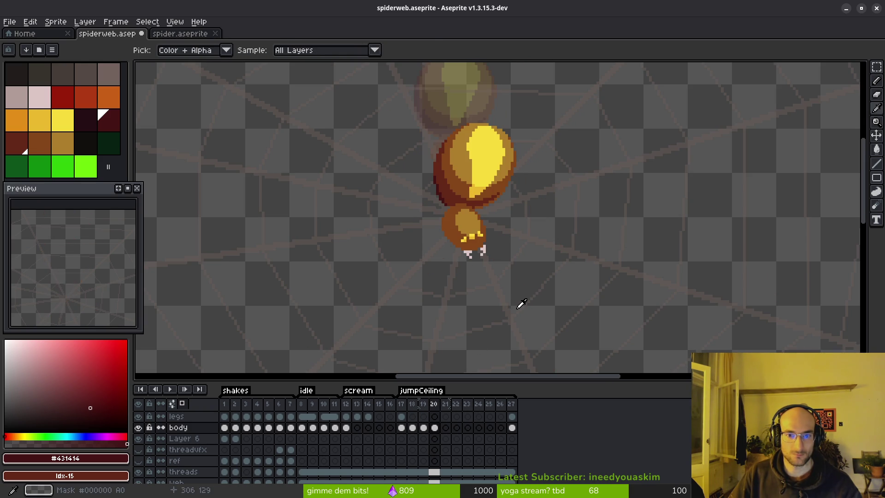
{"action": "key", "text": "m"}
Step the reference spider through its poses to frame 22
{"action": "left_click", "coordinate": [173, 37]}
{"action": "key", "text": "i"}
{"action": "key", "text": "Right"}
{"action": "key", "text": "Right"}
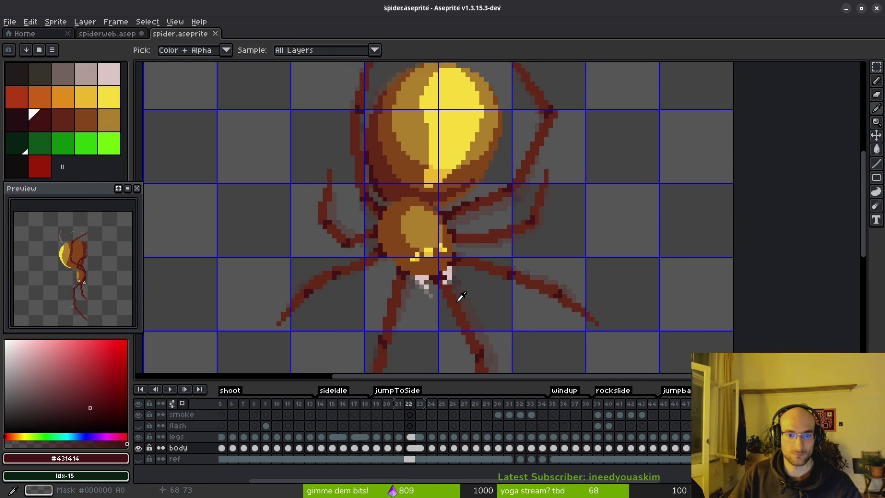
{"action": "key", "text": "m"}
Return to spiderweb.aseprite frame 18 and marquee-select the spider body
{"action": "left_click", "coordinate": [120, 34]}
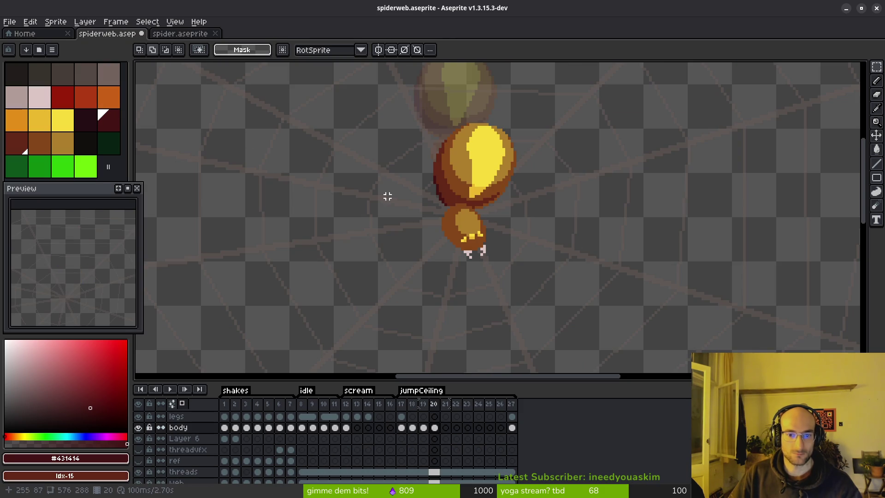
{"action": "key", "text": "Left"}
{"action": "key", "text": "Left"}
{"action": "left_click_drag", "start_coordinate": [381, 87], "coordinate": [480, 204]}
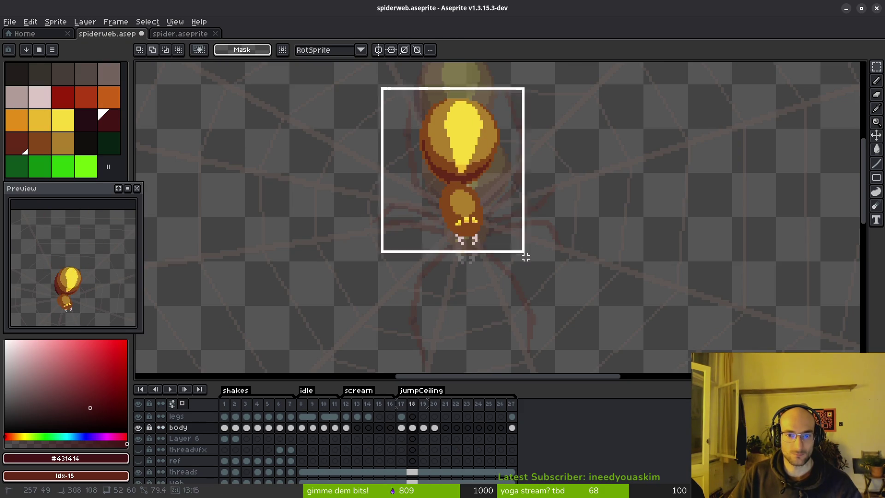
Drag the frame 18 body slightly down, commit it, save spiderweb.aseprite, and advance to frame 19
{"action": "scroll", "coordinate": [478, 228], "scroll_direction": "up", "scroll_amount": 3}
{"action": "left_click_drag", "start_coordinate": [439, 183], "coordinate": [448, 199]}
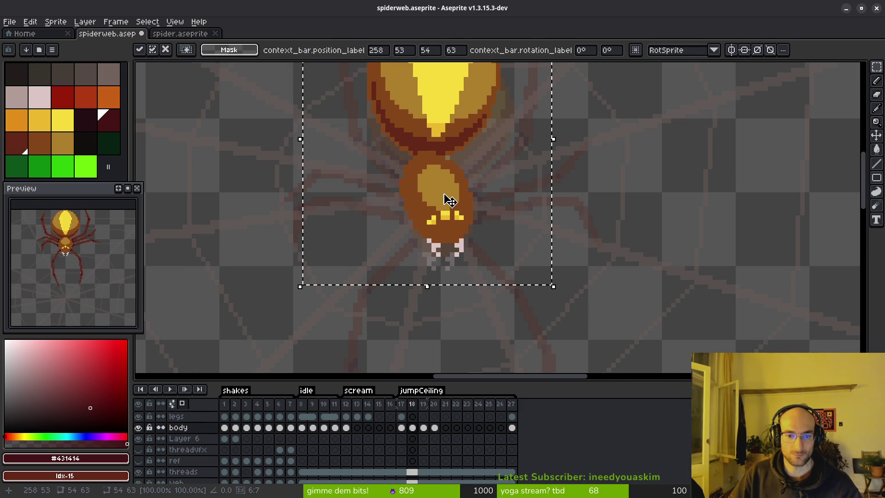
{"action": "left_click", "coordinate": [176, 34]}
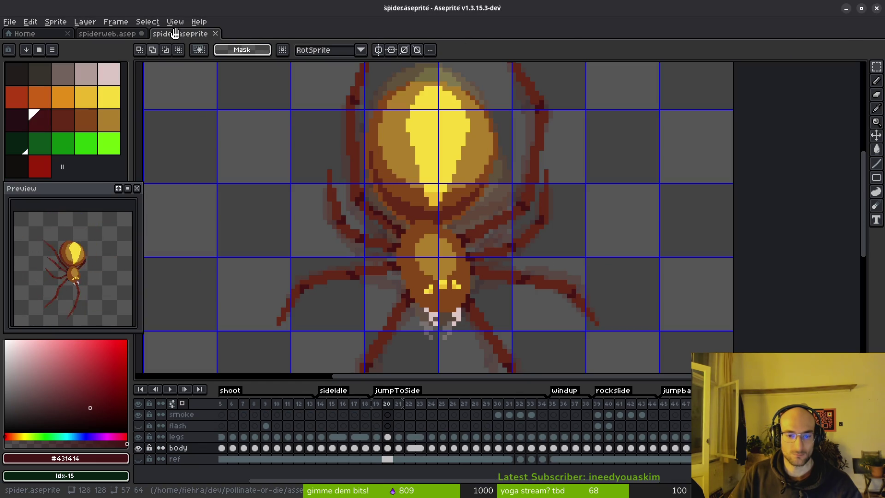
{"action": "left_click", "coordinate": [122, 34]}
{"action": "key", "text": "Return"}
{"action": "key", "text": "ctrl+s"}
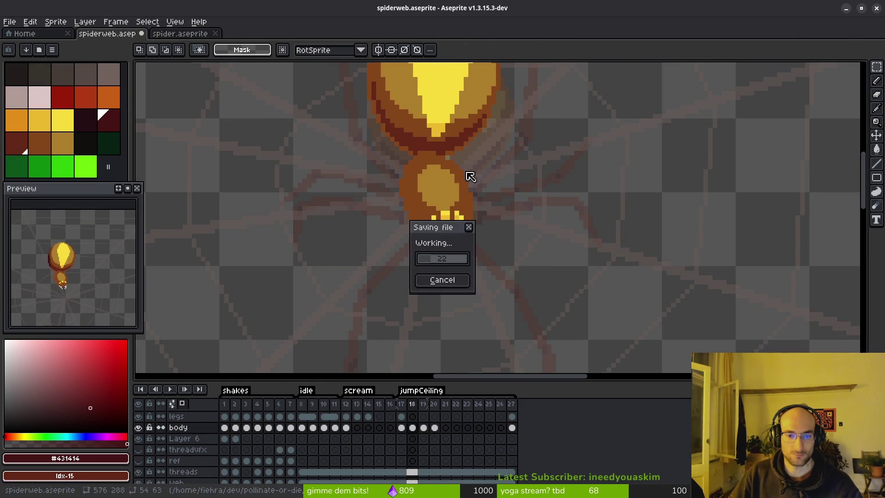
{"action": "scroll", "coordinate": [479, 243], "scroll_direction": "down", "scroll_amount": 2}
{"action": "key", "text": "Right"}
Select the frame 19 body, shift it one pixel right and down, and deselect
{"action": "left_click_drag", "start_coordinate": [386, 101], "coordinate": [526, 277]}
{"action": "scroll", "coordinate": [498, 249], "scroll_direction": "down", "scroll_amount": 1}
{"action": "scroll", "coordinate": [477, 215], "scroll_direction": "up", "scroll_amount": 4}
{"action": "left_click", "coordinate": [424, 240]}
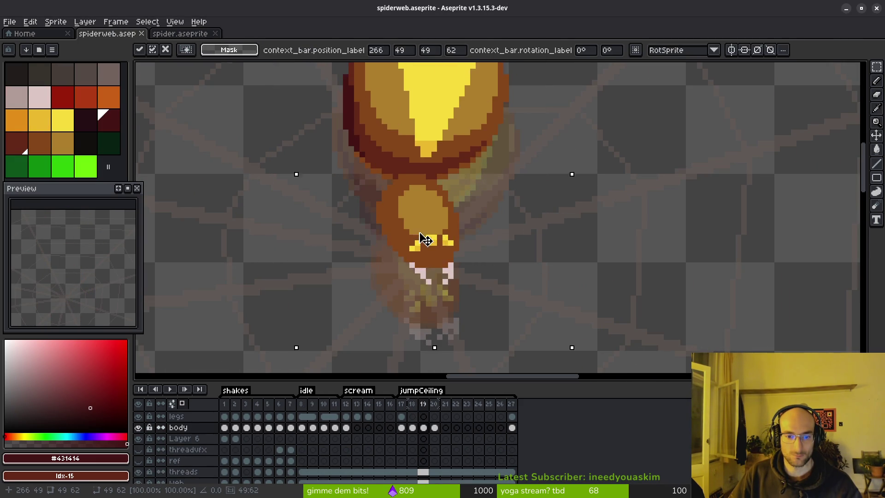
{"action": "left_click_drag", "start_coordinate": [421, 250], "coordinate": [424, 257]}
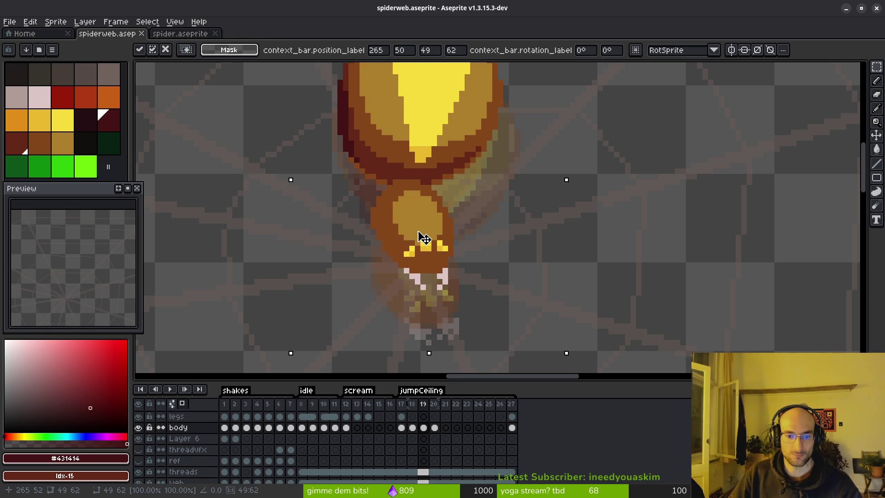
{"action": "scroll", "coordinate": [488, 237], "scroll_direction": "down", "scroll_amount": 3}
{"action": "key", "text": "ctrl+d"}
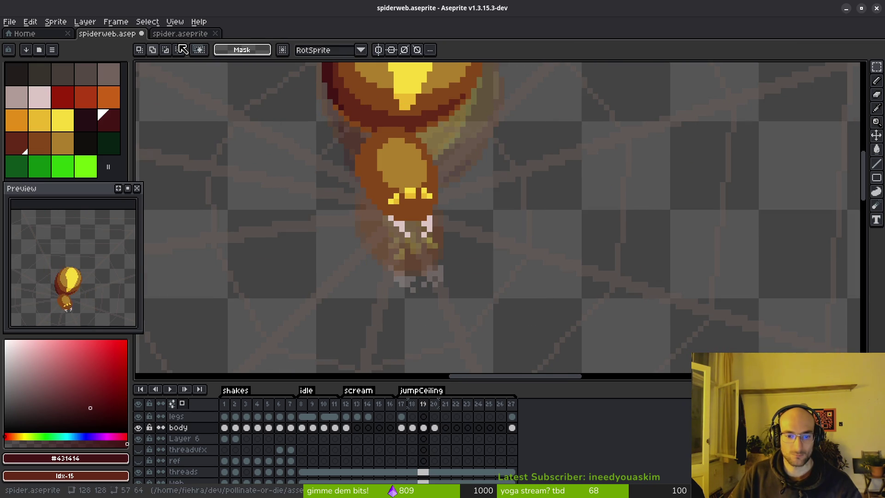
Select the spider body on frame 20, drag it upward, and deselect
{"action": "left_click", "coordinate": [434, 427]}
{"action": "scroll", "coordinate": [433, 283], "scroll_direction": "down", "scroll_amount": 2}
{"action": "left_click_drag", "start_coordinate": [332, 87], "coordinate": [509, 317]}
{"action": "scroll", "coordinate": [497, 287], "scroll_direction": "down", "scroll_amount": 1}
{"action": "left_click_drag", "start_coordinate": [450, 221], "coordinate": [436, 144]}
{"action": "key", "text": "ctrl+d"}
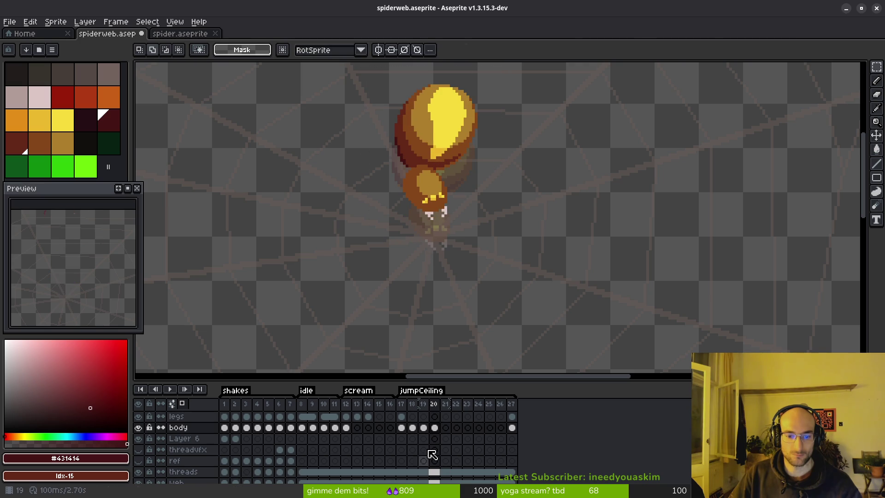
Reselect the frame 19 body and move it slightly down and left
{"action": "left_click", "coordinate": [423, 429]}
{"action": "scroll", "coordinate": [468, 245], "scroll_direction": "up", "scroll_amount": 2}
{"action": "scroll", "coordinate": [480, 225], "scroll_direction": "down", "scroll_amount": 1}
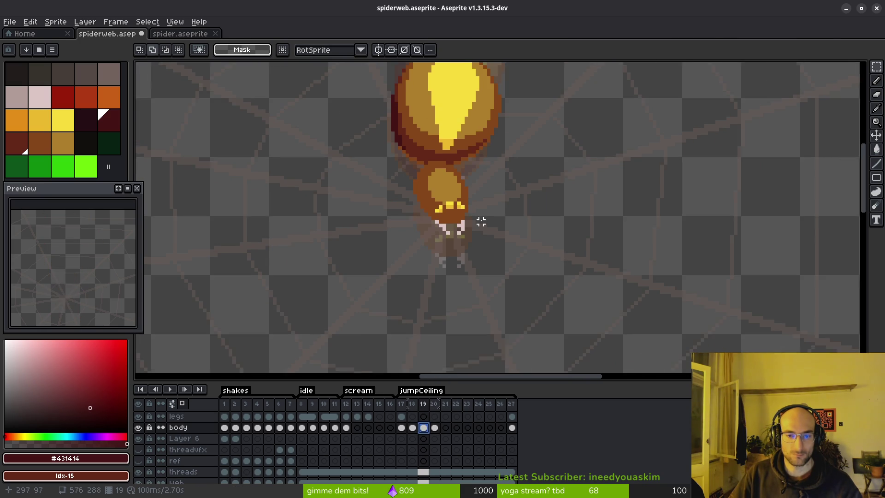
{"action": "left_click_drag", "start_coordinate": [420, 120], "coordinate": [553, 306]}
{"action": "left_click", "coordinate": [391, 72]}
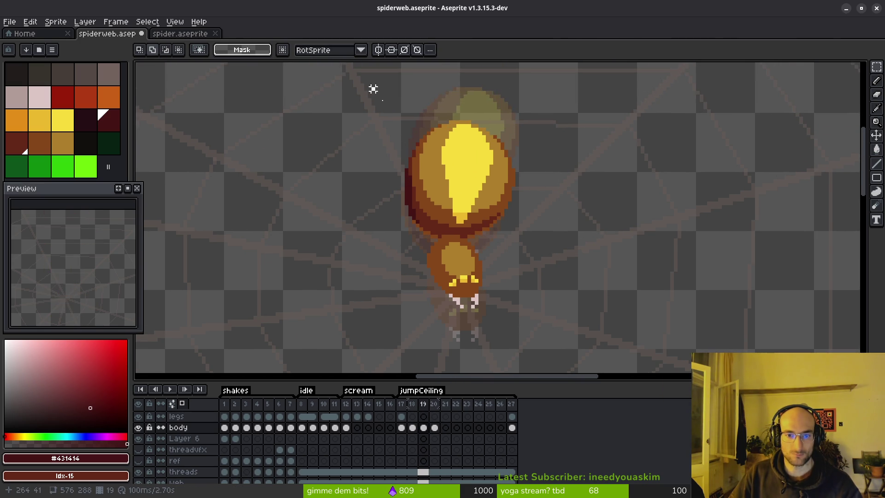
{"action": "left_click_drag", "start_coordinate": [372, 87], "coordinate": [533, 270]}
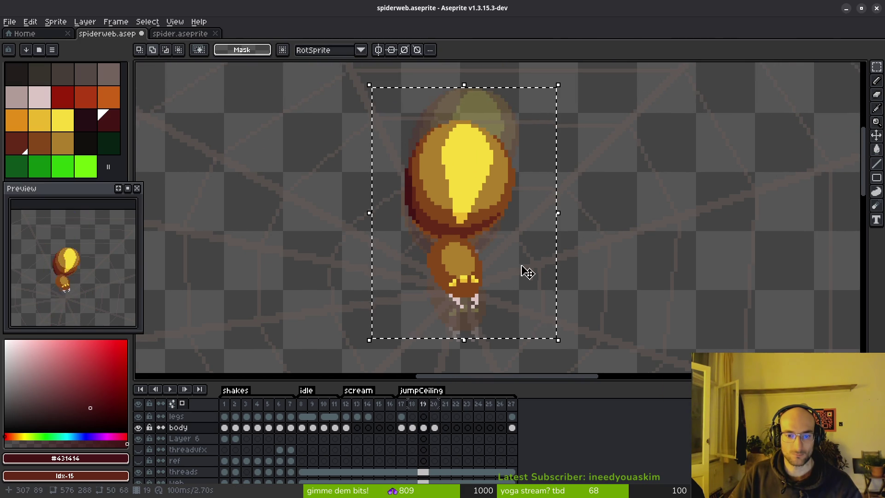
{"action": "scroll", "coordinate": [470, 138], "scroll_direction": "up", "scroll_amount": 2}
{"action": "scroll", "coordinate": [452, 152], "scroll_direction": "down", "scroll_amount": 1}
{"action": "left_click_drag", "start_coordinate": [435, 167], "coordinate": [431, 185]}
{"action": "left_click", "coordinate": [180, 34]}
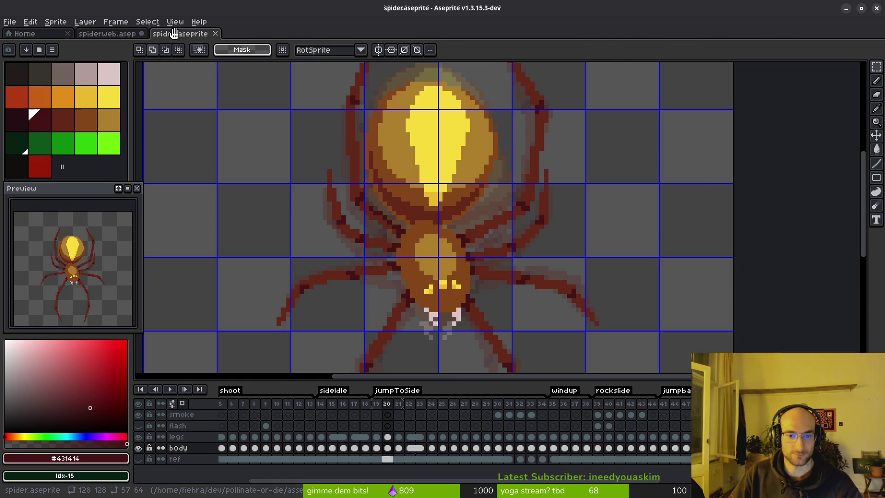
{"action": "key", "text": "period"}
{"action": "scroll", "coordinate": [448, 254], "scroll_direction": "up", "scroll_amount": 2}
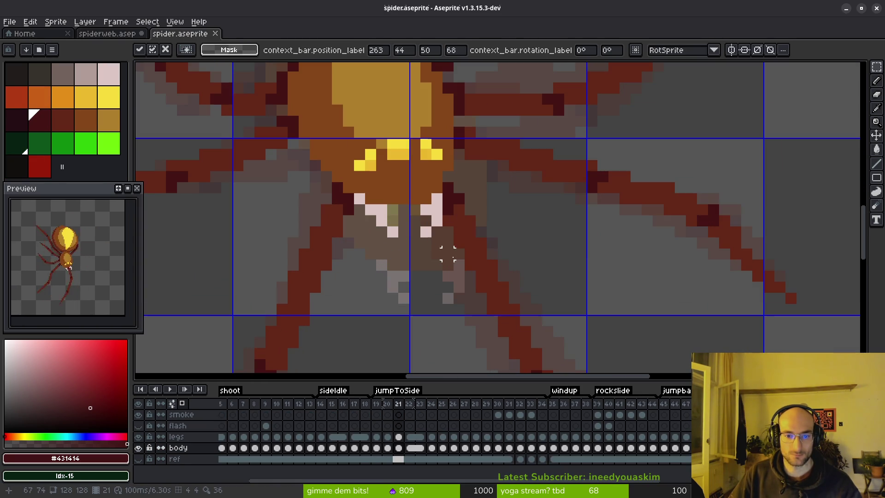
{"action": "left_click", "coordinate": [123, 36]}
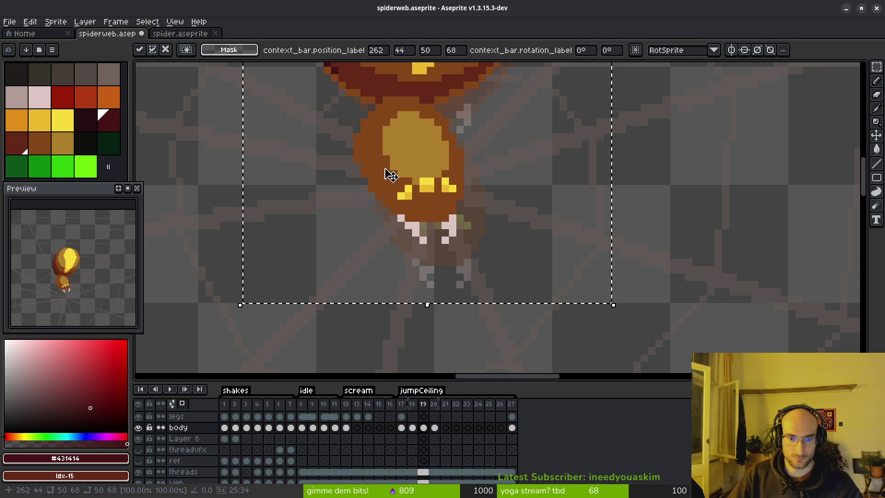
{"action": "left_click", "coordinate": [176, 36]}
{"action": "left_click", "coordinate": [122, 34]}
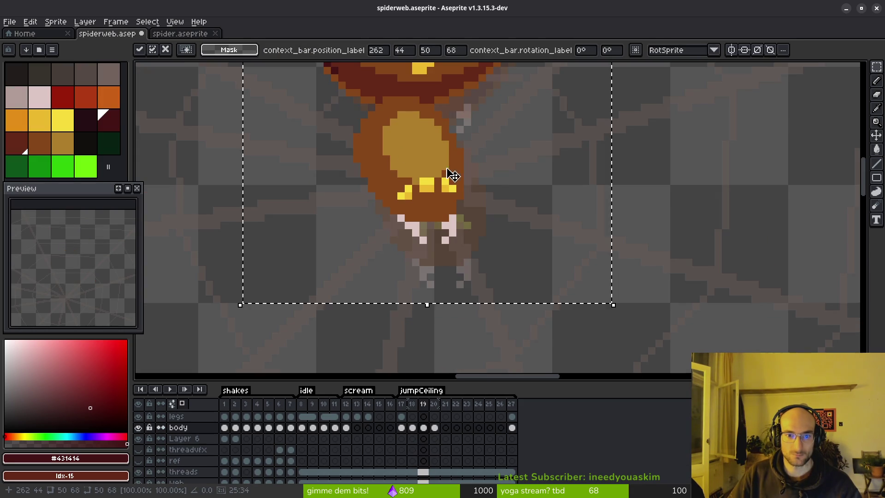
{"action": "left_click_drag", "start_coordinate": [490, 197], "coordinate": [496, 250]}
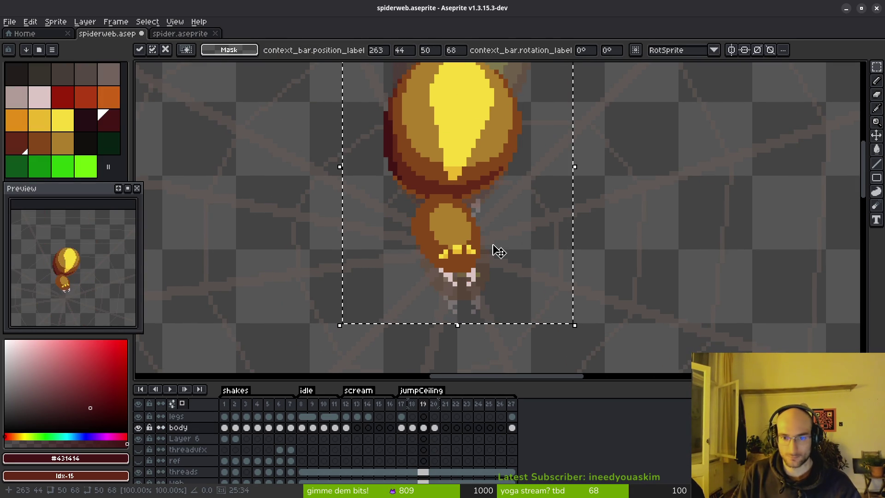
{"action": "key", "text": "ctrl+s"}
{"action": "scroll", "coordinate": [459, 205], "scroll_direction": "down", "scroll_amount": 1}
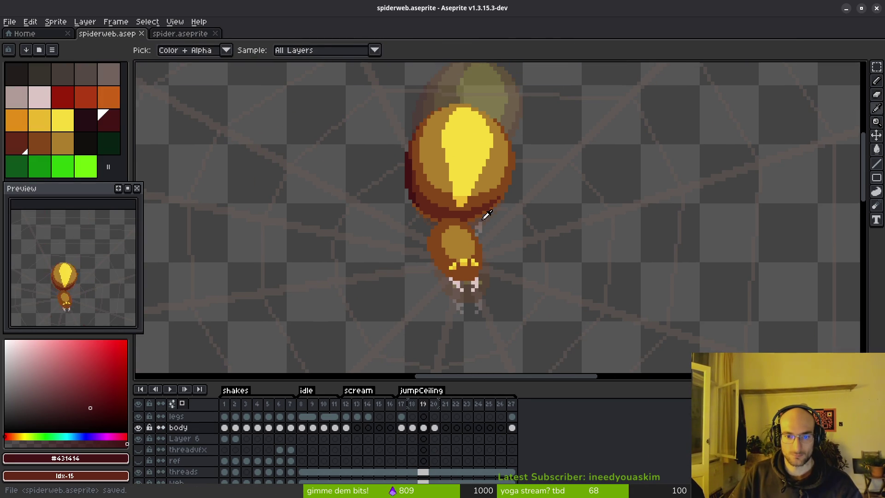
{"action": "key", "text": "period"}
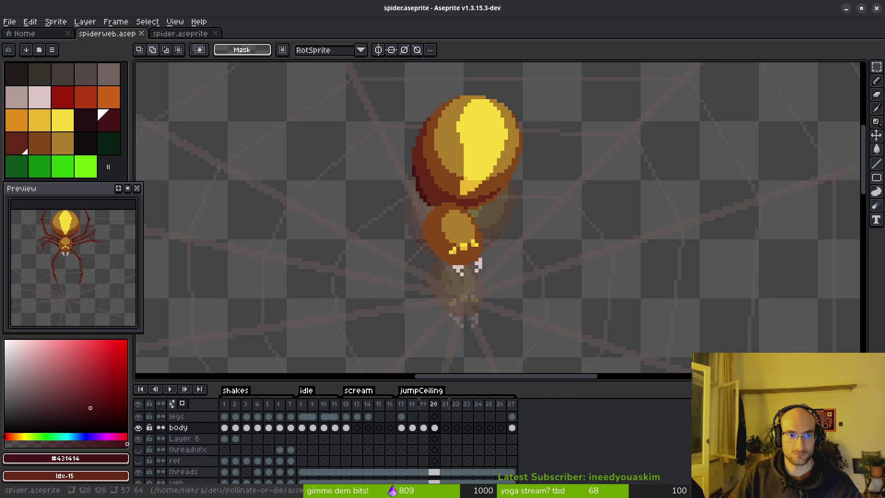
{"action": "left_click", "coordinate": [179, 34]}
{"action": "scroll", "coordinate": [413, 176], "scroll_direction": "down", "scroll_amount": 2}
{"action": "left_click", "coordinate": [121, 33]}
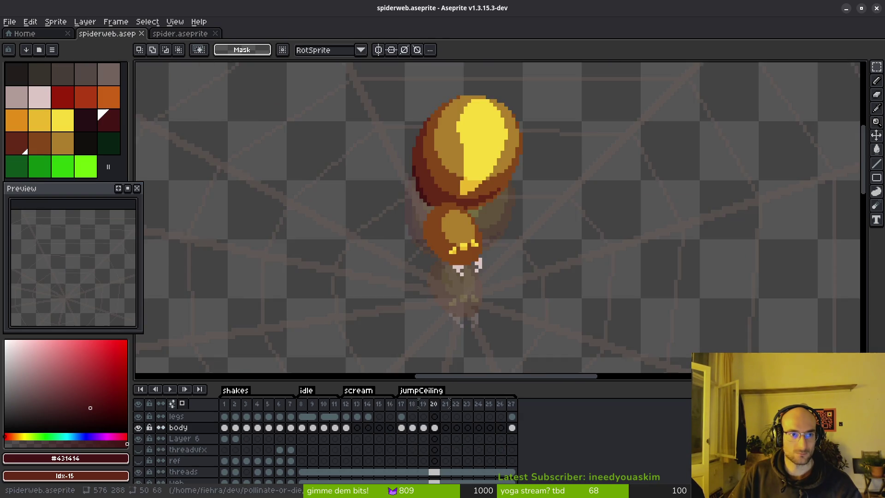
{"action": "key", "text": "Down"}
{"action": "key", "text": "Down"}
{"action": "key", "text": "Down"}
{"action": "key", "text": "Down"}
{"action": "key", "text": "Down"}
{"action": "key", "text": "Left"}
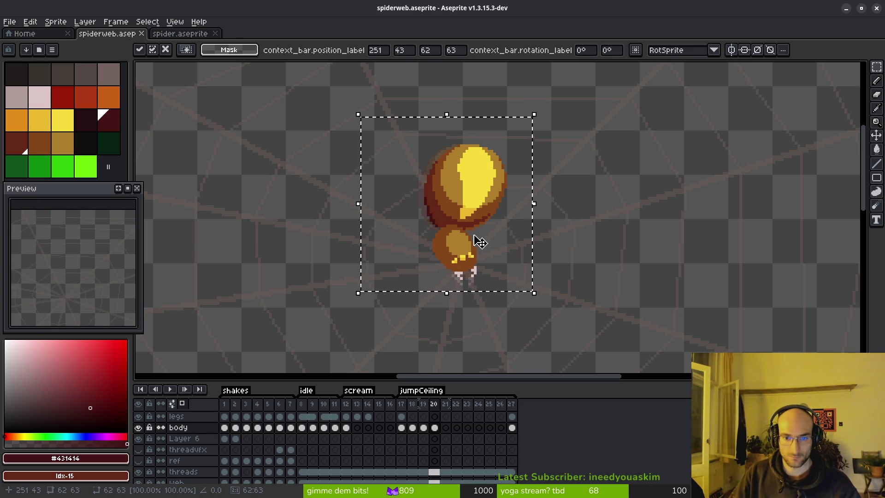
{"action": "key", "text": "i"}
{"action": "key", "text": "Left"}
{"action": "key", "text": "Left"}
{"action": "key", "text": "Right"}
{"action": "key", "text": "Right"}
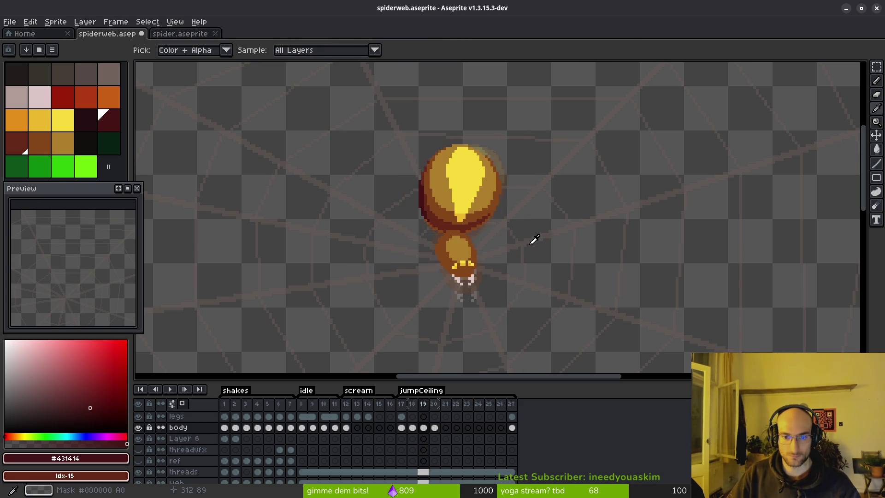
{"action": "key", "text": "m"}
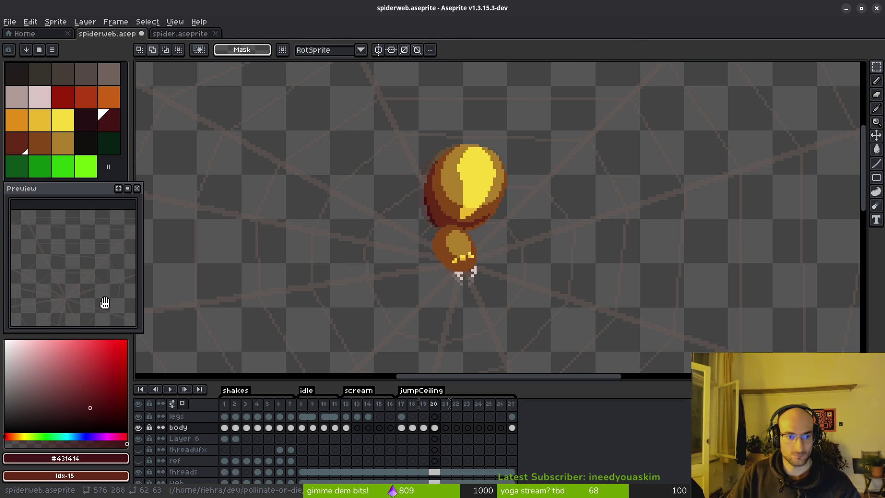
{"action": "scroll", "coordinate": [501, 257], "scroll_direction": "down", "scroll_amount": 4}
{"action": "key", "text": "i"}
{"action": "key", "text": "Left"}
{"action": "key", "text": "Right"}
{"action": "key", "text": "Left"}
{"action": "key", "text": "Left"}
{"action": "key", "text": "Left"}
{"action": "key", "text": "Right"}
{"action": "key", "text": "Left"}
{"action": "key", "text": "m"}
{"action": "scroll", "coordinate": [483, 256], "scroll_direction": "up", "scroll_amount": 3}
{"action": "scroll", "coordinate": [483, 256], "scroll_direction": "up", "scroll_amount": 2}
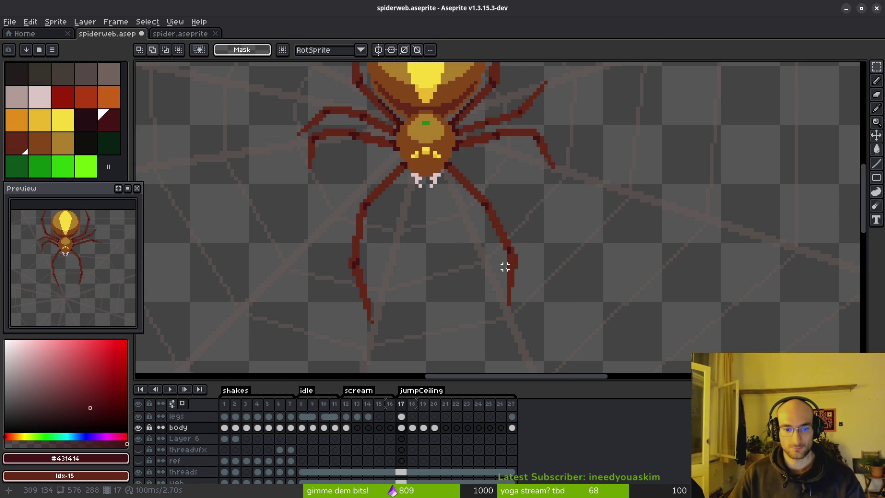
{"action": "scroll", "coordinate": [498, 252], "scroll_direction": "up", "scroll_amount": 3}
{"action": "key", "text": "Right"}
{"action": "key", "text": "i"}
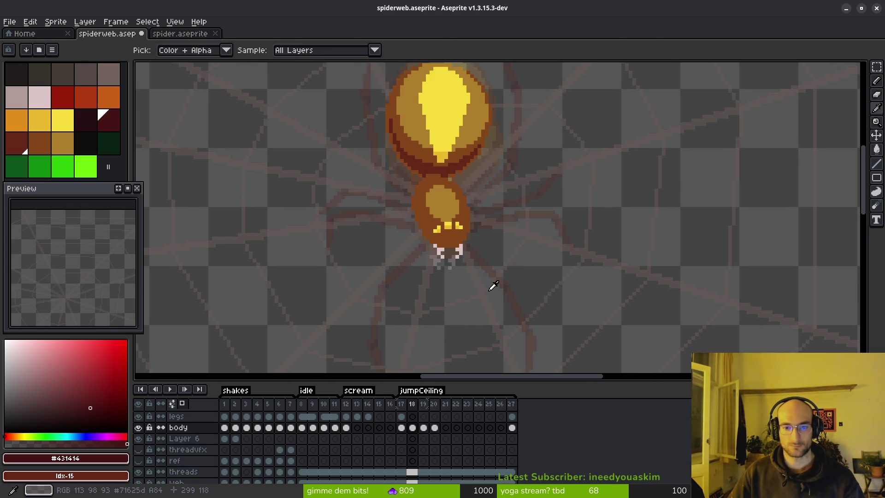
{"action": "key", "text": "m"}
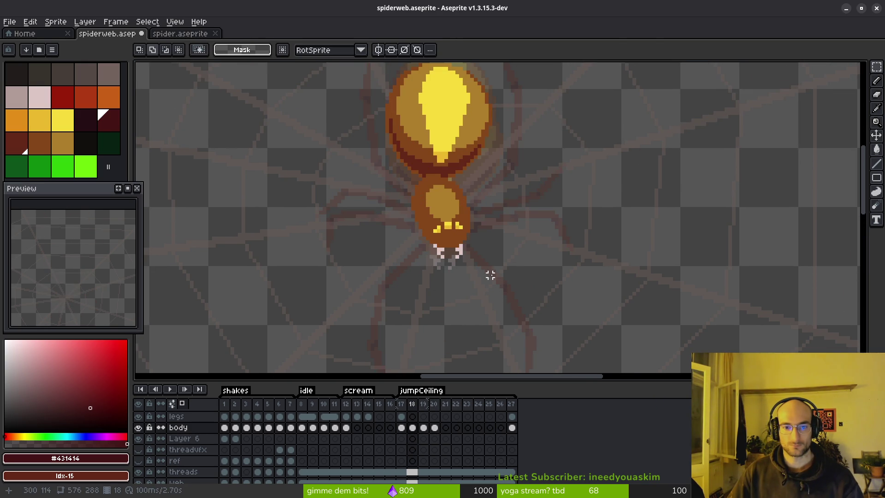
{"action": "scroll", "coordinate": [490, 275], "scroll_direction": "down", "scroll_amount": 1}
{"action": "scroll", "coordinate": [487, 300], "scroll_direction": "down", "scroll_amount": 1}
{"action": "left_click", "coordinate": [402, 428]}
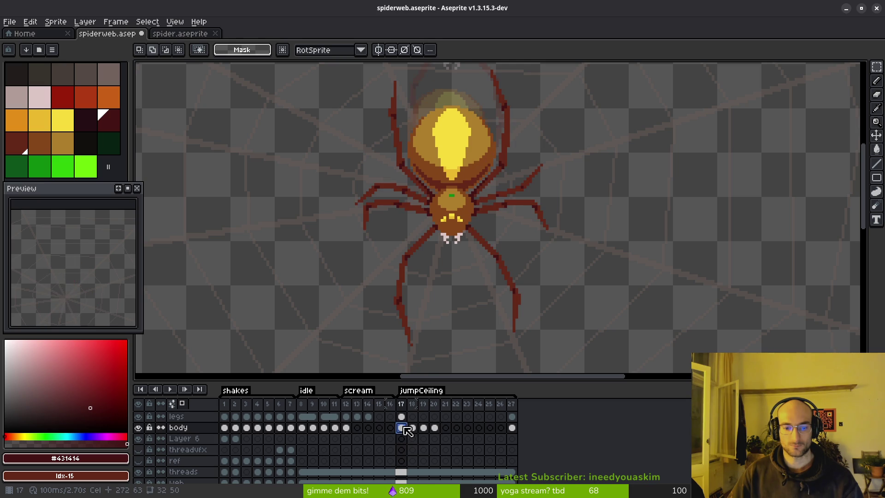
Make the legs cel active and move to jumpCeiling frame 18, centred on the spider
{"action": "left_click", "coordinate": [404, 417]}
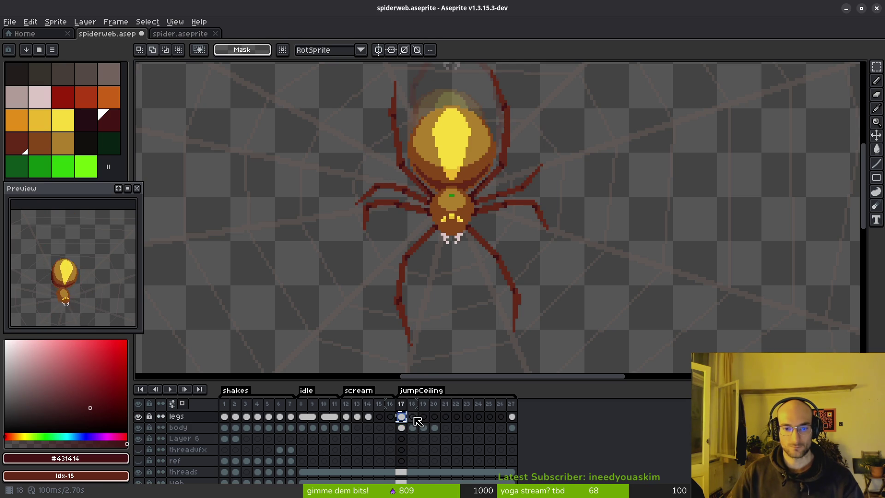
{"action": "key", "text": "Right"}
{"action": "left_click_drag", "start_coordinate": [469, 306], "coordinate": [447, 256]}
{"action": "key", "text": "i"}
{"action": "key", "text": "m"}
Check frame 20's leg pose in spider.aseprite for reference, then return to spiderweb
{"action": "left_click", "coordinate": [180, 34]}
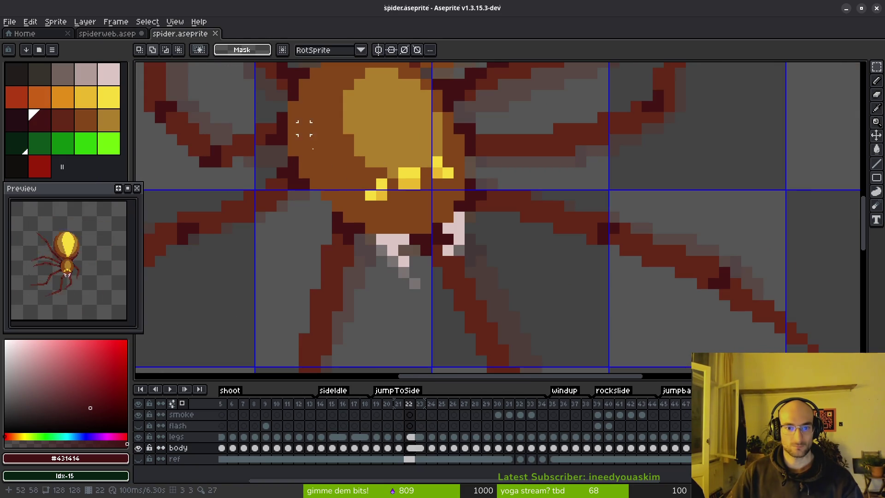
{"action": "scroll", "coordinate": [406, 241], "scroll_direction": "down", "scroll_amount": 1}
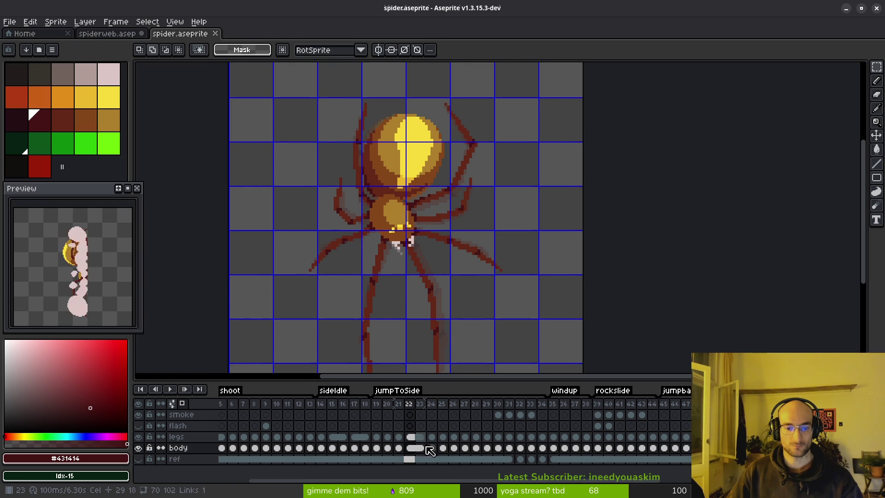
{"action": "left_click", "coordinate": [387, 437]}
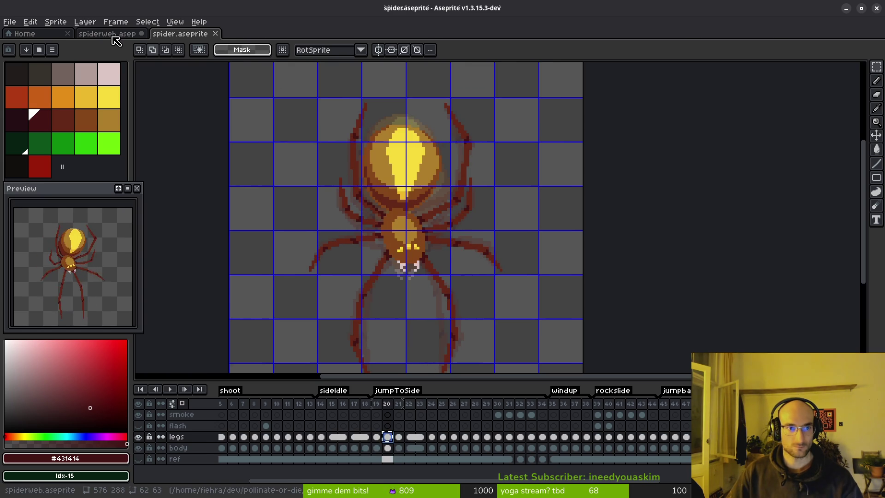
{"action": "key", "text": "ctrl+shift+Tab"}
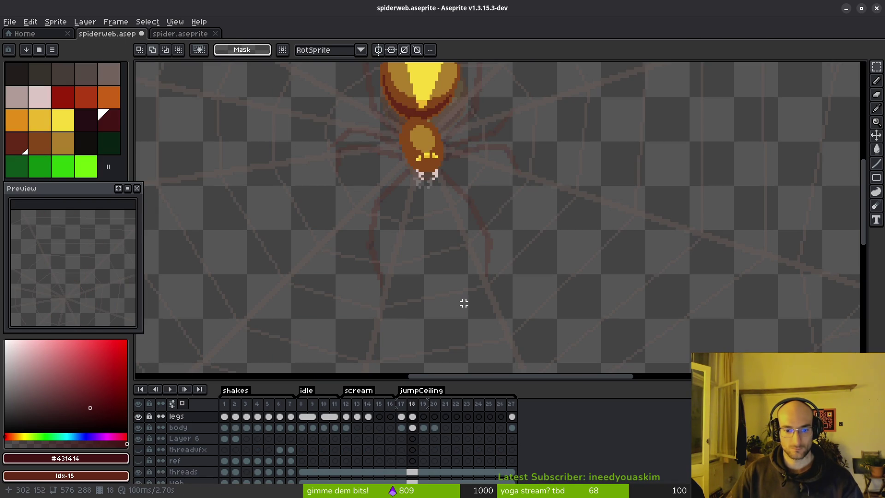
Marquee the spare red leg drawing, move it onto the spider's body, nudge it one pixel up and left, and commit
{"action": "scroll", "coordinate": [401, 221], "scroll_direction": "down", "scroll_amount": 3}
{"action": "scroll", "coordinate": [407, 249], "scroll_direction": "up", "scroll_amount": 3}
{"action": "middle_click", "coordinate": [407, 249]}
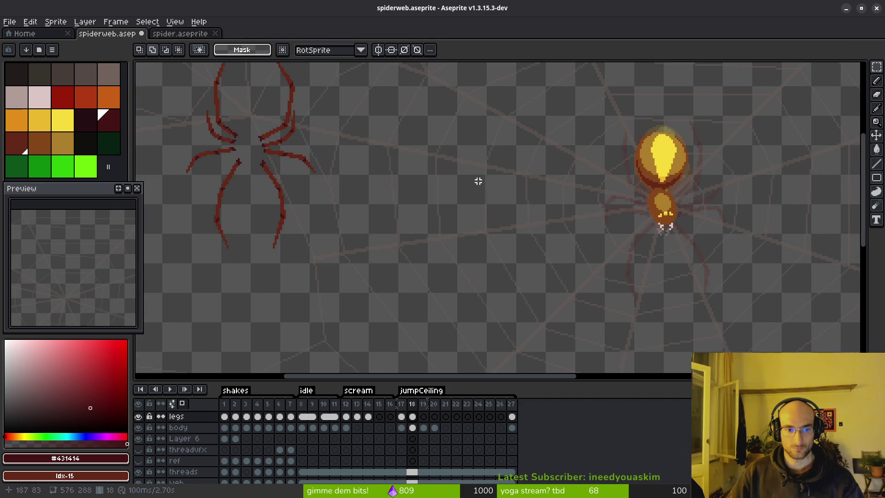
{"action": "scroll", "coordinate": [303, 124], "scroll_direction": "down", "scroll_amount": 2}
{"action": "left_click_drag", "start_coordinate": [217, 83], "coordinate": [375, 238]}
{"action": "left_click_drag", "start_coordinate": [282, 145], "coordinate": [494, 168]}
{"action": "scroll", "coordinate": [494, 168], "scroll_direction": "up", "scroll_amount": 5}
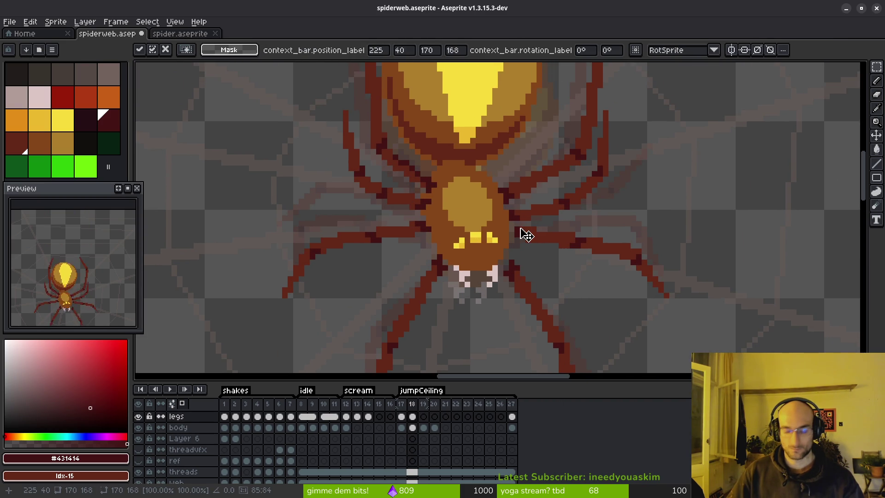
{"action": "key", "text": "Up"}
{"action": "key", "text": "Up"}
{"action": "key", "text": "Left"}
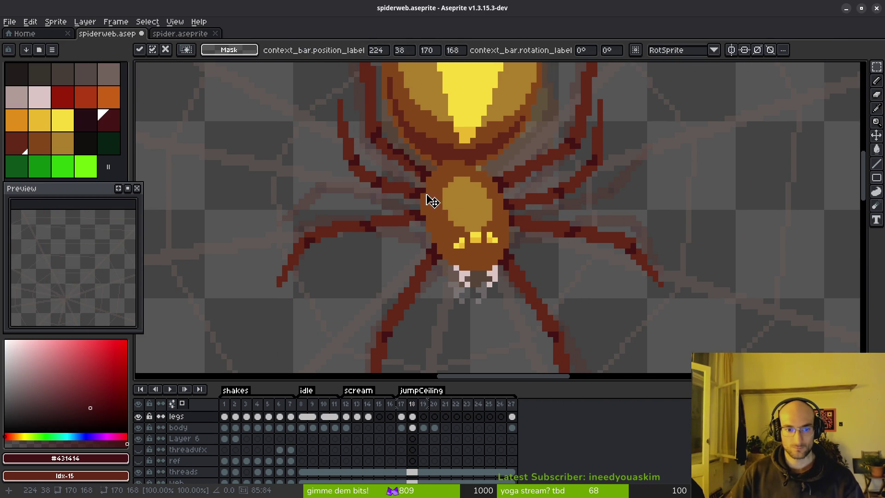
{"action": "key", "text": "Return"}
Inspect the placed legs around the body, then play the animation to review the motion
{"action": "scroll", "coordinate": [537, 266], "scroll_direction": "down", "scroll_amount": 1}
{"action": "scroll", "coordinate": [563, 263], "scroll_direction": "down", "scroll_amount": 1}
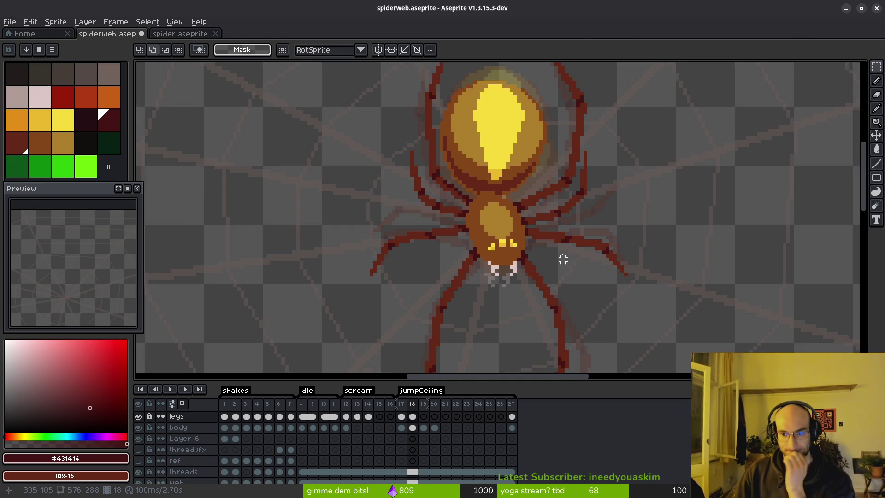
{"action": "left_click_drag", "start_coordinate": [581, 252], "coordinate": [540, 179]}
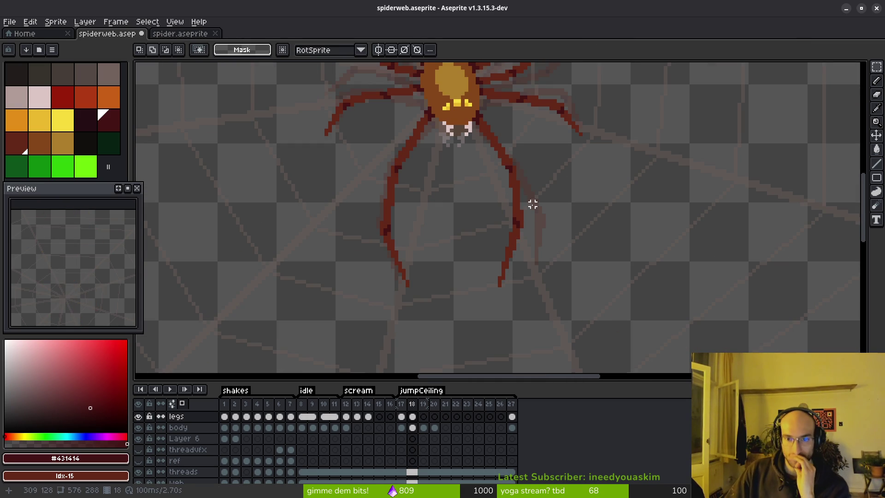
{"action": "mouse_move", "coordinate": [413, 178]}
{"action": "left_mouse_down"}
{"action": "mouse_move", "coordinate": [513, 224]}
{"action": "mouse_move", "coordinate": [538, 247]}
{"action": "left_mouse_up"}
{"action": "scroll", "coordinate": [556, 218], "scroll_direction": "up", "scroll_amount": 2}
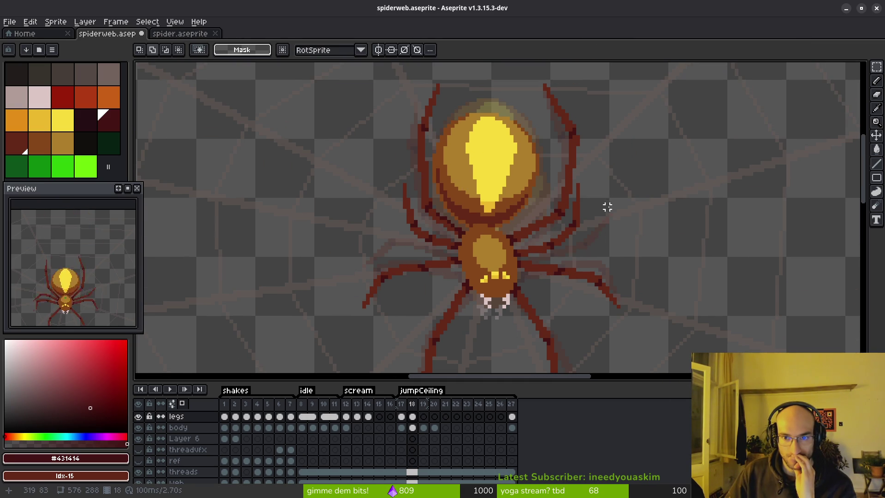
{"action": "scroll", "coordinate": [557, 184], "scroll_direction": "down", "scroll_amount": 1}
{"action": "scroll", "coordinate": [589, 195], "scroll_direction": "up", "scroll_amount": 3}
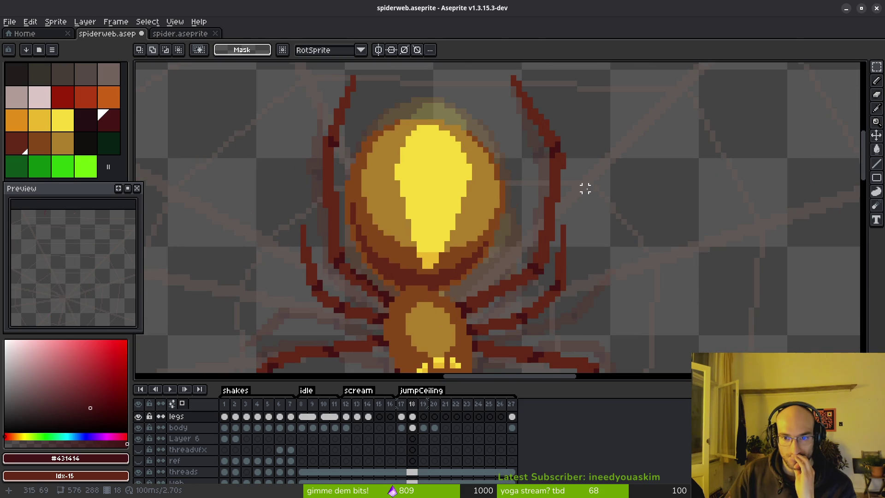
{"action": "scroll", "coordinate": [592, 202], "scroll_direction": "down", "scroll_amount": 1}
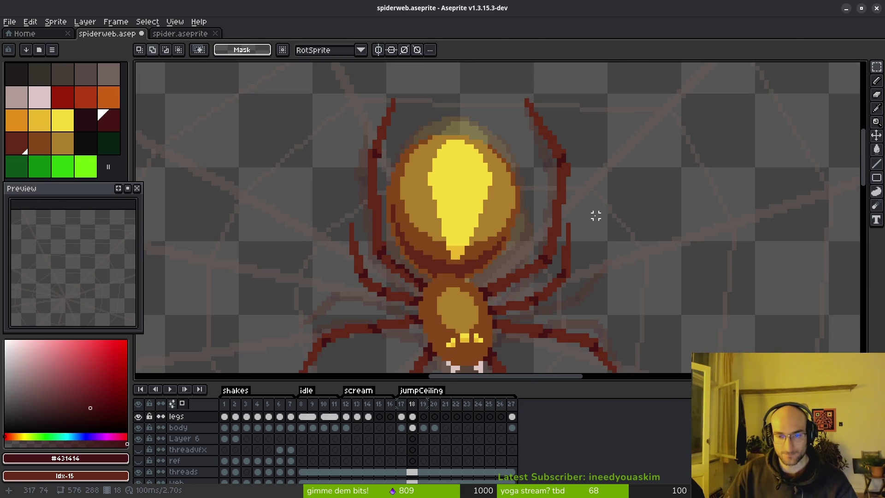
{"action": "key", "text": "i"}
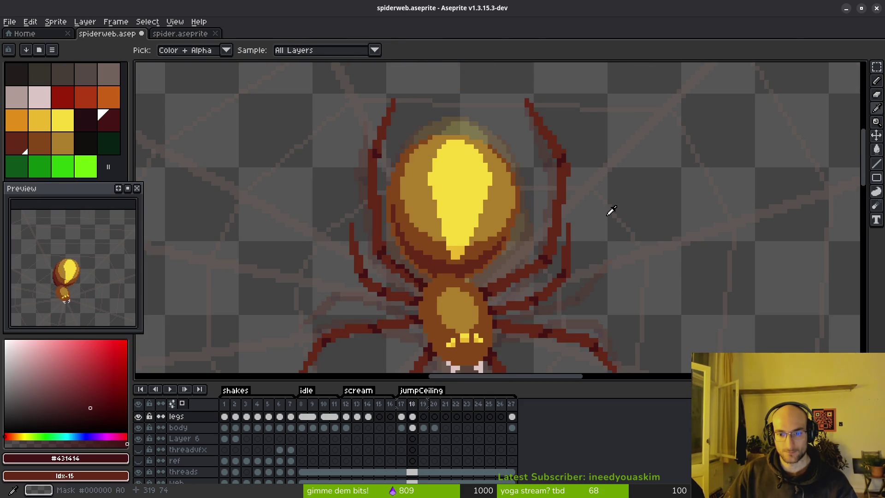
Play the animation and compare the spider's legs on frames 17 and 18
{"action": "key", "text": "m"}
{"action": "scroll", "coordinate": [615, 241], "scroll_direction": "down", "scroll_amount": 1}
{"action": "key", "text": "i"}
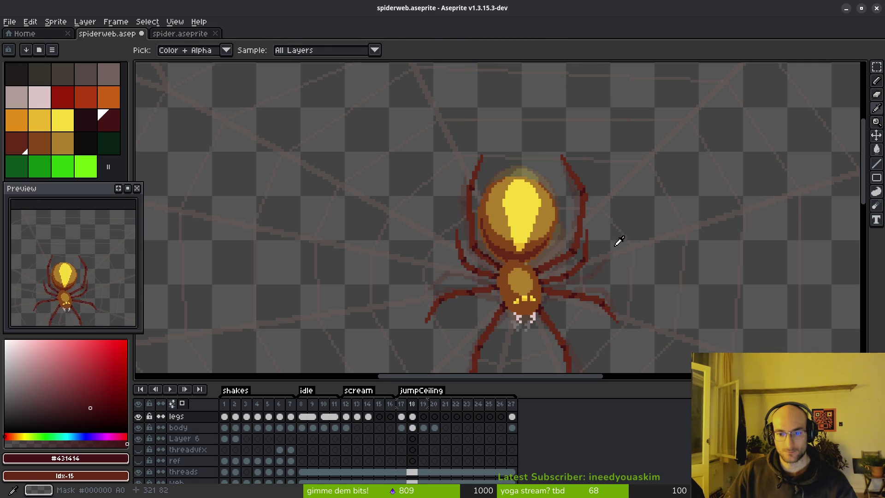
{"action": "key", "text": "m"}
{"action": "left_click_drag", "start_coordinate": [618, 241], "coordinate": [588, 231]}
{"action": "key", "text": "i"}
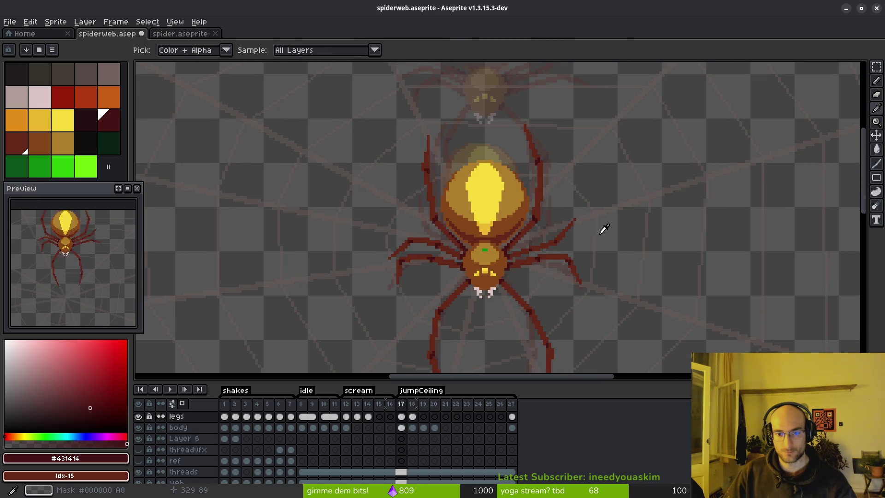
{"action": "key", "text": "m"}
{"action": "key", "text": "i"}
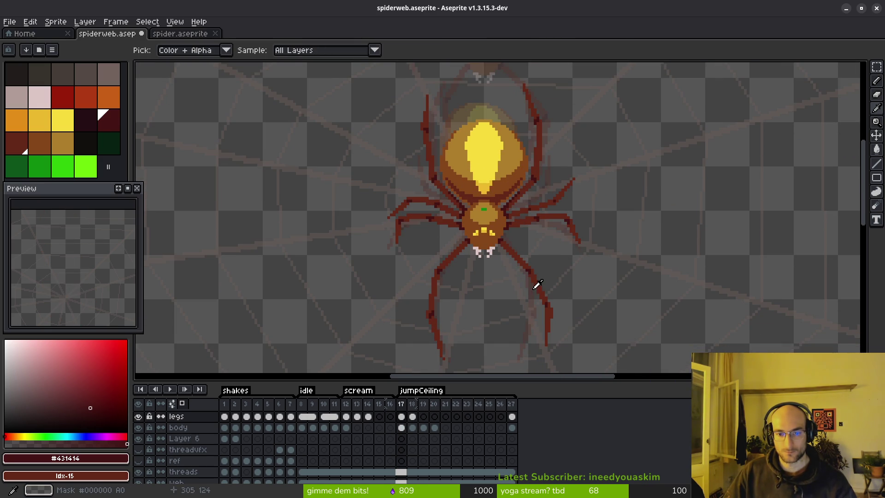
{"action": "key", "text": "Right"}
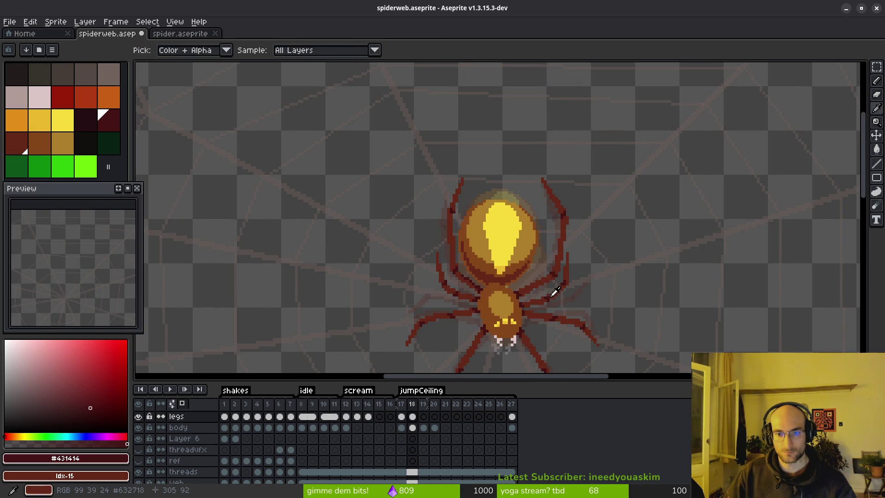
{"action": "scroll", "coordinate": [463, 248], "scroll_direction": "up", "scroll_amount": 3}
{"action": "scroll", "coordinate": [464, 247], "scroll_direction": "down", "scroll_amount": 1}
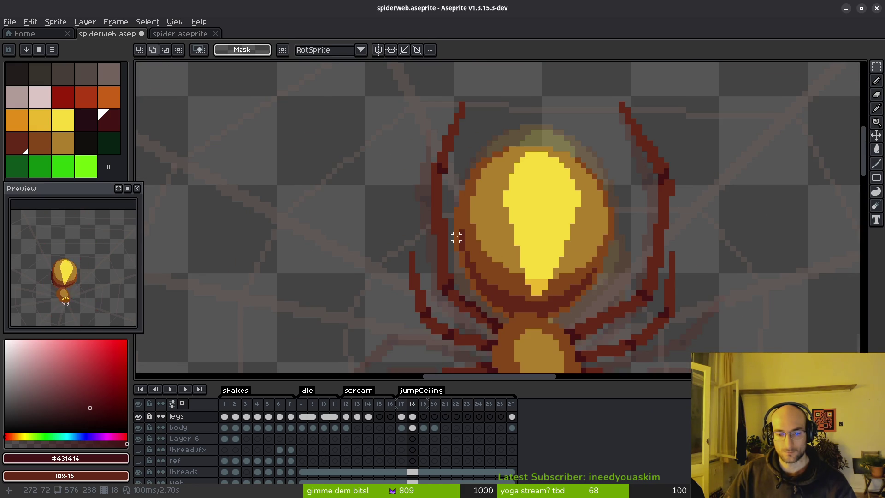
Select the upper-left leg on frame 17, then lasso the matching leg on frame 18
{"action": "key", "text": "Left"}
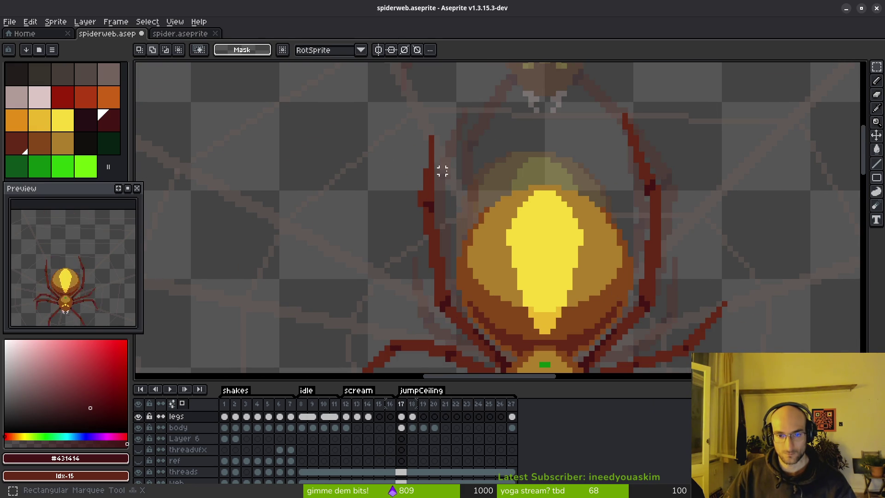
{"action": "mouse_move", "coordinate": [434, 124]}
{"action": "left_mouse_down"}
{"action": "mouse_move", "coordinate": [434, 298]}
{"action": "mouse_move", "coordinate": [411, 313]}
{"action": "left_mouse_up"}
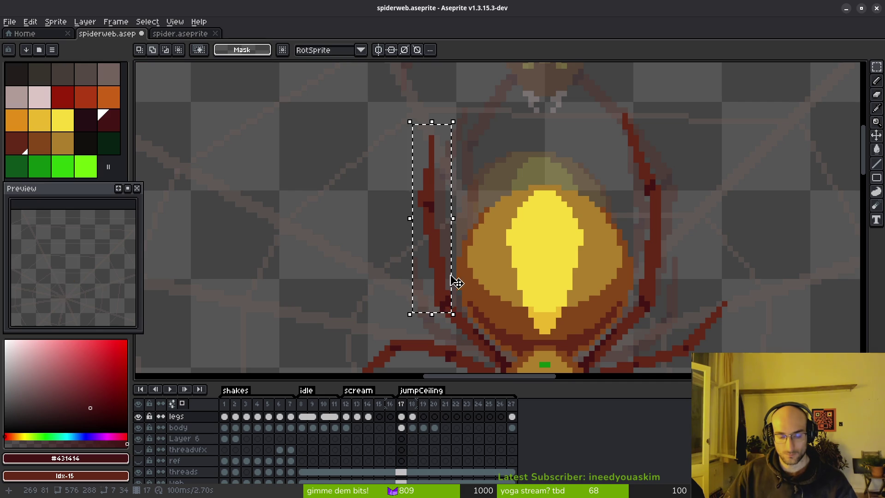
{"action": "key", "text": "ctrl+d"}
{"action": "key", "text": "Right"}
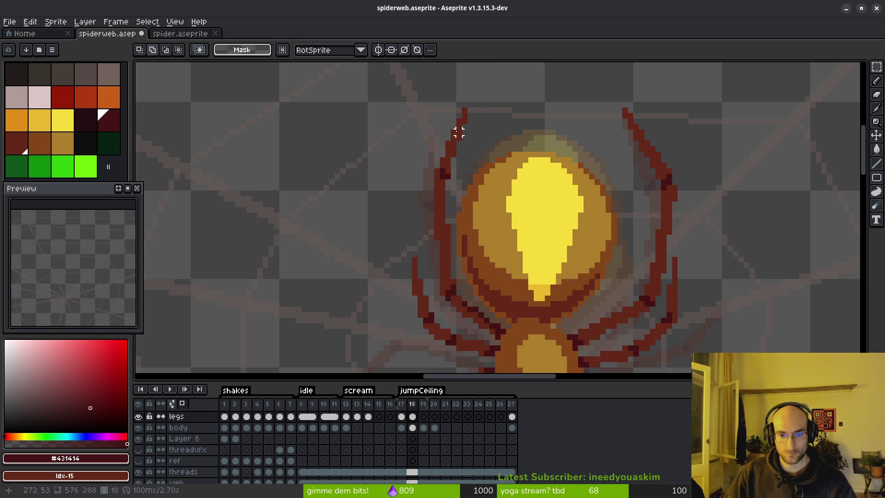
{"action": "key", "text": "shift+w"}
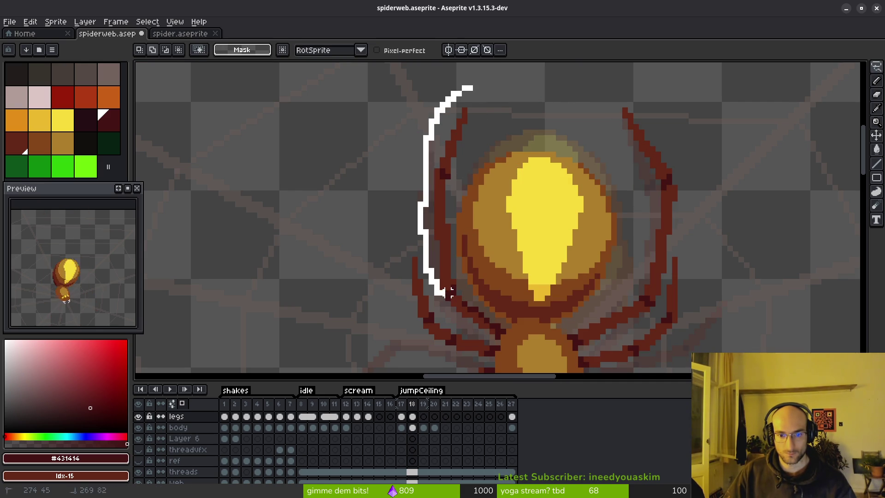
{"action": "mouse_move", "coordinate": [453, 174]}
{"action": "left_mouse_down"}
{"action": "mouse_move", "coordinate": [465, 105]}
{"action": "mouse_move", "coordinate": [453, 109]}
{"action": "left_mouse_up"}
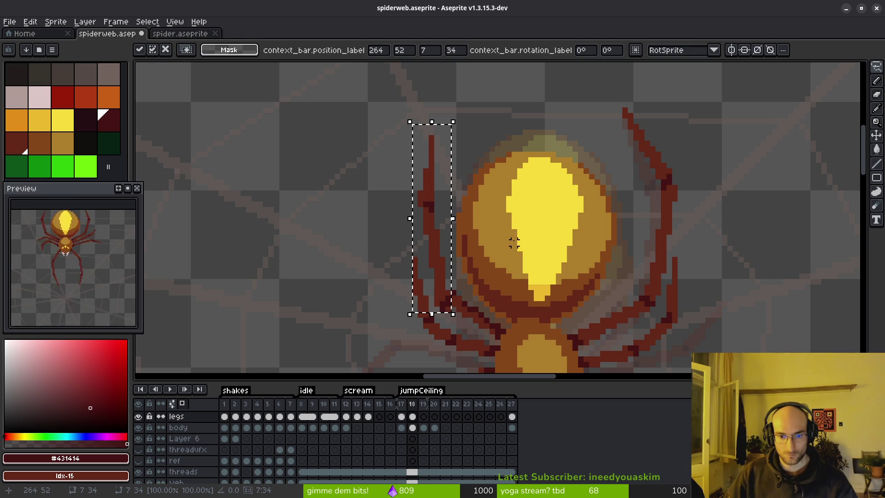
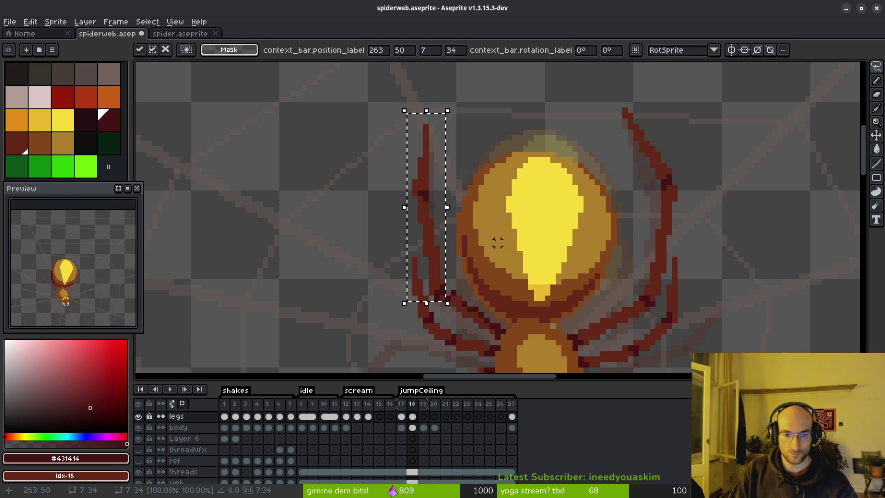
Lasso the upper-left leg on frame 18 and nudge it a pixel down and left
{"action": "left_click", "coordinate": [393, 204]}
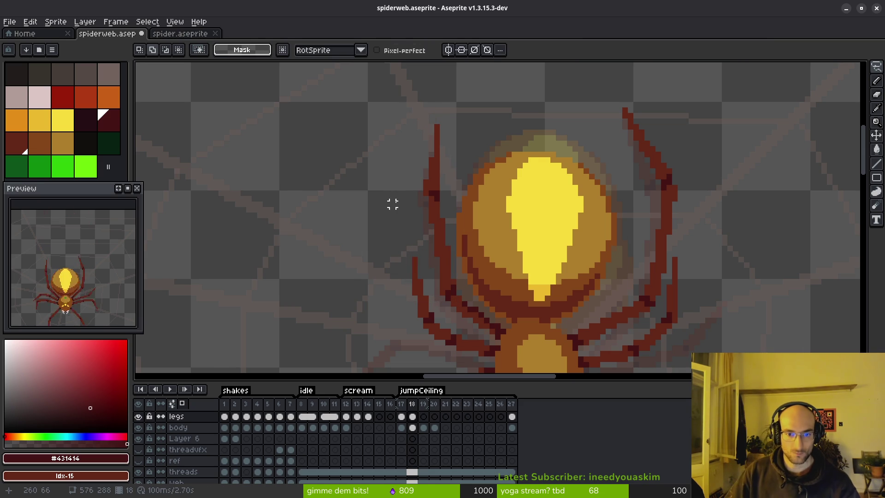
{"action": "scroll", "coordinate": [454, 177], "scroll_direction": "up", "scroll_amount": 1}
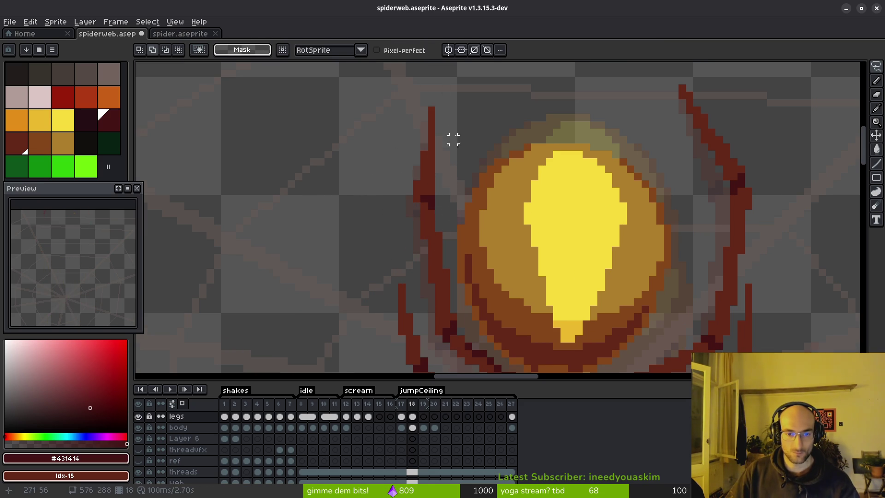
{"action": "left_click_drag", "start_coordinate": [438, 102], "coordinate": [449, 98]}
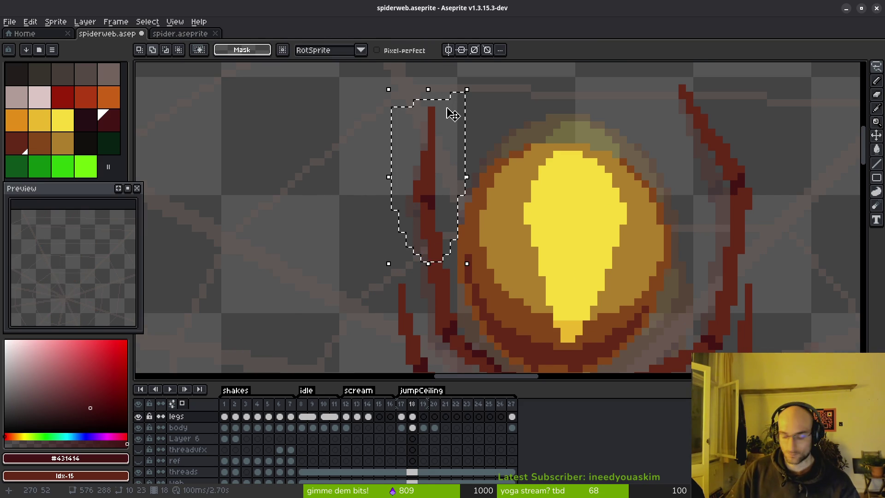
{"action": "key", "text": "Down"}
{"action": "key", "text": "Left"}
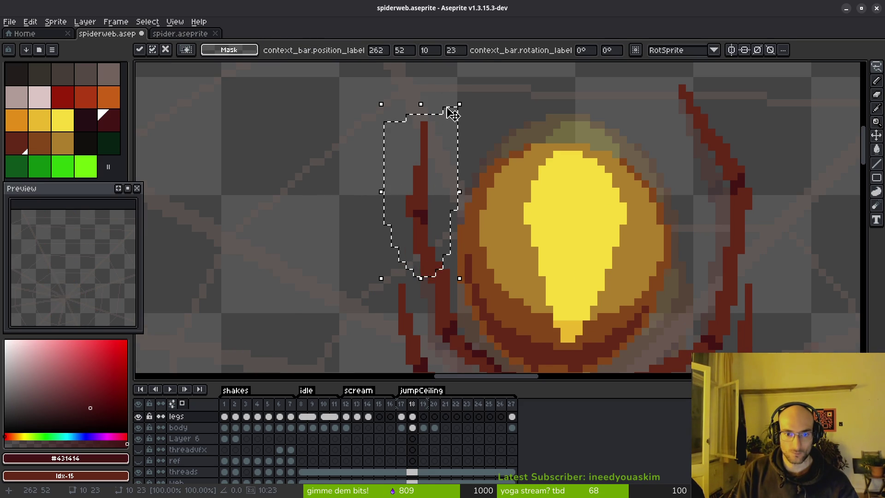
{"action": "key", "text": "Right"}
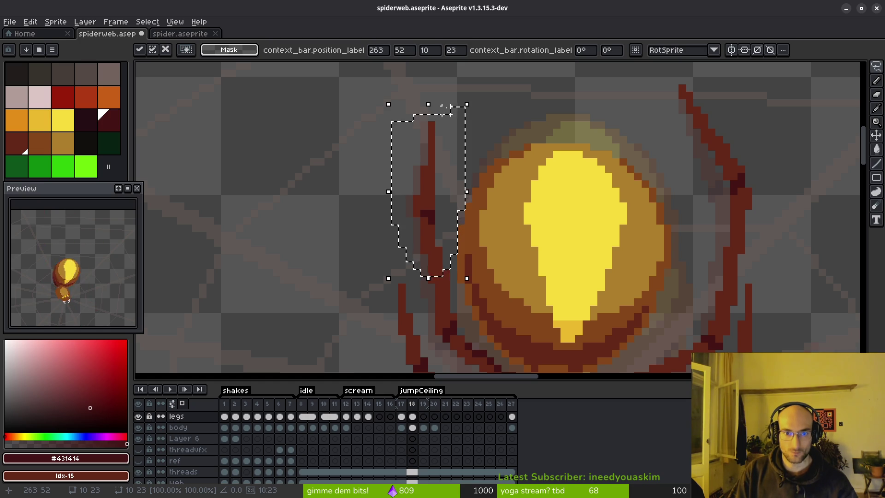
{"action": "key", "text": "Left"}
{"action": "key", "text": "ctrl+d"}
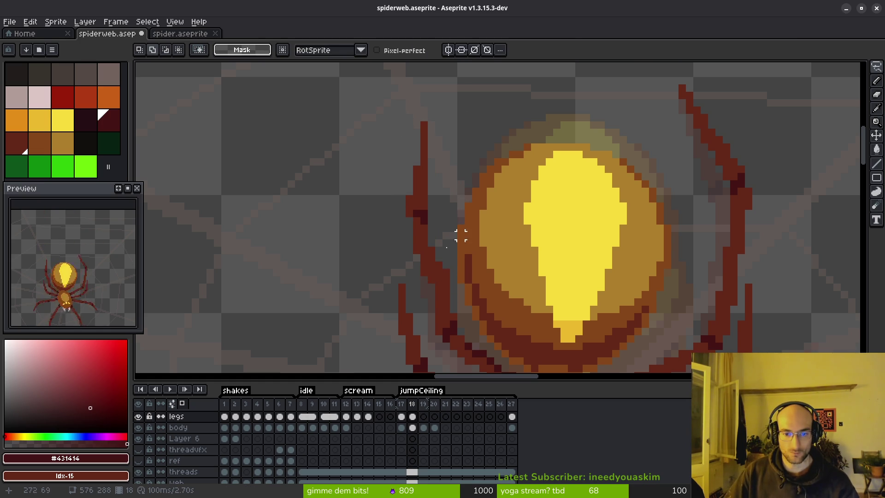
Compare frame 18 with frame 17, then clear the leftover selection
{"action": "scroll", "coordinate": [470, 235], "scroll_direction": "down", "scroll_amount": 3}
{"action": "key", "text": "i"}
{"action": "key", "text": "Right"}
{"action": "key", "text": "Left"}
{"action": "key", "text": "Left"}
{"action": "key", "text": "m"}
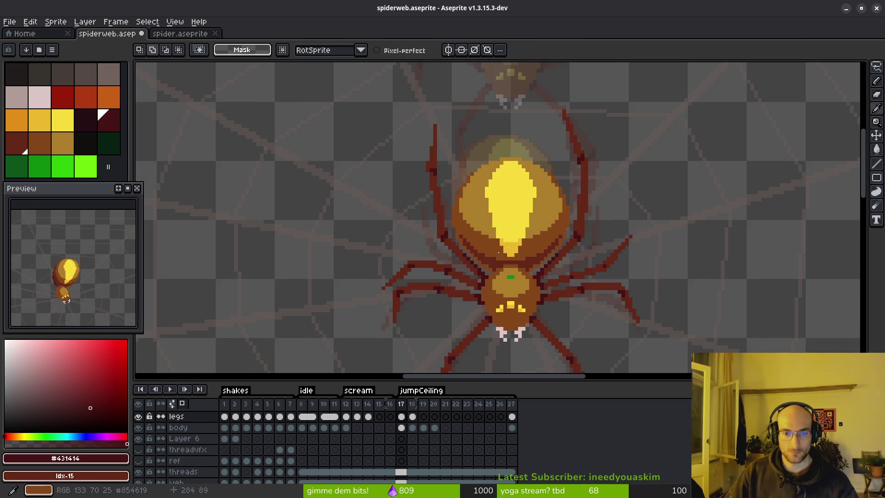
{"action": "key", "text": "Right"}
{"action": "key", "text": "ctrl+shift+d"}
{"action": "key", "text": "ctrl+d"}
{"action": "scroll", "coordinate": [509, 244], "scroll_direction": "down", "scroll_amount": 2}
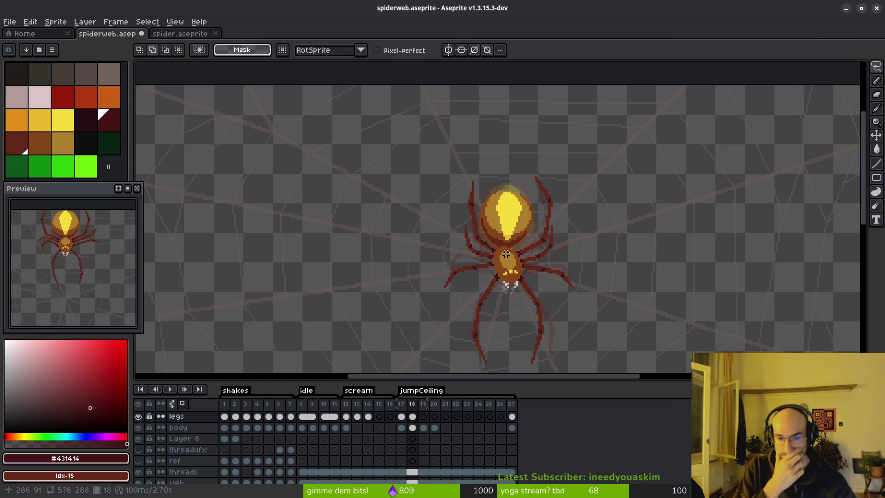
{"action": "key", "text": "ctrl+shift+d"}
{"action": "key", "text": "ctrl+d"}
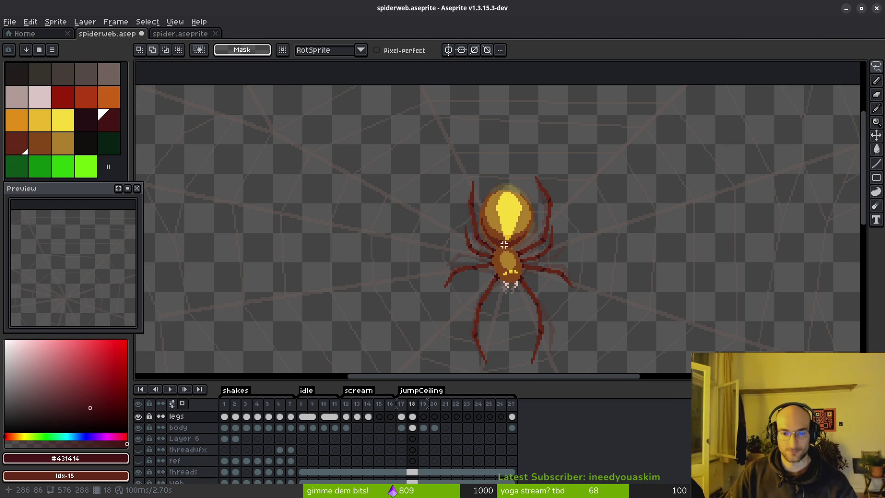
{"action": "scroll", "coordinate": [512, 238], "scroll_direction": "up", "scroll_amount": 2}
{"action": "left_click", "coordinate": [403, 418]}
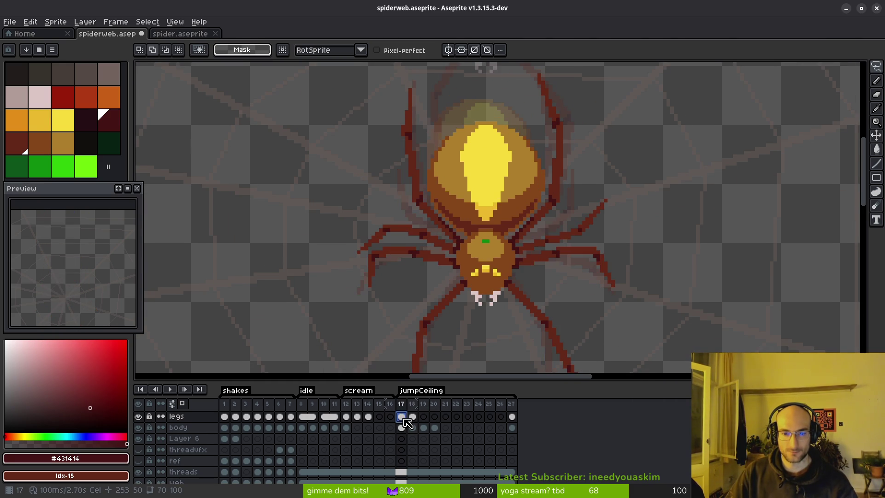
{"action": "scroll", "coordinate": [460, 137], "scroll_direction": "down", "scroll_amount": 1}
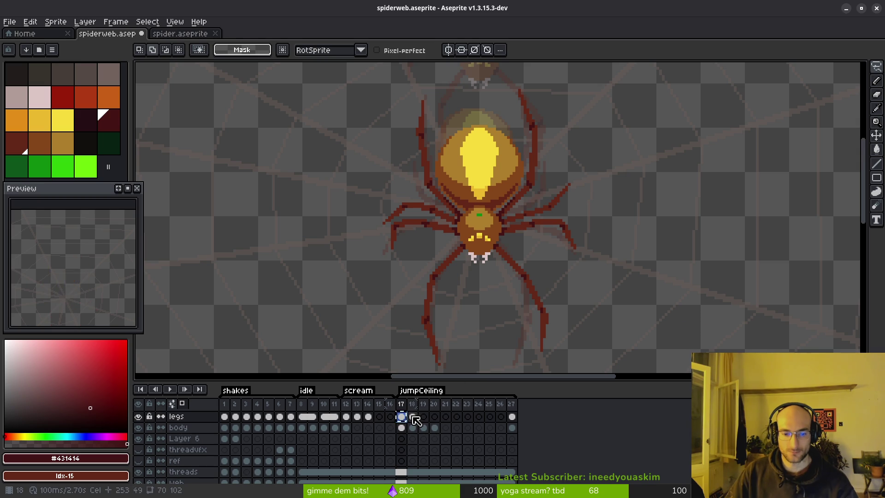
{"action": "left_click", "coordinate": [414, 417]}
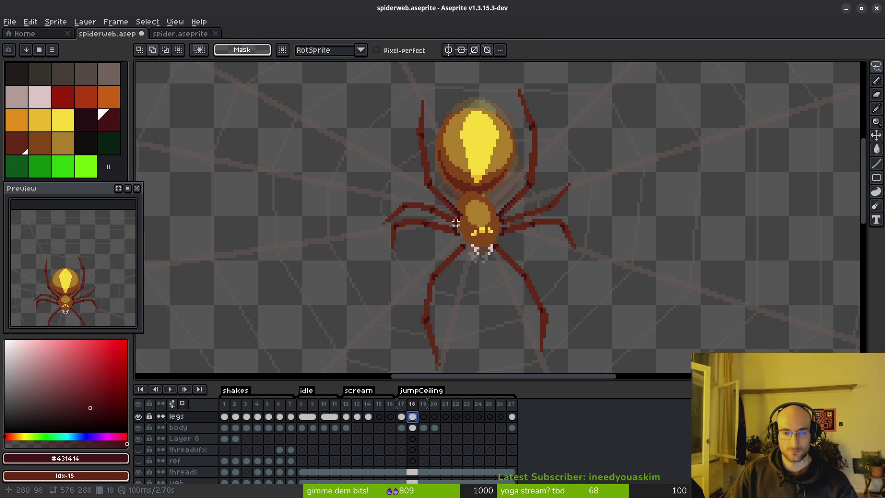
{"action": "scroll", "coordinate": [461, 226], "scroll_direction": "up", "scroll_amount": 2}
{"action": "scroll", "coordinate": [476, 222], "scroll_direction": "up", "scroll_amount": 1}
{"action": "key", "text": "e"}
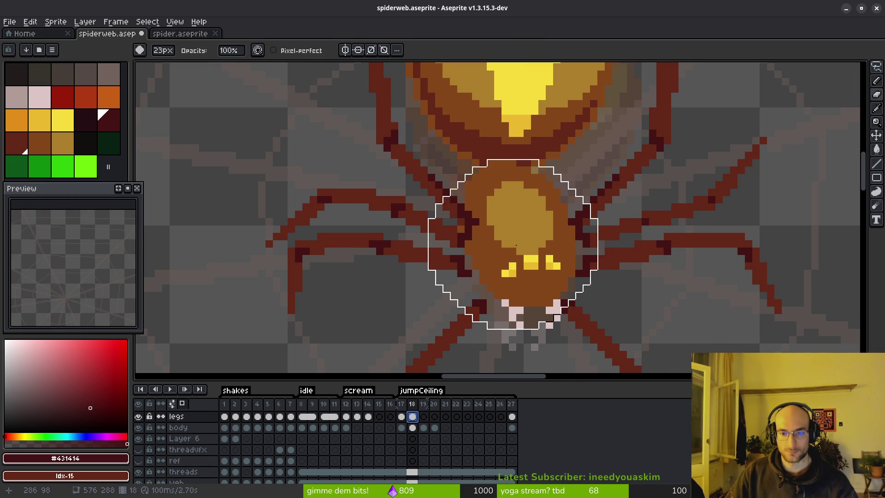
{"action": "scroll", "coordinate": [517, 217], "scroll_direction": "down", "scroll_amount": 2}
{"action": "scroll", "coordinate": [494, 239], "scroll_direction": "up", "scroll_amount": 2}
{"action": "key", "text": "b"}
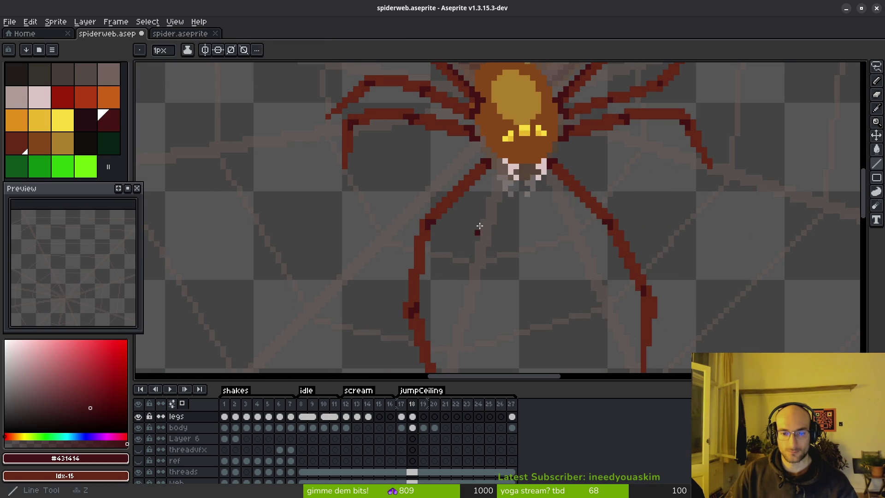
{"action": "scroll", "coordinate": [502, 150], "scroll_direction": "up", "scroll_amount": 2}
{"action": "key", "text": "e"}
{"action": "key", "text": "b"}
{"action": "scroll", "coordinate": [483, 233], "scroll_direction": "down", "scroll_amount": 2}
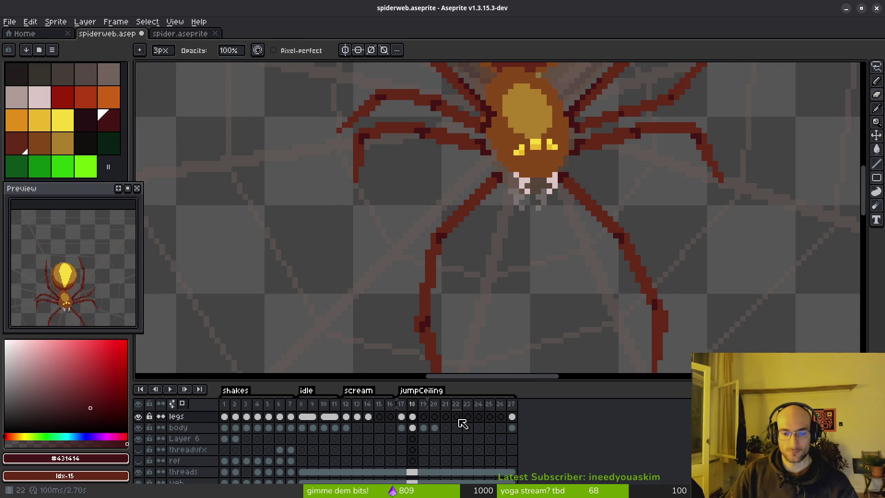
{"action": "left_click", "coordinate": [390, 416]}
{"action": "left_click", "coordinate": [401, 416]}
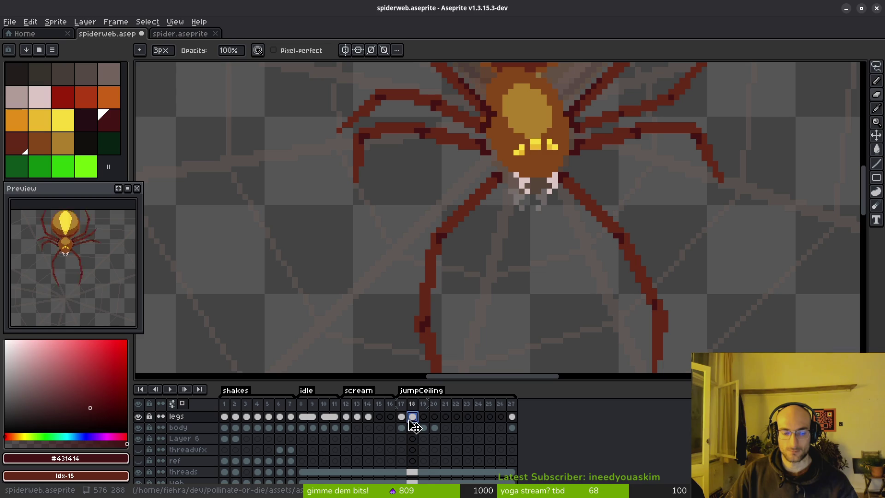
Select the legs on spider.aseprite frame 20 and return to spiderweb.aseprite
{"action": "left_click", "coordinate": [184, 34]}
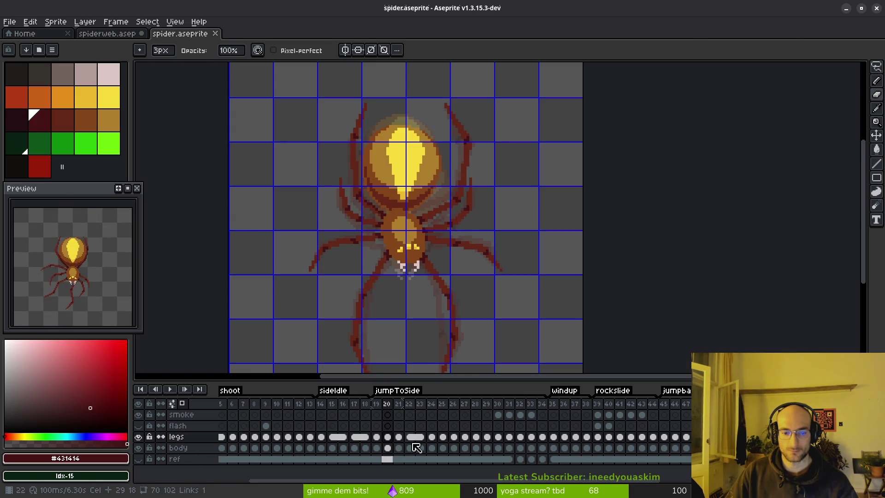
{"action": "left_click", "coordinate": [388, 447]}
{"action": "scroll", "coordinate": [505, 202], "scroll_direction": "up", "scroll_amount": 2}
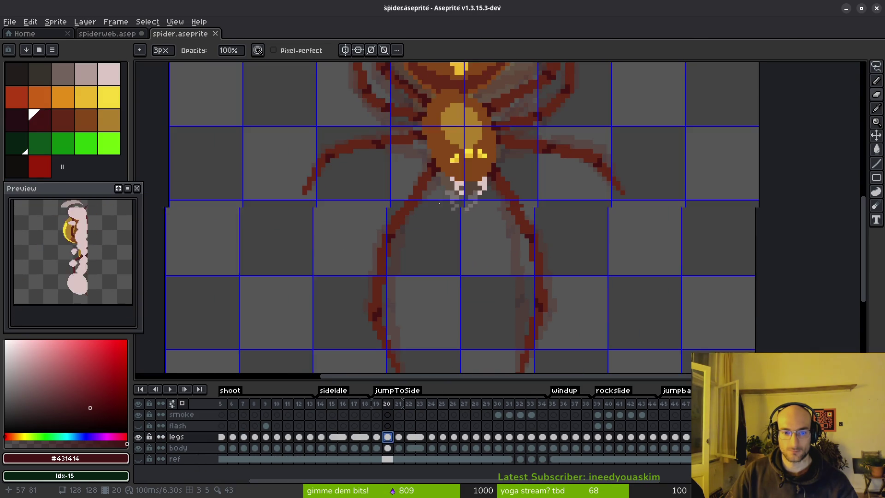
{"action": "key", "text": "m"}
{"action": "mouse_move", "coordinate": [497, 152]}
{"action": "left_mouse_down"}
{"action": "mouse_move", "coordinate": [529, 177]}
{"action": "mouse_move", "coordinate": [436, 159]}
{"action": "left_mouse_up"}
{"action": "left_click", "coordinate": [535, 180]}
{"action": "left_click_drag", "start_coordinate": [535, 180], "coordinate": [413, 158]}
{"action": "left_click", "coordinate": [523, 211]}
{"action": "scroll", "coordinate": [523, 211], "scroll_direction": "down", "scroll_amount": 3}
{"action": "mouse_move", "coordinate": [534, 146]}
{"action": "left_mouse_down"}
{"action": "mouse_move", "coordinate": [491, 112]}
{"action": "mouse_move", "coordinate": [361, 118]}
{"action": "mouse_move", "coordinate": [454, 352]}
{"action": "mouse_move", "coordinate": [531, 145]}
{"action": "left_mouse_up"}
{"action": "key", "text": "ctrl+shift+Tab"}
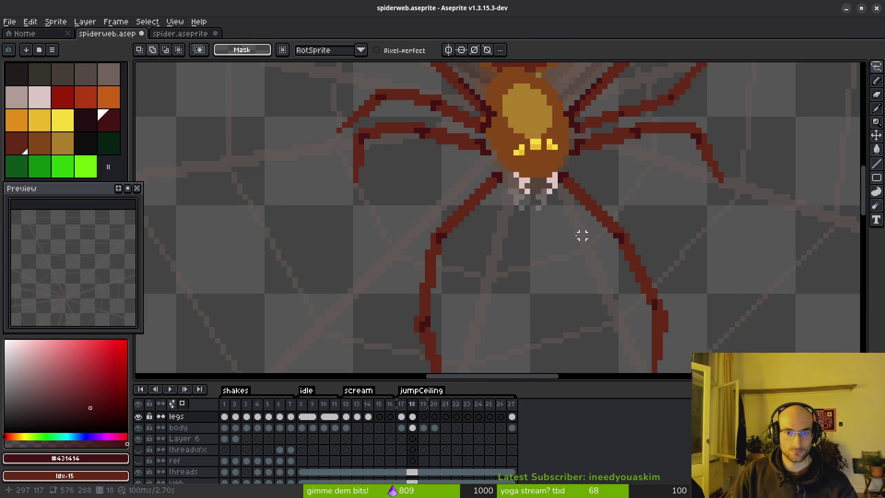
Clear the frame 18 legs cel, paste the copied legs and position them under the body
{"action": "scroll", "coordinate": [517, 174], "scroll_direction": "down", "scroll_amount": 1}
{"action": "left_click", "coordinate": [413, 416]}
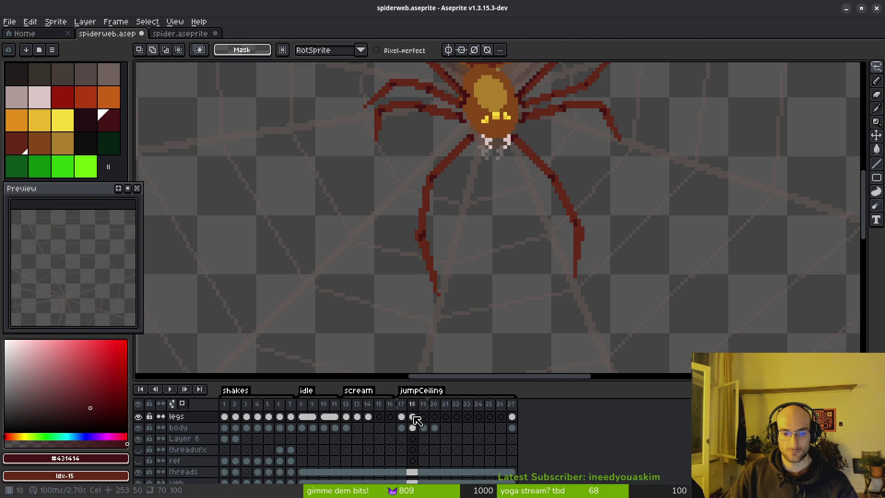
{"action": "key", "text": "Delete"}
{"action": "key", "text": "ctrl+v"}
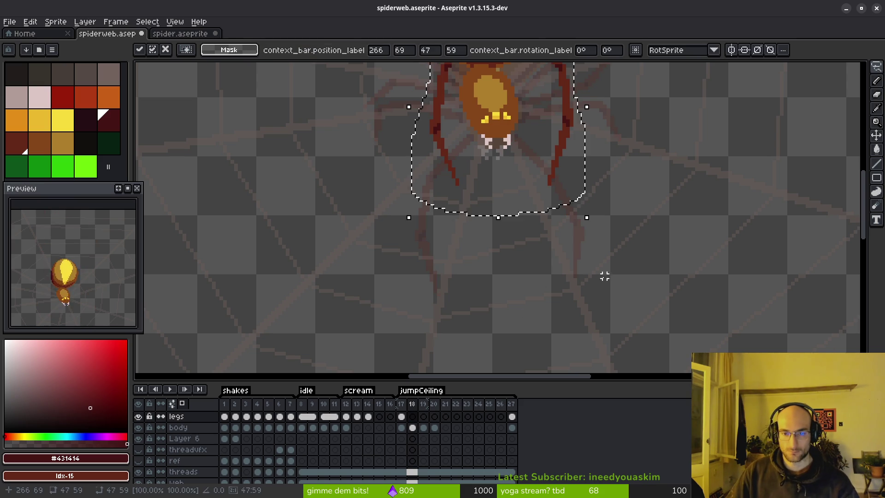
{"action": "mouse_move", "coordinate": [561, 256]}
{"action": "left_mouse_down"}
{"action": "mouse_move", "coordinate": [537, 300]}
{"action": "mouse_move", "coordinate": [542, 287]}
{"action": "mouse_move", "coordinate": [521, 274]}
{"action": "left_mouse_up"}
{"action": "key", "text": "Return"}
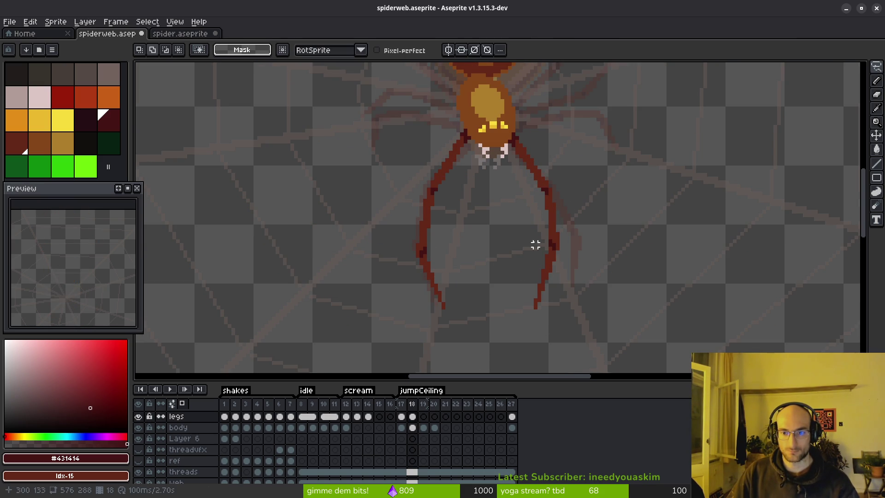
{"action": "scroll", "coordinate": [496, 206], "scroll_direction": "up", "scroll_amount": 3}
{"action": "scroll", "coordinate": [521, 245], "scroll_direction": "down", "scroll_amount": 1}
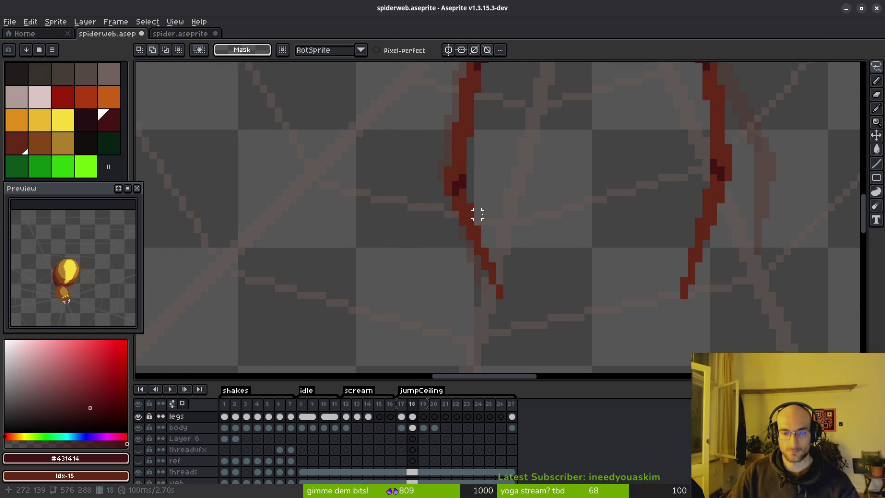
{"action": "key", "text": "l"}
{"action": "key", "text": "minus"}
{"action": "key", "text": "minus"}
{"action": "key", "text": "minus"}
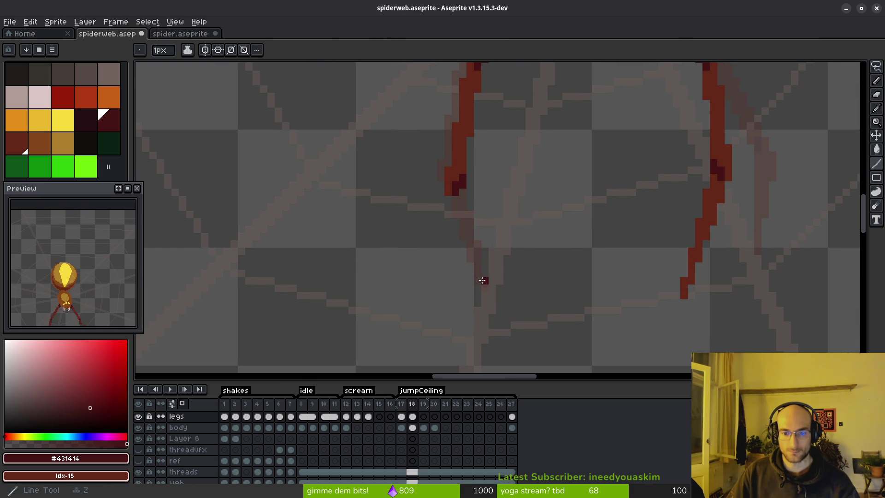
Sample the leg colours #632718 and #431414 and draw straight lines extending the leg
{"action": "scroll", "coordinate": [487, 280], "scroll_direction": "up", "scroll_amount": 2}
{"action": "key", "text": "i"}
{"action": "left_click", "coordinate": [428, 82]}
{"action": "right_click", "coordinate": [431, 80]}
{"action": "key", "text": "l"}
{"action": "left_click_drag", "start_coordinate": [478, 272], "coordinate": [424, 119]}
{"action": "left_click", "coordinate": [507, 293]}
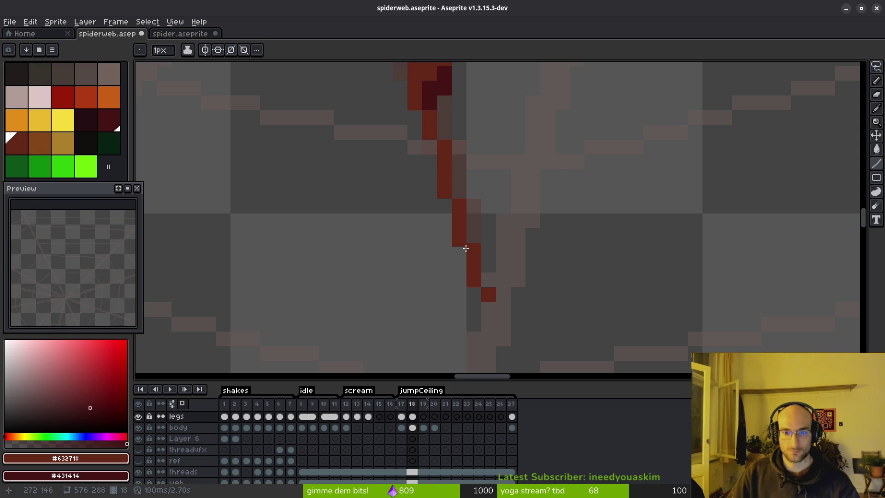
{"action": "mouse_move", "coordinate": [451, 99]}
{"action": "left_mouse_down"}
{"action": "mouse_move", "coordinate": [446, 141]}
{"action": "mouse_move", "coordinate": [494, 281]}
{"action": "left_mouse_up"}
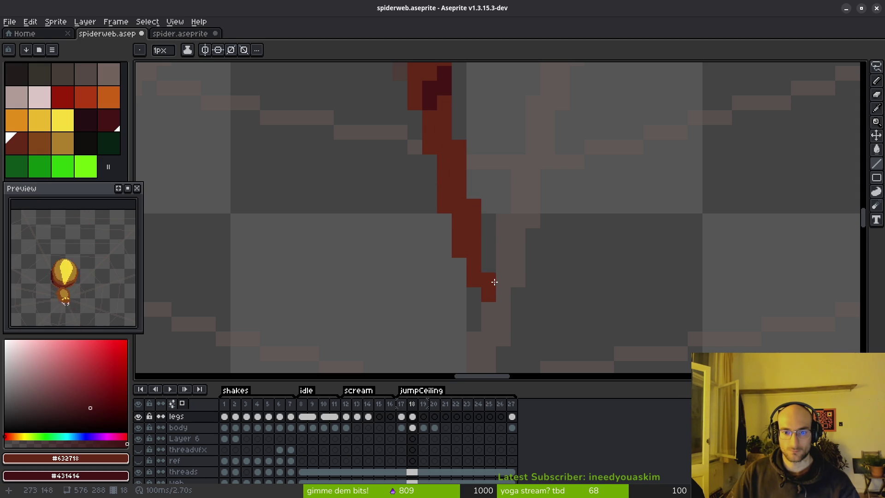
Step back to frame 17 to compare its curved lower legs with frame 18
{"action": "scroll", "coordinate": [537, 248], "scroll_direction": "down", "scroll_amount": 5}
{"action": "scroll", "coordinate": [541, 233], "scroll_direction": "up", "scroll_amount": 5}
{"action": "key", "text": "b"}
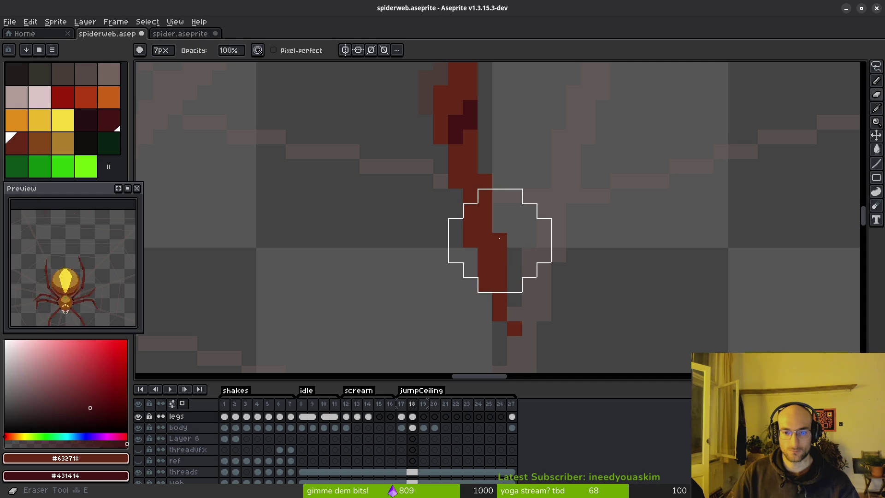
{"action": "scroll", "coordinate": [516, 208], "scroll_direction": "down", "scroll_amount": 5}
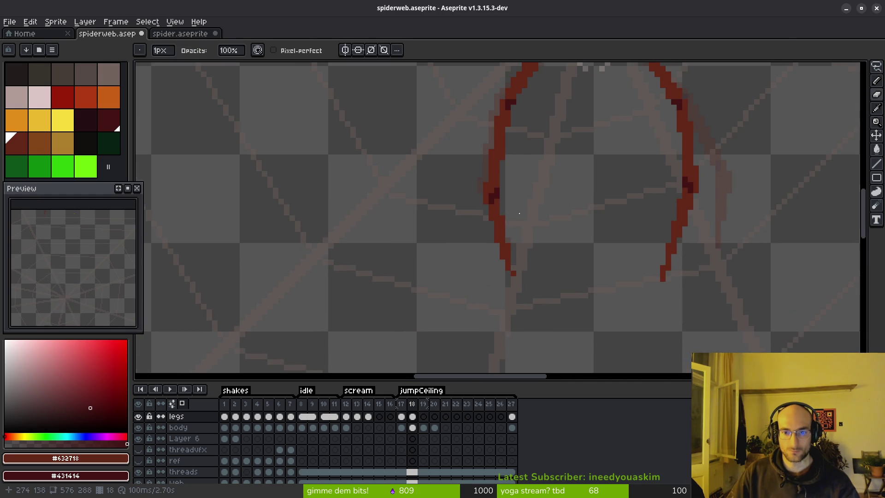
{"action": "key", "text": "e"}
{"action": "key", "text": "i"}
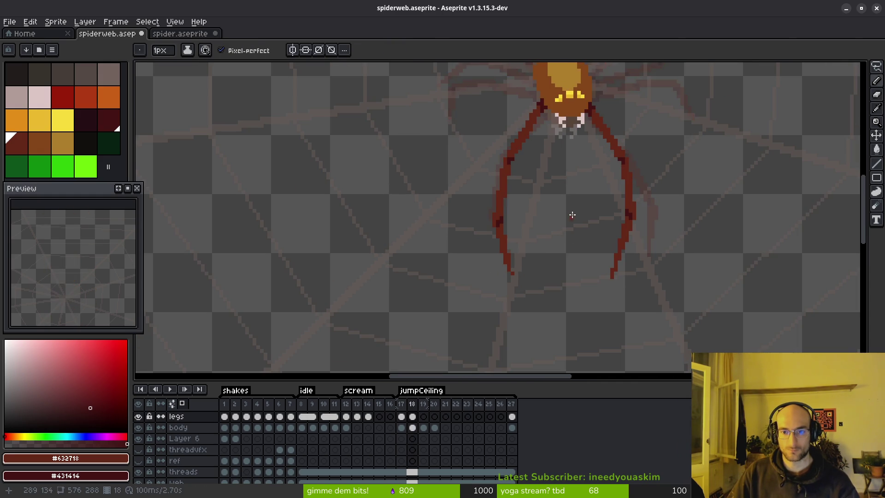
{"action": "scroll", "coordinate": [534, 253], "scroll_direction": "down", "scroll_amount": 2}
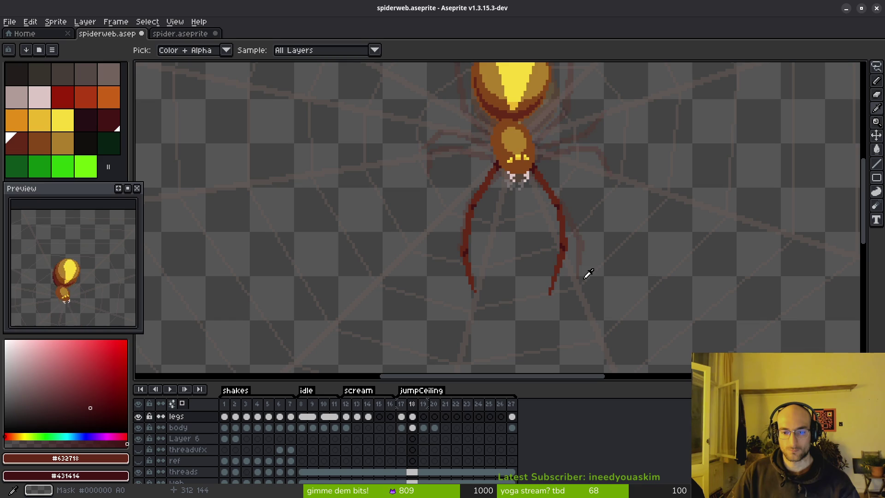
{"action": "key", "text": "e"}
{"action": "scroll", "coordinate": [581, 280], "scroll_direction": "up", "scroll_amount": 3}
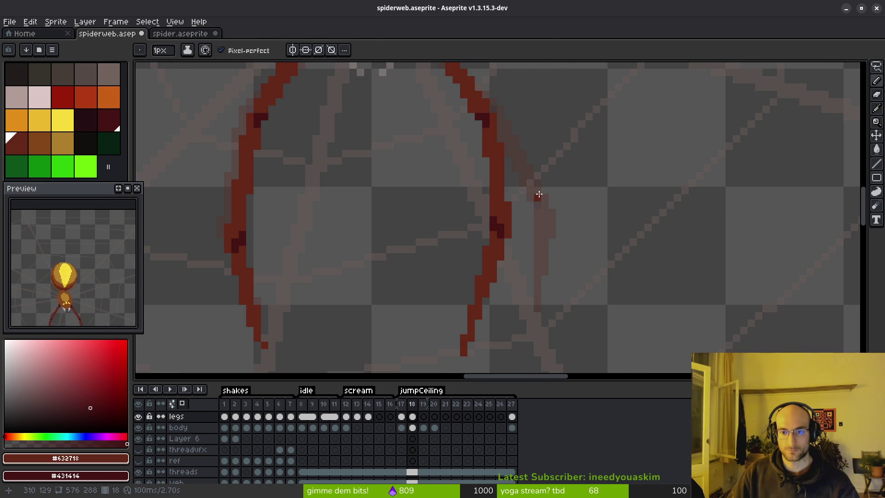
{"action": "key", "text": "comma"}
{"action": "key", "text": "q"}
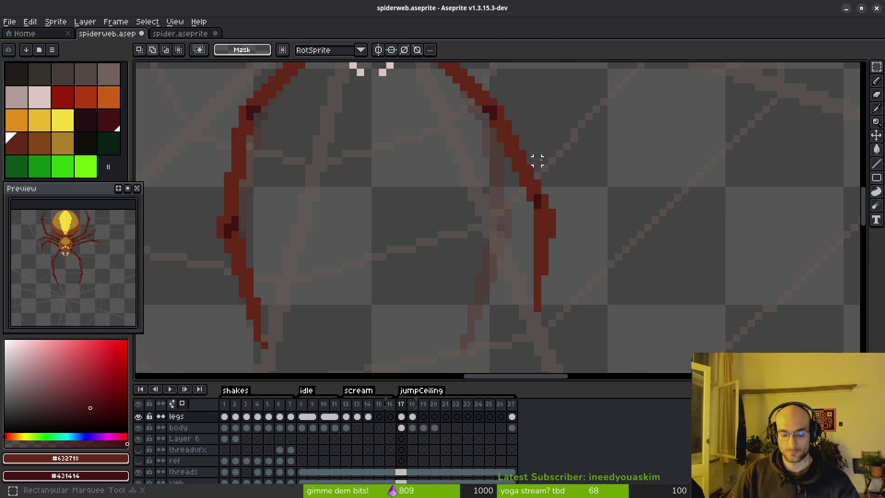
Select the right leg from frame 17 and rotate it into place on frame 18
{"action": "mouse_move", "coordinate": [521, 91]}
{"action": "left_mouse_down"}
{"action": "mouse_move", "coordinate": [593, 322]}
{"action": "mouse_move", "coordinate": [524, 109]}
{"action": "mouse_move", "coordinate": [457, 134]}
{"action": "mouse_move", "coordinate": [519, 346]}
{"action": "mouse_move", "coordinate": [546, 134]}
{"action": "mouse_move", "coordinate": [530, 123]}
{"action": "left_mouse_up"}
{"action": "left_click", "coordinate": [530, 109]}
{"action": "key", "text": "i"}
{"action": "key", "text": "Right"}
{"action": "key", "text": "q"}
{"action": "key", "text": "ctrl+d"}
{"action": "scroll", "coordinate": [541, 245], "scroll_direction": "up", "scroll_amount": 2}
Fill gaps in the rotated leg with red pixels and erase a stray pixel beside it
{"action": "key", "text": "b"}
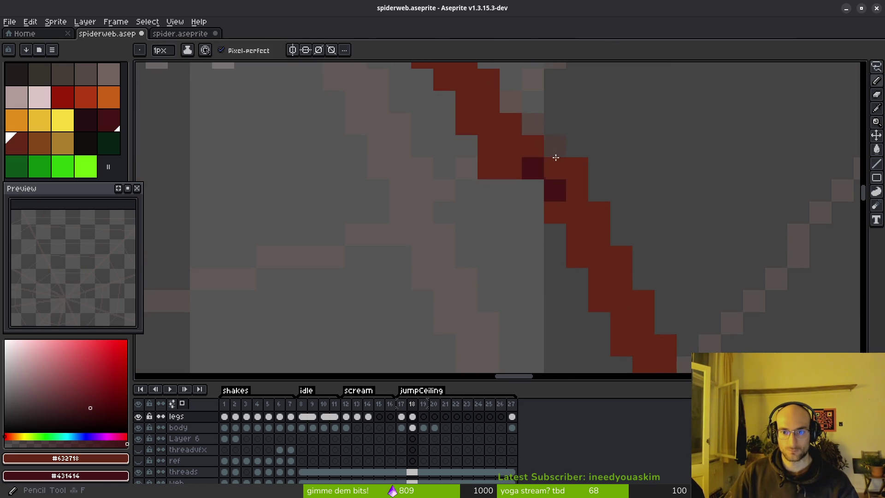
{"action": "scroll", "coordinate": [562, 212], "scroll_direction": "up", "scroll_amount": 1}
{"action": "left_click_drag", "start_coordinate": [508, 206], "coordinate": [560, 256]}
{"action": "key", "text": "e"}
{"action": "left_click", "coordinate": [488, 276]}
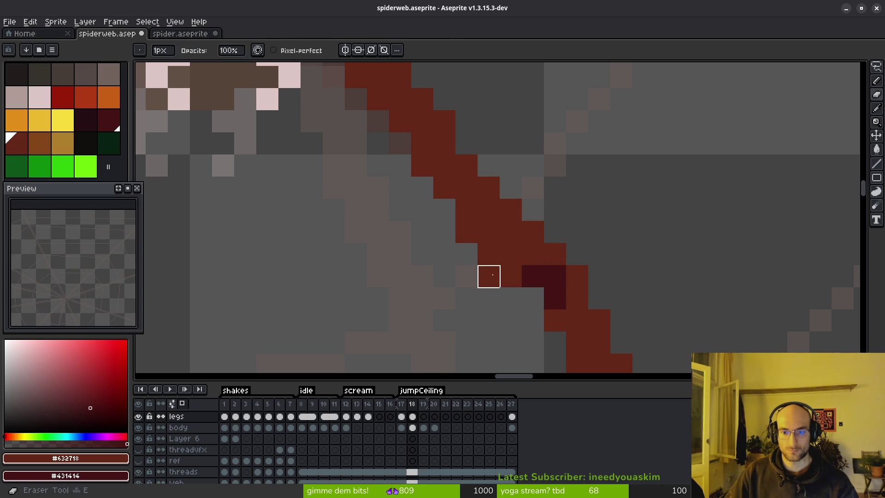
{"action": "left_click", "coordinate": [466, 232]}
{"action": "key", "text": "b"}
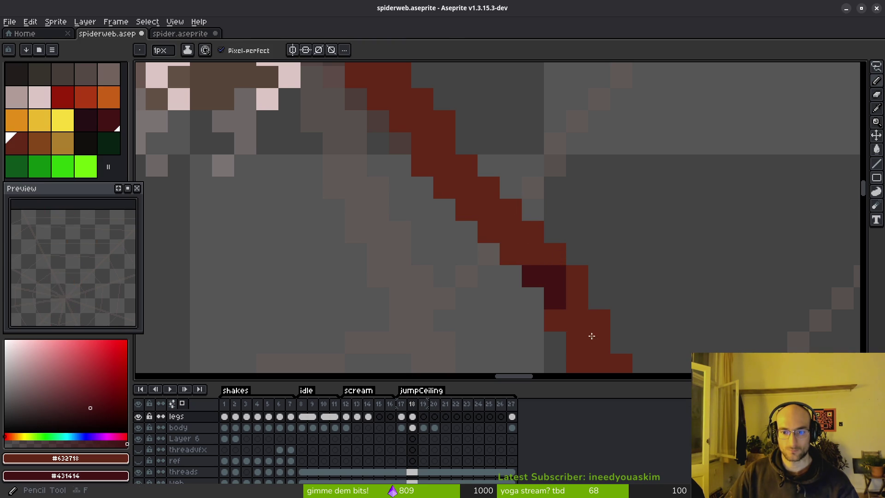
{"action": "scroll", "coordinate": [587, 345], "scroll_direction": "down", "scroll_amount": 4}
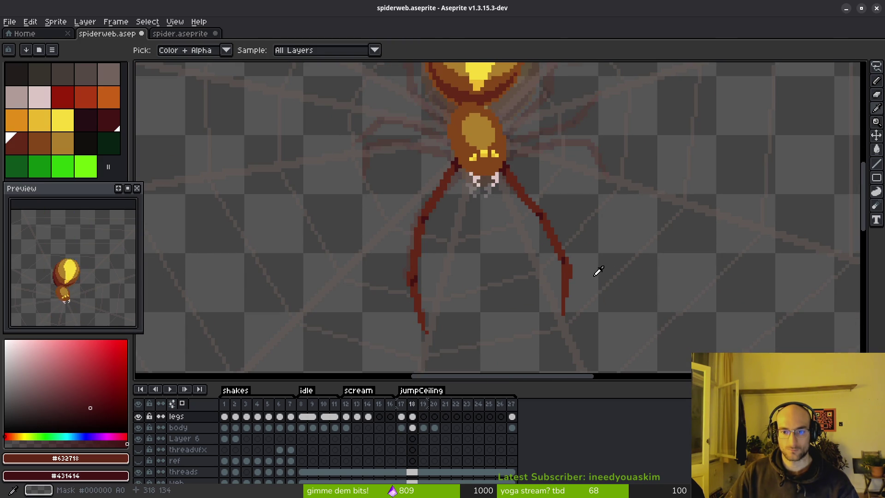
{"action": "scroll", "coordinate": [559, 198], "scroll_direction": "up", "scroll_amount": 2}
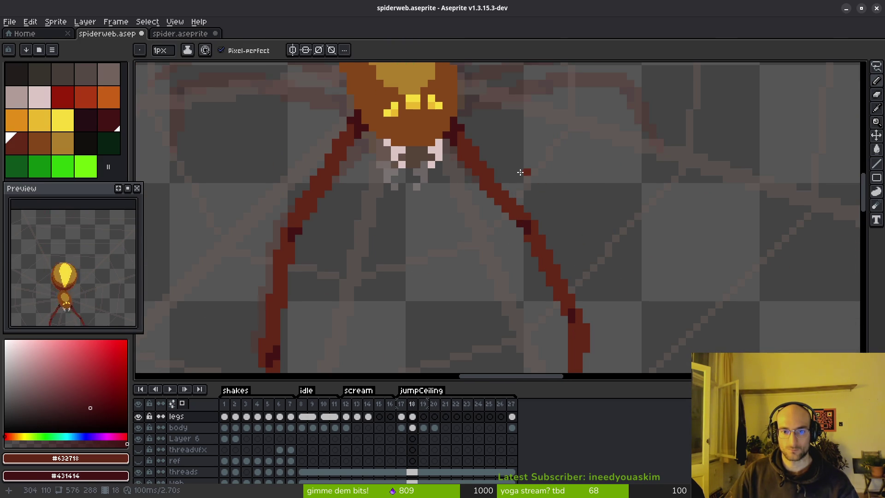
Erase the upper segment of the right leg with a 5px eraser
{"action": "scroll", "coordinate": [526, 181], "scroll_direction": "up", "scroll_amount": 2}
{"action": "scroll", "coordinate": [527, 200], "scroll_direction": "down", "scroll_amount": 2}
{"action": "scroll", "coordinate": [494, 134], "scroll_direction": "up", "scroll_amount": 1}
{"action": "scroll", "coordinate": [538, 233], "scroll_direction": "down", "scroll_amount": 1}
{"action": "key", "text": "e"}
{"action": "scroll", "coordinate": [532, 194], "scroll_direction": "up", "scroll_amount": 1}
{"action": "key", "text": "plus"}
{"action": "key", "text": "plus"}
{"action": "key", "text": "plus"}
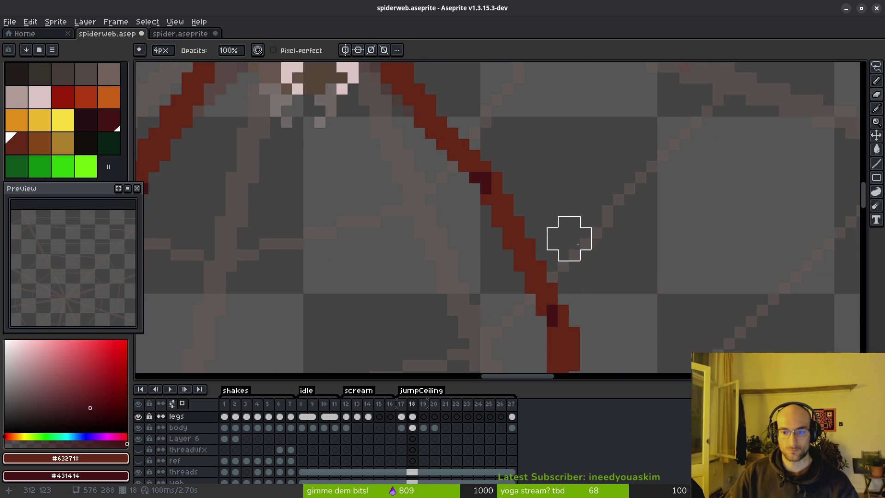
{"action": "left_click_drag", "start_coordinate": [531, 280], "coordinate": [419, 123]}
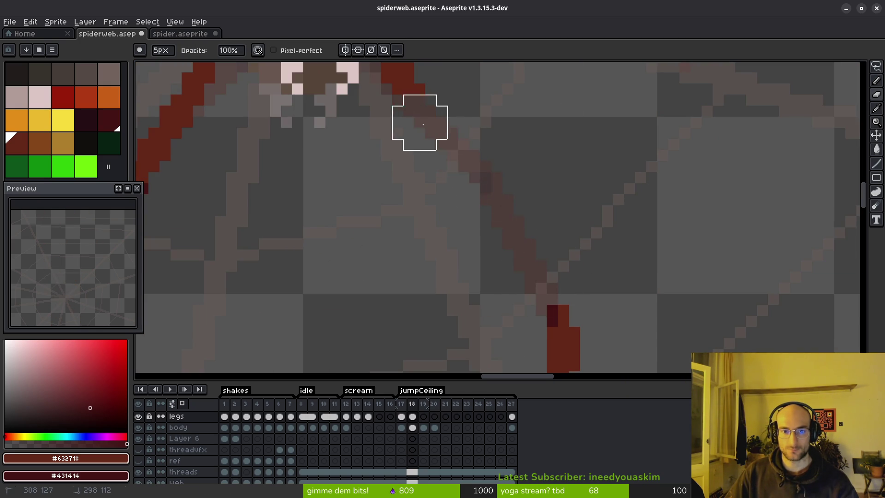
{"action": "scroll", "coordinate": [461, 208], "scroll_direction": "up", "scroll_amount": 5}
{"action": "left_click", "coordinate": [446, 193]}
{"action": "scroll", "coordinate": [579, 291], "scroll_direction": "down", "scroll_amount": 1}
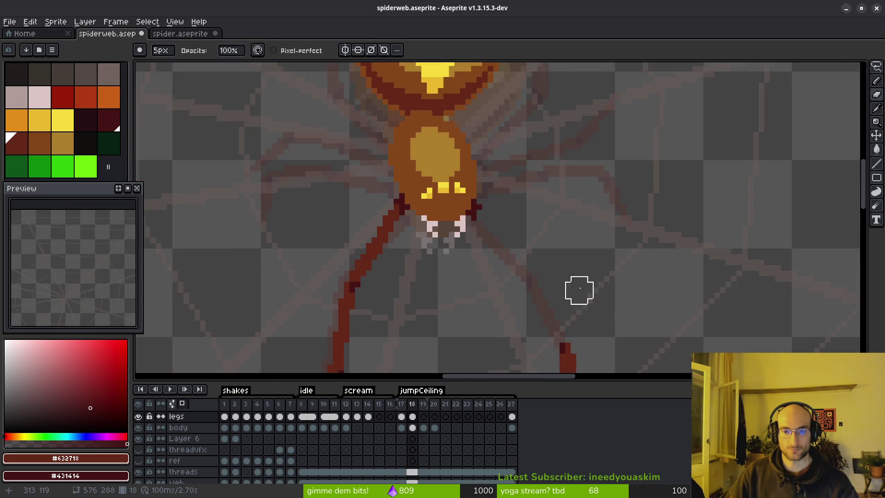
{"action": "scroll", "coordinate": [533, 217], "scroll_direction": "down", "scroll_amount": 1}
Redraw the upper right leg as straight red 1px lines
{"action": "key", "text": "b"}
{"action": "scroll", "coordinate": [525, 228], "scroll_direction": "up", "scroll_amount": 1}
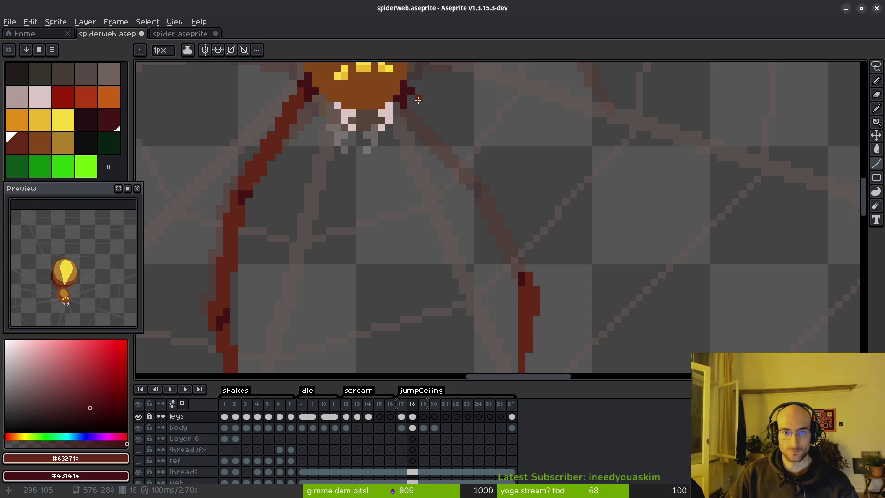
{"action": "mouse_move", "coordinate": [418, 100]}
{"action": "left_mouse_down"}
{"action": "mouse_move", "coordinate": [488, 179]}
{"action": "mouse_move", "coordinate": [526, 270]}
{"action": "mouse_move", "coordinate": [466, 170]}
{"action": "mouse_move", "coordinate": [523, 268]}
{"action": "left_mouse_up"}
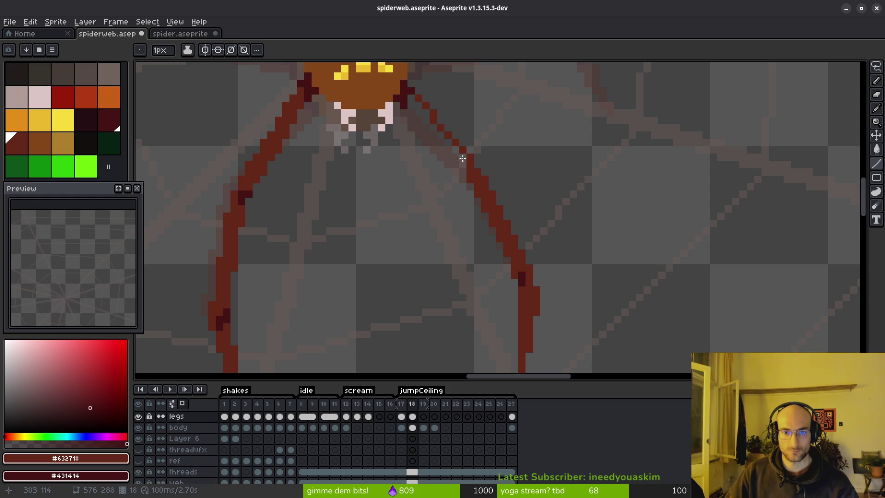
{"action": "left_click_drag", "start_coordinate": [410, 106], "coordinate": [464, 158]}
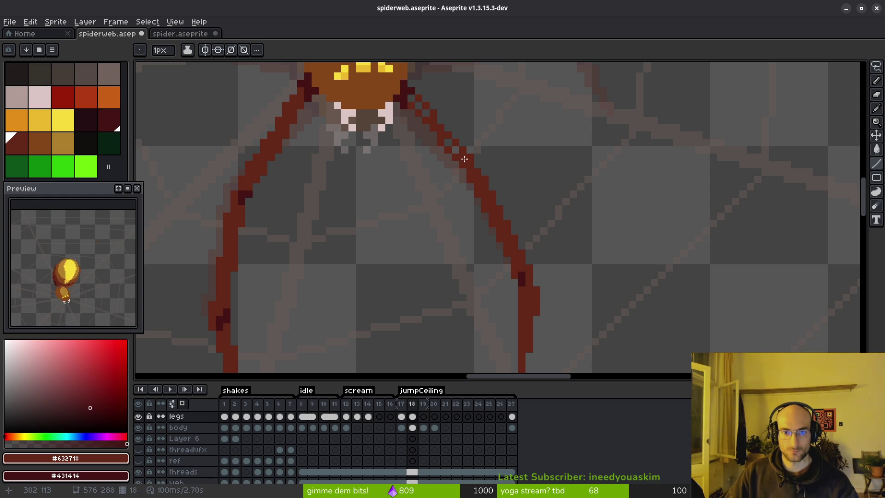
{"action": "left_click_drag", "start_coordinate": [411, 96], "coordinate": [410, 96]}
{"action": "mouse_move", "coordinate": [478, 162]}
{"action": "left_mouse_down"}
{"action": "mouse_move", "coordinate": [499, 158]}
{"action": "mouse_move", "coordinate": [510, 174]}
{"action": "mouse_move", "coordinate": [485, 173]}
{"action": "mouse_move", "coordinate": [412, 108]}
{"action": "mouse_move", "coordinate": [464, 160]}
{"action": "mouse_move", "coordinate": [421, 111]}
{"action": "left_mouse_up"}
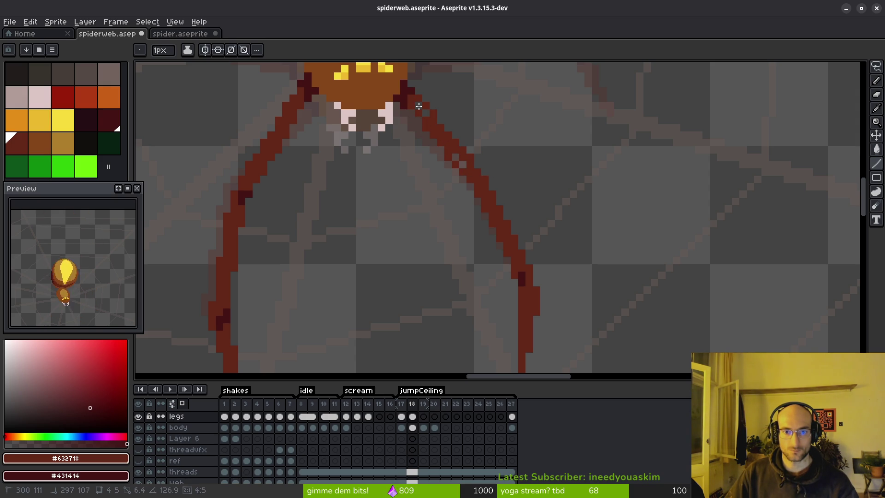
Darken three pixels along the leg to mark its joints
{"action": "key", "text": "b"}
{"action": "scroll", "coordinate": [435, 158], "scroll_direction": "up", "scroll_amount": 3}
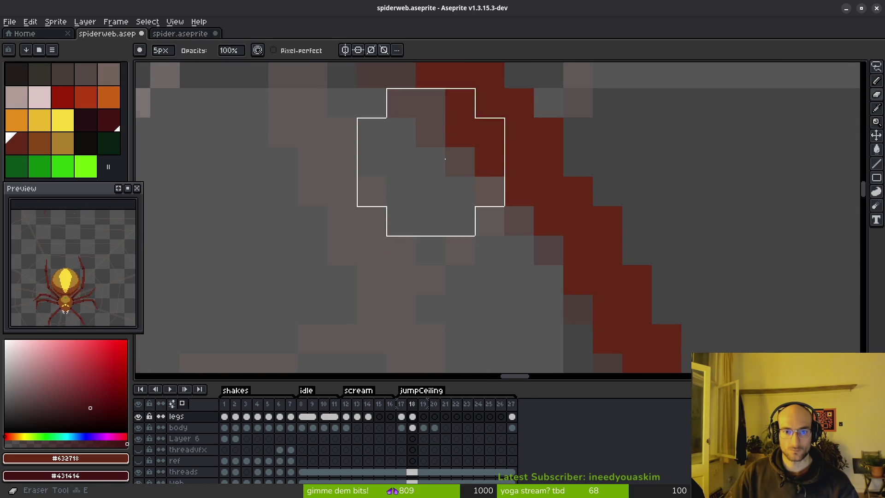
{"action": "scroll", "coordinate": [471, 223], "scroll_direction": "down", "scroll_amount": 2}
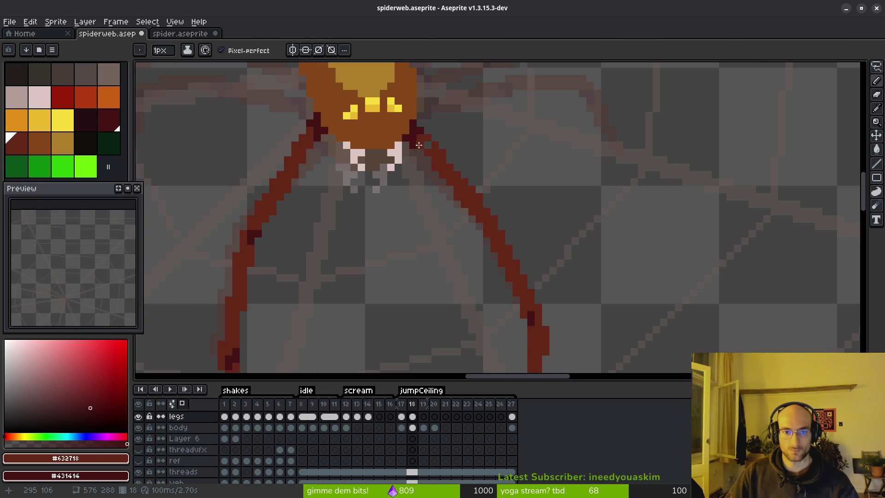
{"action": "scroll", "coordinate": [460, 221], "scroll_direction": "up", "scroll_amount": 2}
{"action": "key", "text": "e"}
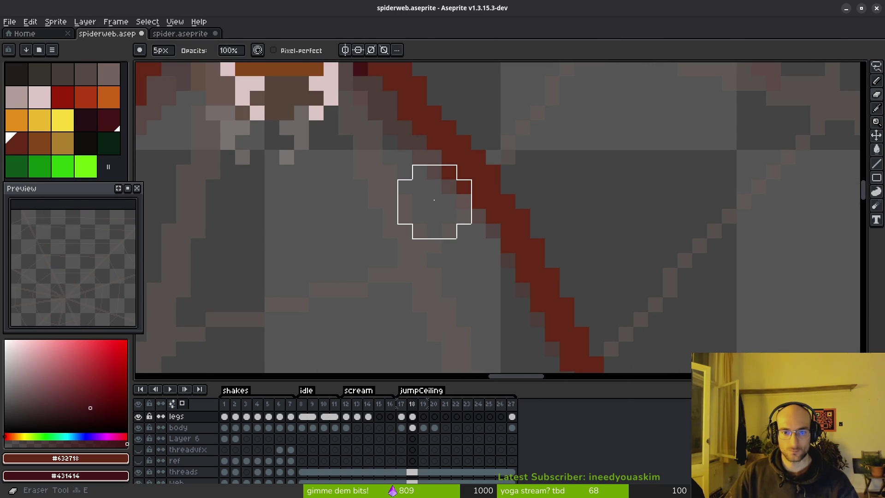
{"action": "key", "text": "b"}
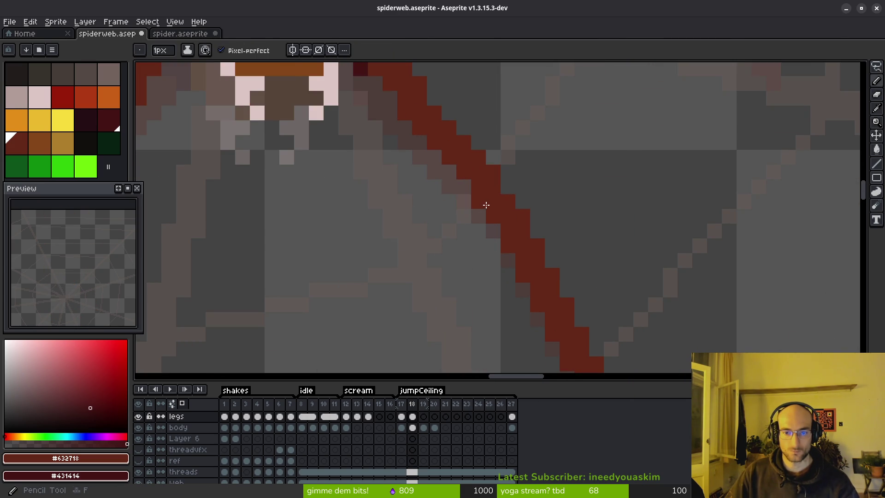
{"action": "scroll", "coordinate": [599, 267], "scroll_direction": "down", "scroll_amount": 3}
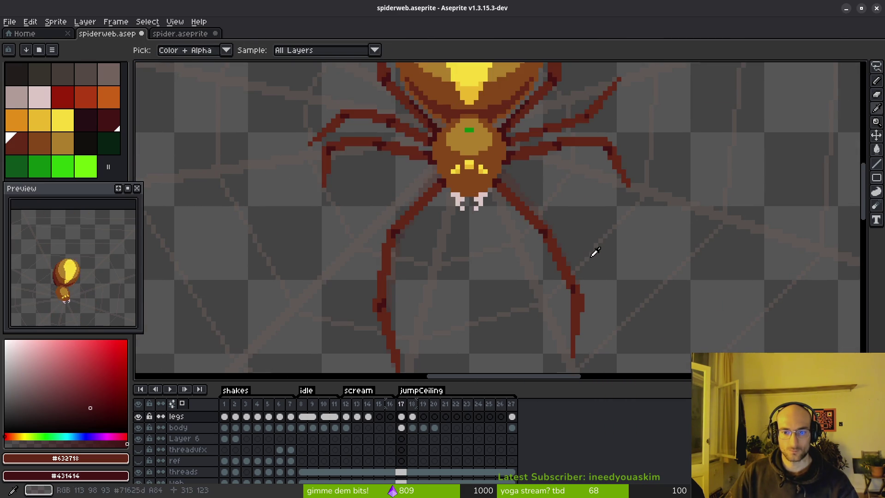
{"action": "scroll", "coordinate": [593, 258], "scroll_direction": "up", "scroll_amount": 3}
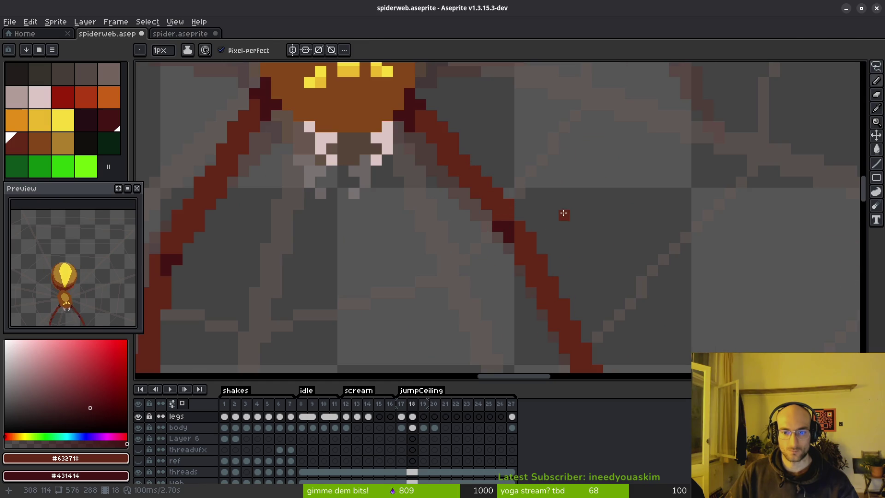
{"action": "left_click", "coordinate": [518, 233]}
{"action": "left_click", "coordinate": [518, 244]}
{"action": "scroll", "coordinate": [588, 240], "scroll_direction": "down", "scroll_amount": 3}
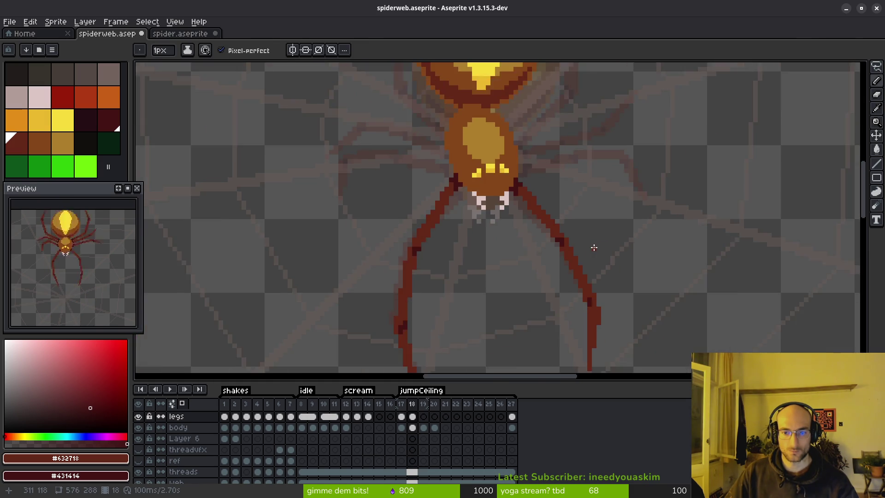
{"action": "scroll", "coordinate": [590, 247], "scroll_direction": "up", "scroll_amount": 4}
{"action": "left_click", "coordinate": [494, 216]}
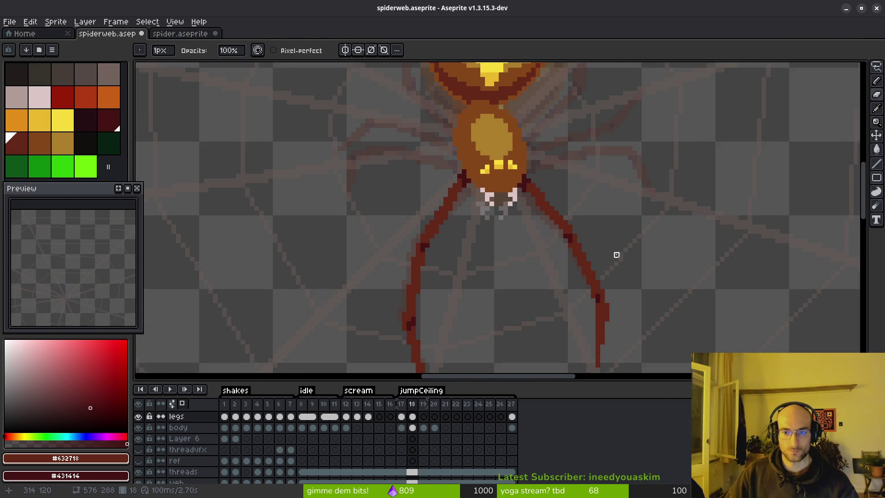
{"action": "scroll", "coordinate": [611, 248], "scroll_direction": "down", "scroll_amount": 3}
Flip between frames 17 and 18 to compare the legs, settling on frame 18
{"action": "key", "text": "alt"}
{"action": "key", "text": "e"}
{"action": "scroll", "coordinate": [556, 198], "scroll_direction": "up", "scroll_amount": 2}
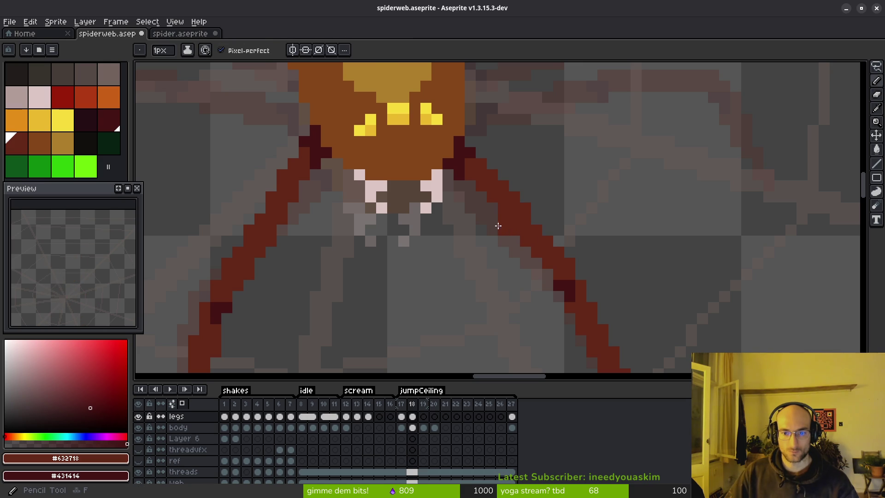
{"action": "scroll", "coordinate": [608, 261], "scroll_direction": "down", "scroll_amount": 3}
{"action": "scroll", "coordinate": [608, 261], "scroll_direction": "down", "scroll_amount": 1}
{"action": "key", "text": "comma"}
{"action": "key", "text": "period"}
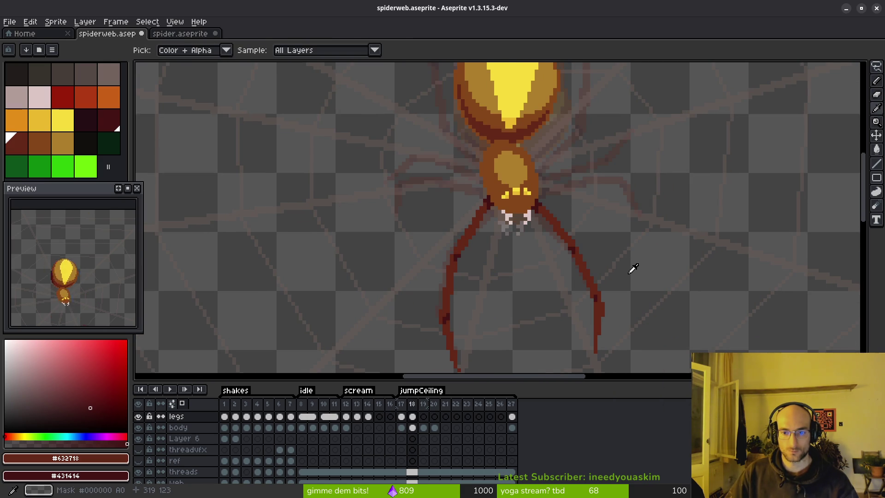
{"action": "key", "text": "comma"}
{"action": "key", "text": "alt"}
{"action": "key", "text": "period"}
{"action": "scroll", "coordinate": [597, 206], "scroll_direction": "down", "scroll_amount": 1}
{"action": "key", "text": "comma"}
{"action": "key", "text": "period"}
{"action": "scroll", "coordinate": [603, 249], "scroll_direction": "down", "scroll_amount": 1}
{"action": "key", "text": "comma"}
{"action": "key", "text": "period"}
{"action": "scroll", "coordinate": [594, 273], "scroll_direction": "up", "scroll_amount": 3}
{"action": "key", "text": "comma"}
{"action": "key", "text": "period"}
{"action": "scroll", "coordinate": [551, 233], "scroll_direction": "down", "scroll_amount": 3}
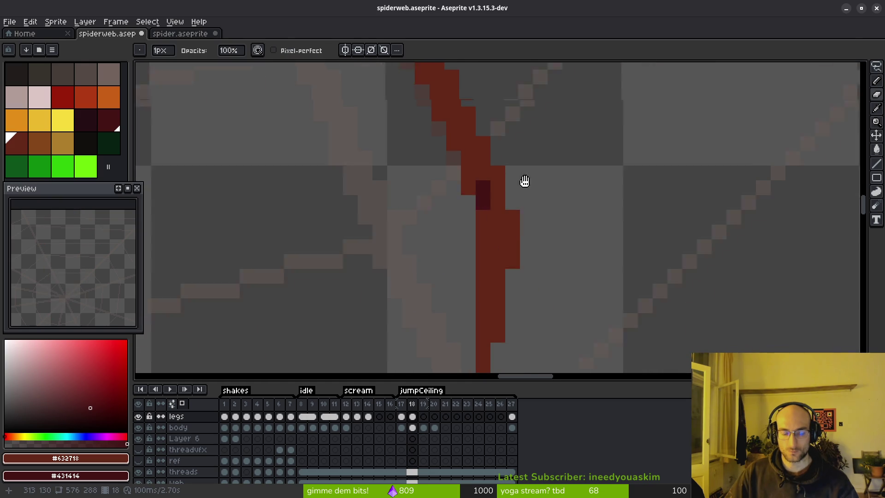
Delete a stray one-pixel column from the leg and save spiderweb.aseprite
{"action": "key", "text": "m"}
{"action": "left_click_drag", "start_coordinate": [529, 148], "coordinate": [526, 215]}
{"action": "key", "text": "Delete"}
{"action": "key", "text": "ctrl+d"}
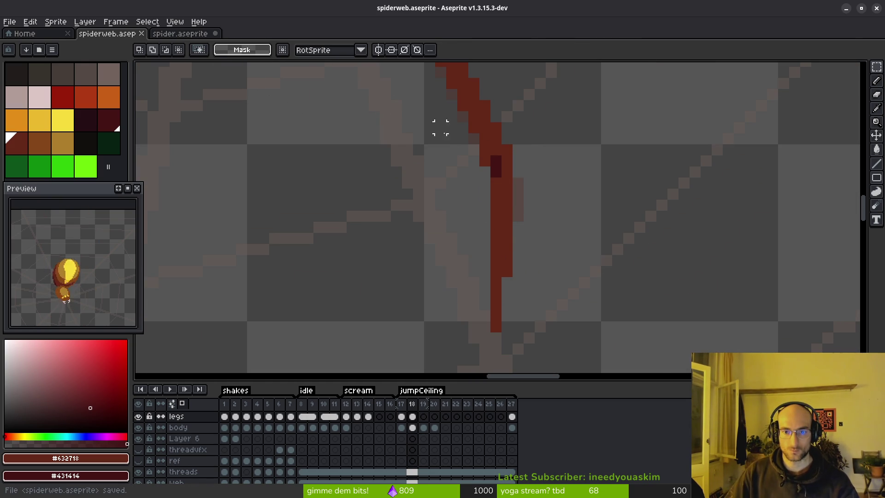
Paint two darker-red pixels on frame 18's lower left leg
{"action": "scroll", "coordinate": [494, 150], "scroll_direction": "up", "scroll_amount": 1}
{"action": "key", "text": "b"}
{"action": "right_click", "coordinate": [492, 157]}
{"action": "key", "text": "e"}
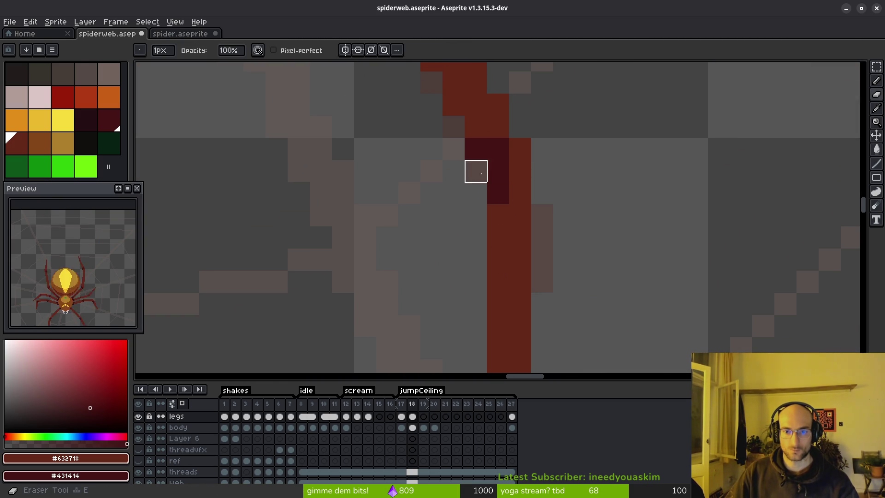
{"action": "key", "text": "b"}
{"action": "scroll", "coordinate": [513, 152], "scroll_direction": "down", "scroll_amount": 2}
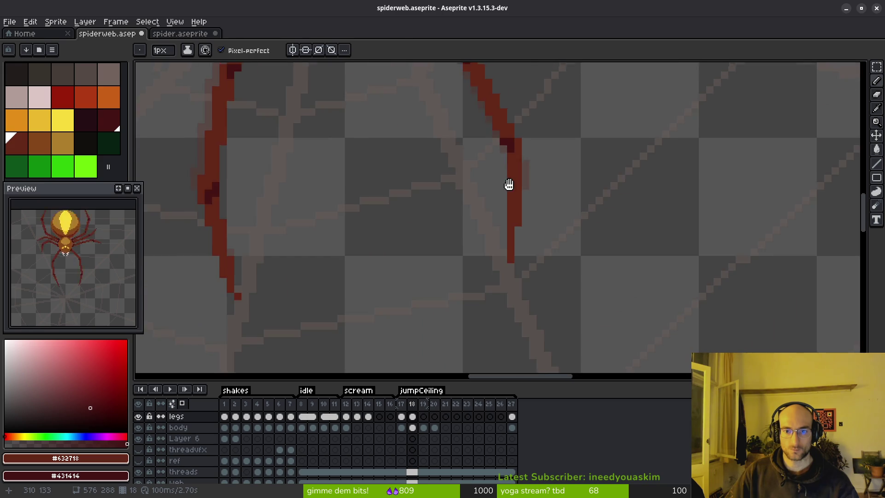
{"action": "scroll", "coordinate": [567, 251], "scroll_direction": "down", "scroll_amount": 3}
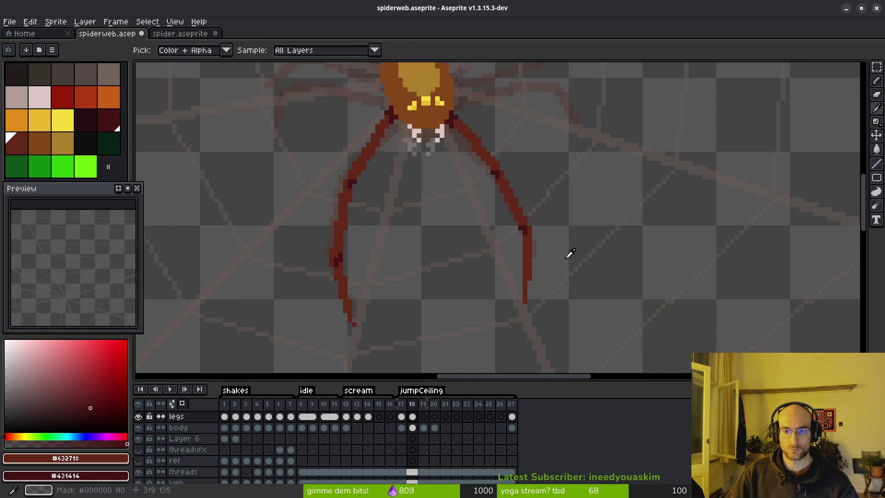
{"action": "scroll", "coordinate": [569, 253], "scroll_direction": "up", "scroll_amount": 1}
{"action": "scroll", "coordinate": [562, 253], "scroll_direction": "up", "scroll_amount": 3}
{"action": "scroll", "coordinate": [581, 251], "scroll_direction": "down", "scroll_amount": 3}
Check the leg against frame 17, add red pixels beside it, and undo the strays
{"action": "key", "text": "Left"}
{"action": "key", "text": "Right"}
{"action": "key", "text": "Left"}
{"action": "key", "text": "Right"}
{"action": "scroll", "coordinate": [571, 245], "scroll_direction": "up", "scroll_amount": 3}
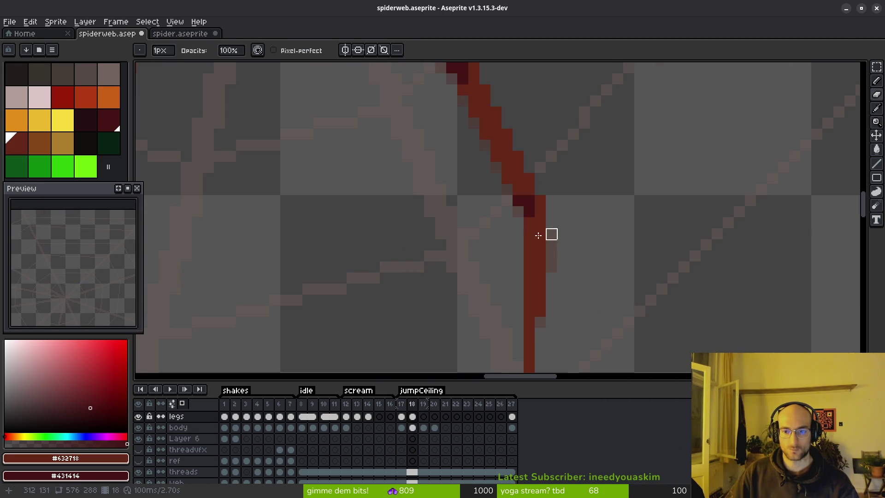
{"action": "left_click", "coordinate": [518, 222]}
{"action": "left_click", "coordinate": [563, 234]}
{"action": "key", "text": "ctrl+z"}
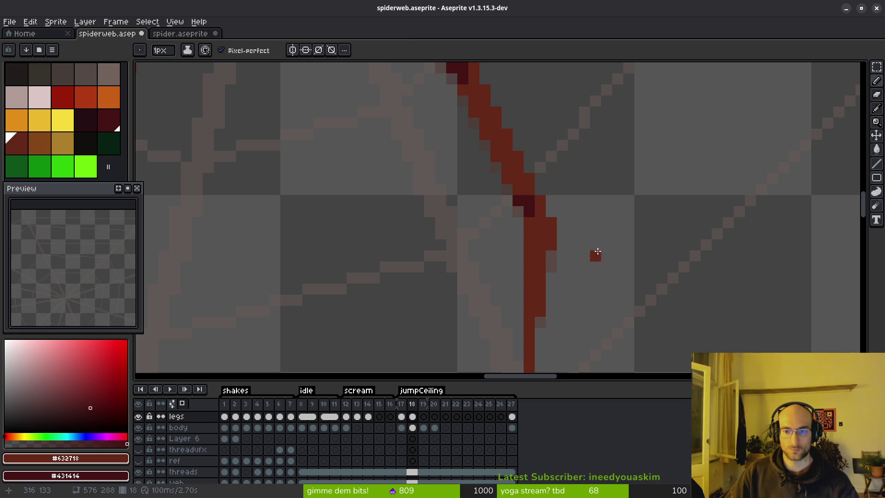
Play the animation to compare frame 18's leg pose with its neighbours
{"action": "scroll", "coordinate": [599, 254], "scroll_direction": "down", "scroll_amount": 4}
{"action": "key", "text": "i"}
{"action": "key", "text": "Return"}
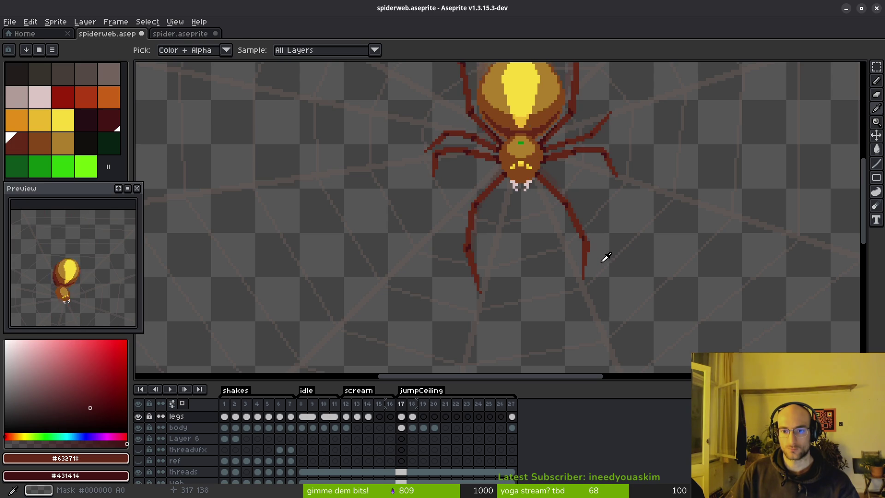
{"action": "left_click_drag", "start_coordinate": [588, 251], "coordinate": [546, 257]}
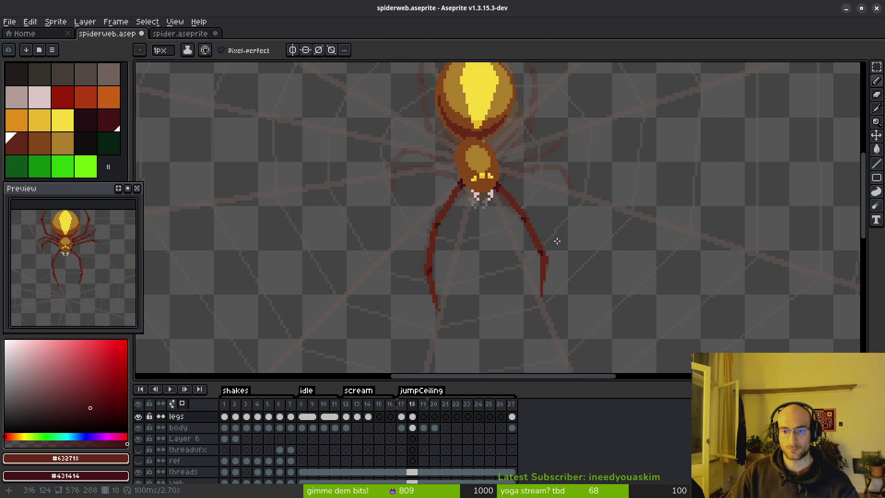
{"action": "scroll", "coordinate": [553, 258], "scroll_direction": "down", "scroll_amount": 2}
{"action": "scroll", "coordinate": [547, 276], "scroll_direction": "up", "scroll_amount": 1}
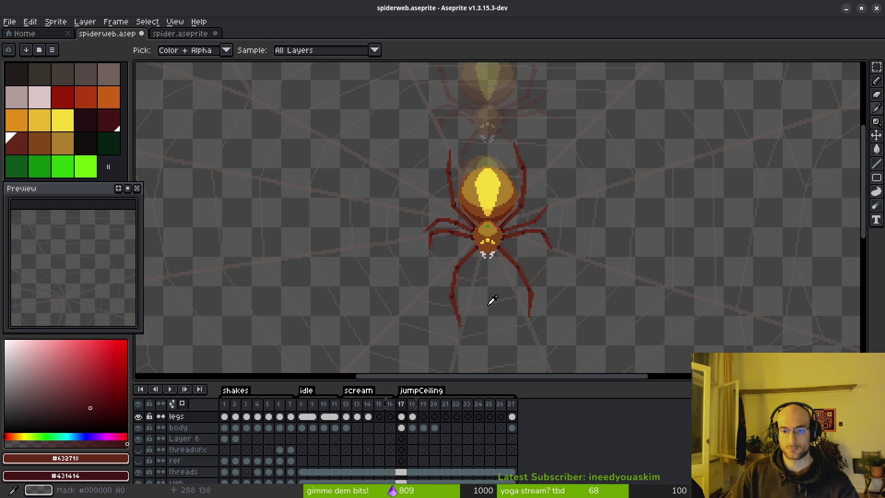
{"action": "scroll", "coordinate": [470, 275], "scroll_direction": "up", "scroll_amount": 4}
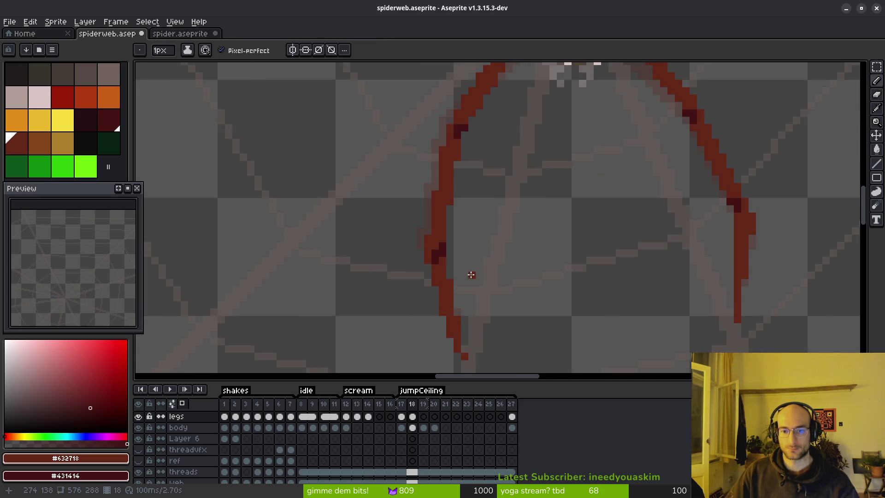
{"action": "scroll", "coordinate": [471, 275], "scroll_direction": "up", "scroll_amount": 2}
Darken two joint pixels along the leg and save spiderweb.aseprite
{"action": "mouse_move", "coordinate": [416, 223]}
{"action": "left_mouse_down"}
{"action": "mouse_move", "coordinate": [401, 235]}
{"action": "mouse_move", "coordinate": [465, 150]}
{"action": "left_mouse_up"}
{"action": "key", "text": "e"}
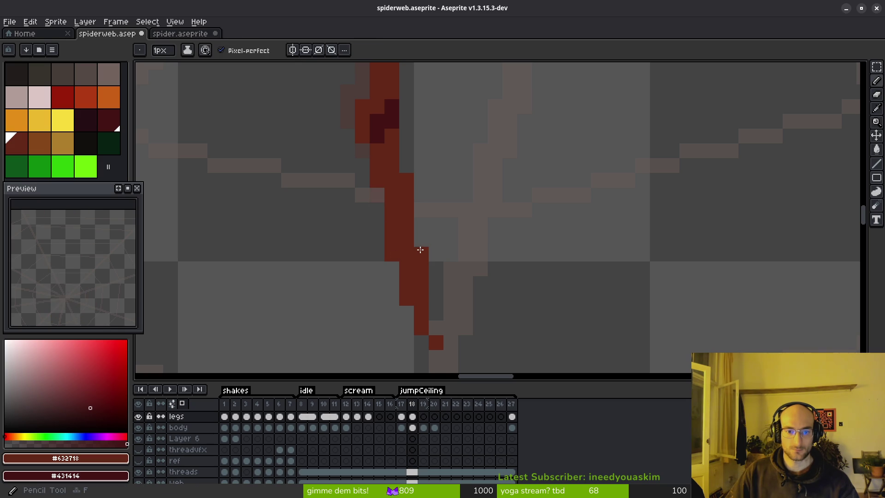
{"action": "scroll", "coordinate": [480, 239], "scroll_direction": "down", "scroll_amount": 3}
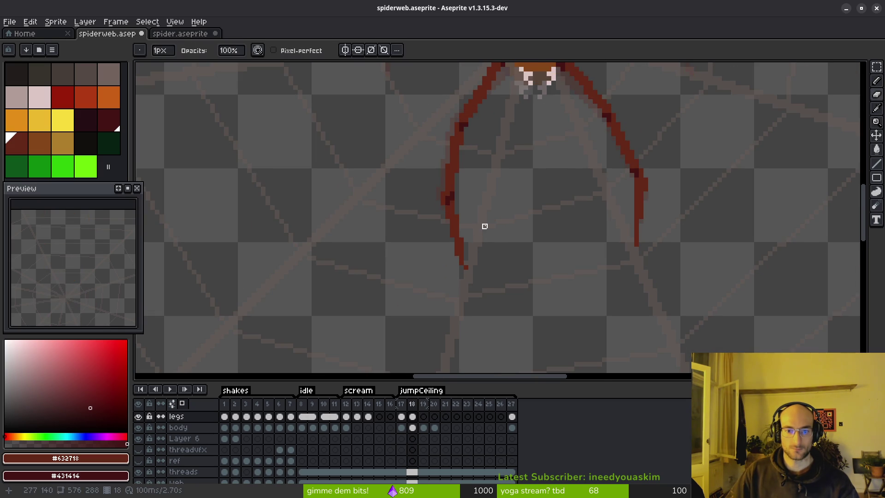
{"action": "scroll", "coordinate": [488, 227], "scroll_direction": "down", "scroll_amount": 2}
{"action": "key", "text": "ctrl+s"}
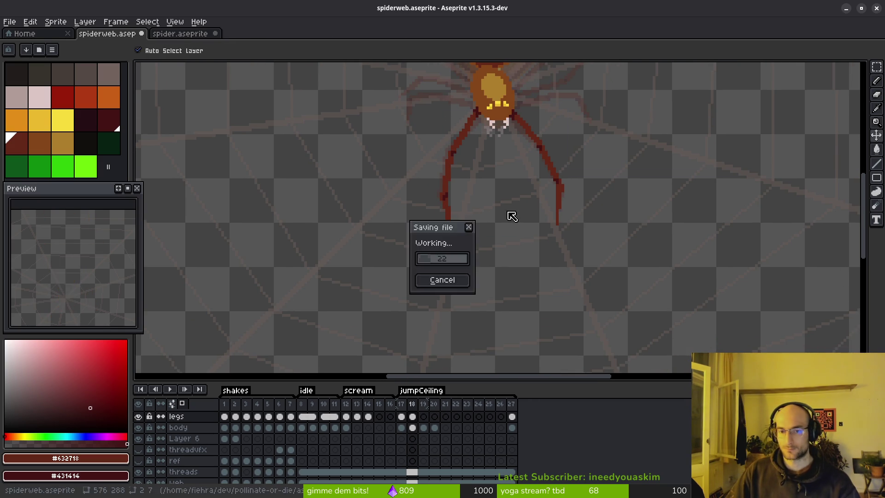
Compare the leg pose in frame 13 with frame 18
{"action": "scroll", "coordinate": [480, 223], "scroll_direction": "down", "scroll_amount": 1}
{"action": "key", "text": "i"}
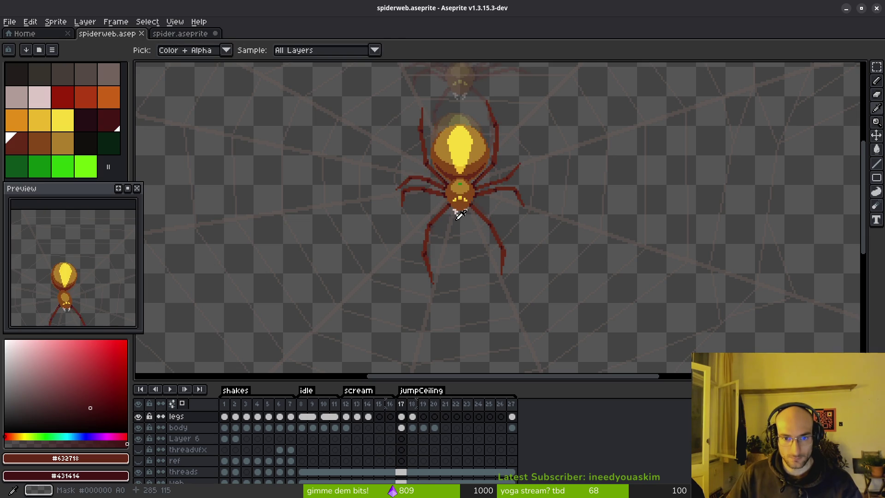
{"action": "scroll", "coordinate": [454, 204], "scroll_direction": "up", "scroll_amount": 2}
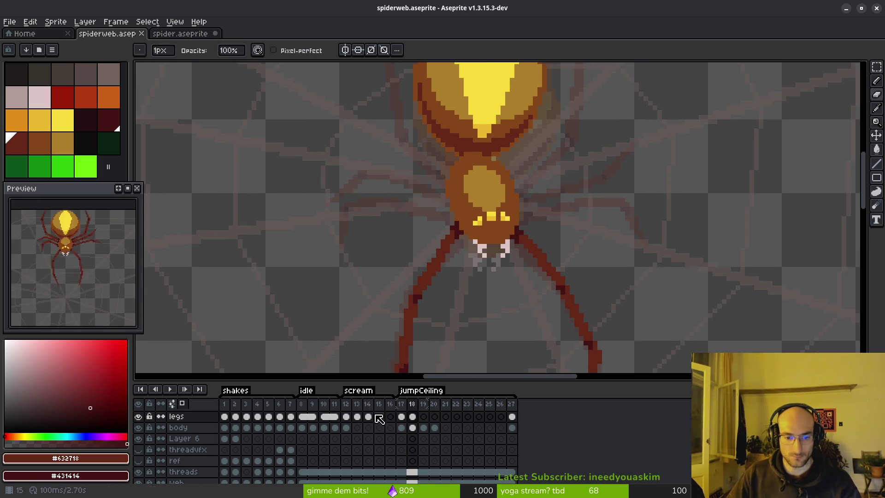
{"action": "left_click", "coordinate": [356, 418]}
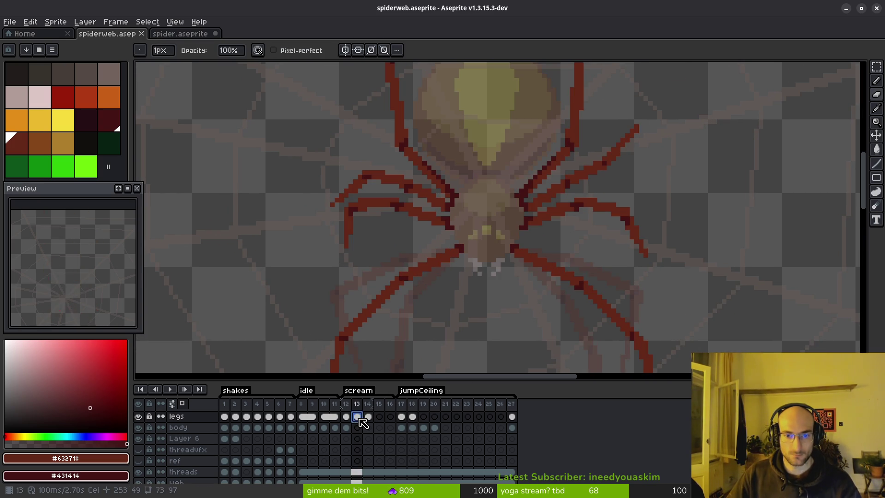
{"action": "left_click", "coordinate": [413, 417]}
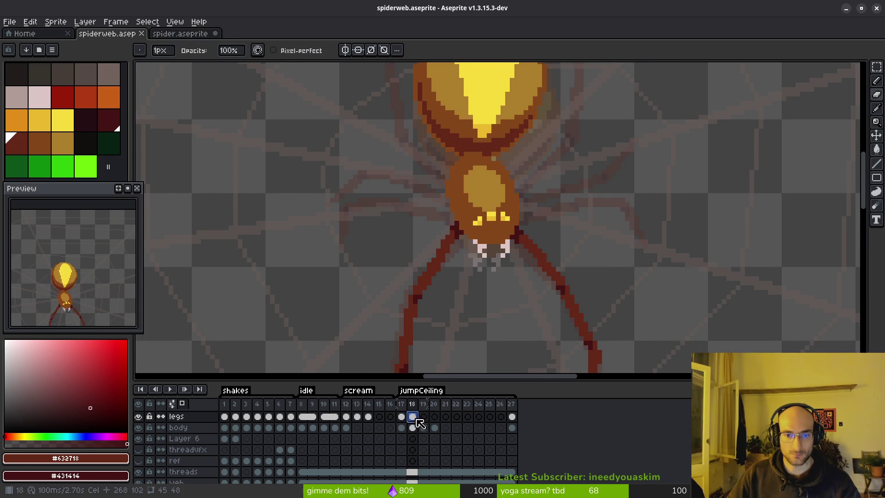
{"action": "left_click_drag", "start_coordinate": [461, 251], "coordinate": [492, 282]}
{"action": "scroll", "coordinate": [492, 282], "scroll_direction": "up", "scroll_amount": 2}
{"action": "scroll", "coordinate": [509, 321], "scroll_direction": "down", "scroll_amount": 3}
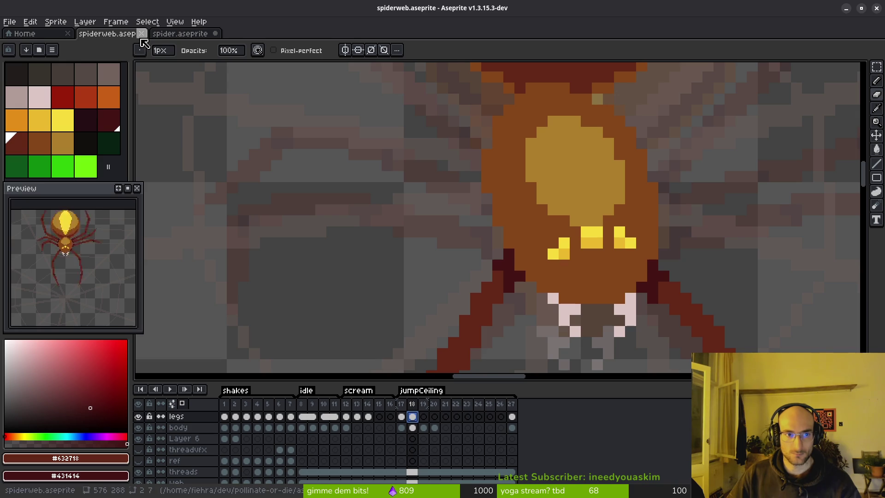
Lasso the spider's head and body in spider.aseprite, then go back to spiderweb.aseprite
{"action": "left_click", "coordinate": [179, 33]}
{"action": "scroll", "coordinate": [450, 323], "scroll_direction": "up", "scroll_amount": 3}
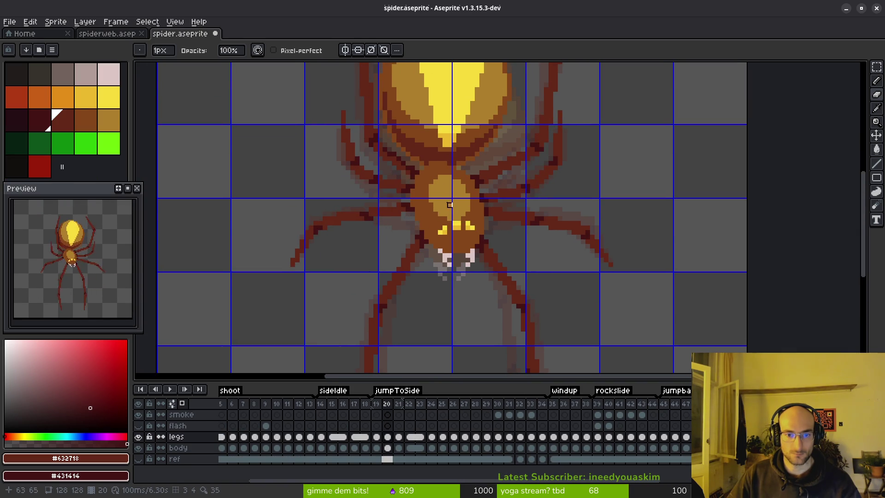
{"action": "key", "text": "m"}
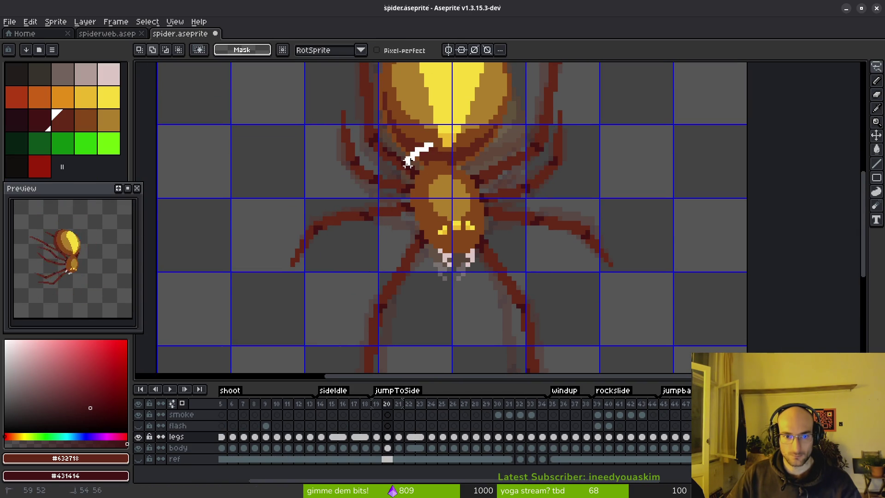
{"action": "left_click_drag", "start_coordinate": [417, 140], "coordinate": [366, 188]}
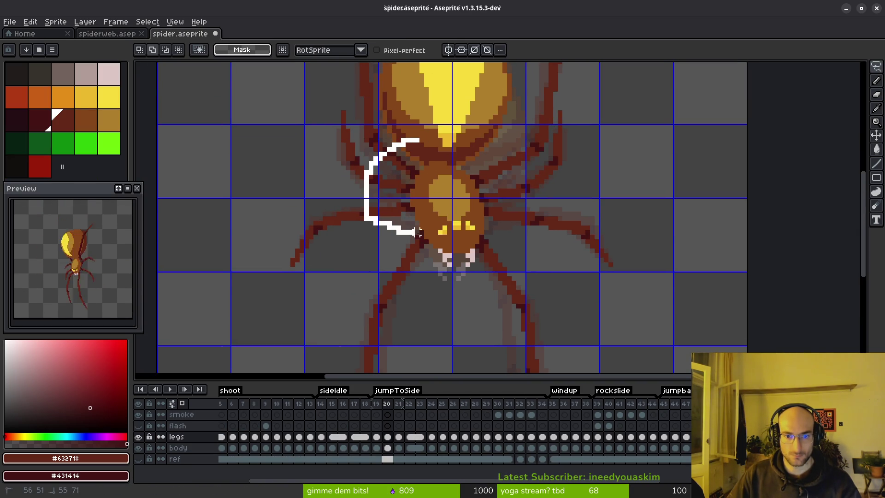
{"action": "left_click_drag", "start_coordinate": [463, 242], "coordinate": [465, 245]}
{"action": "mouse_move", "coordinate": [471, 152]}
{"action": "left_mouse_down"}
{"action": "mouse_move", "coordinate": [481, 177]}
{"action": "mouse_move", "coordinate": [462, 155]}
{"action": "left_mouse_up"}
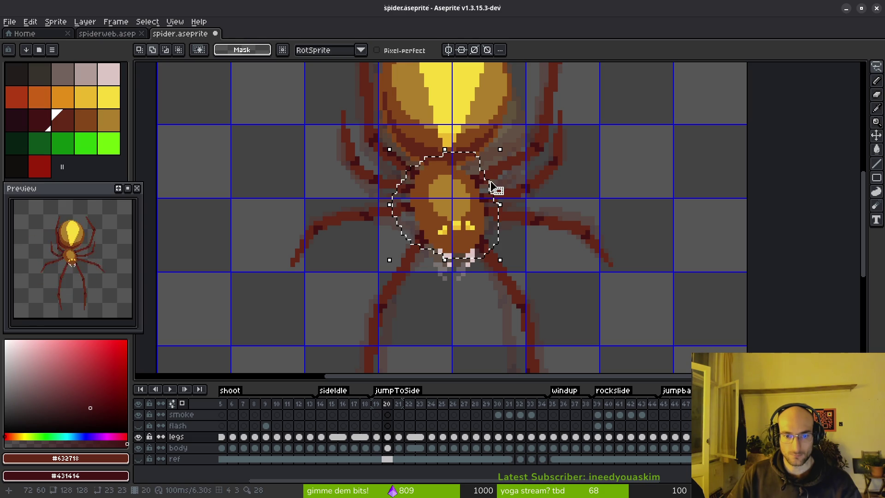
{"action": "left_click", "coordinate": [107, 33]}
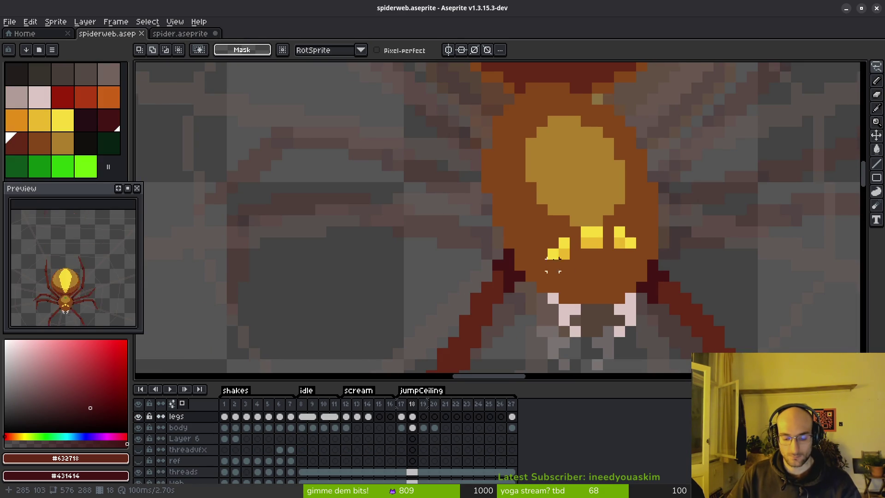
Paste the spider body into frame 18, nudge it right and up, and deselect
{"action": "scroll", "coordinate": [538, 267], "scroll_direction": "down", "scroll_amount": 2}
{"action": "key", "text": "ctrl+v"}
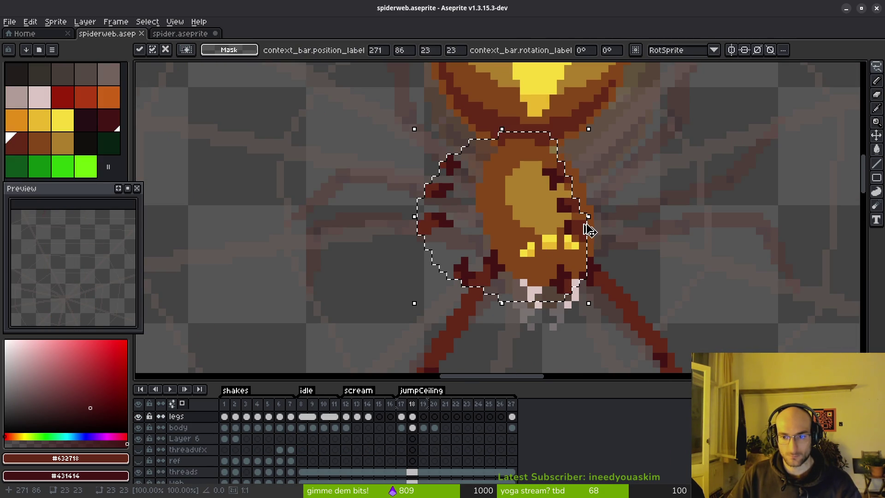
{"action": "key", "text": "Right"}
{"action": "key", "text": "Right"}
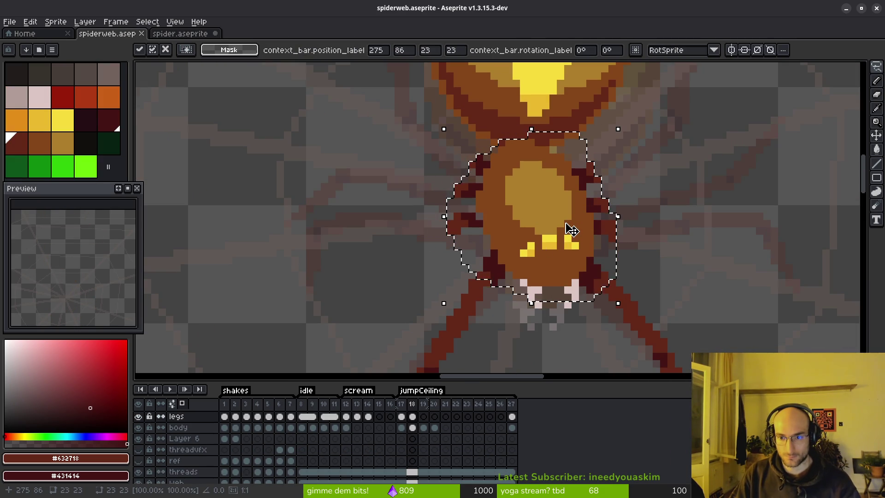
{"action": "key", "text": "Up"}
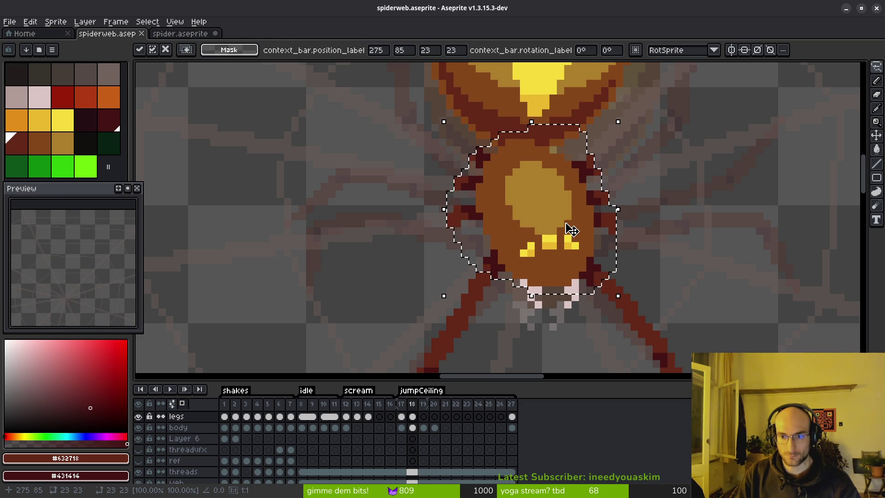
{"action": "key", "text": "ctrl+d"}
{"action": "scroll", "coordinate": [516, 231], "scroll_direction": "down", "scroll_amount": 1}
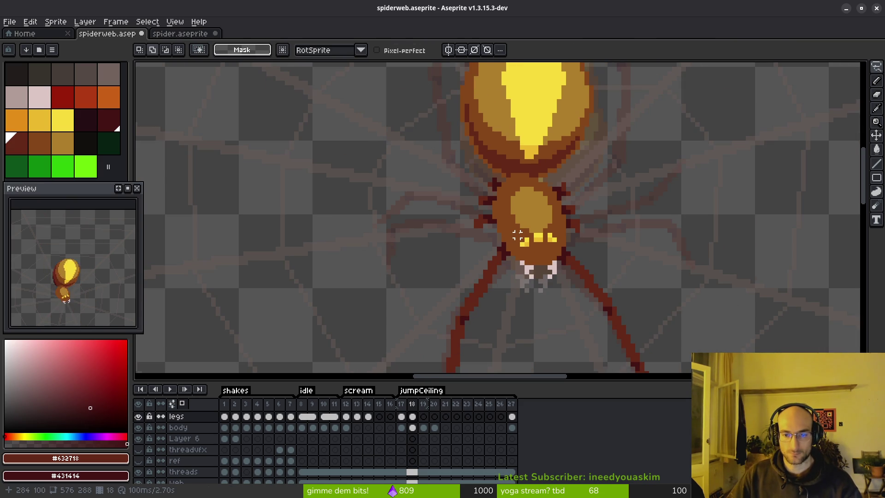
{"action": "scroll", "coordinate": [516, 232], "scroll_direction": "left", "scroll_amount": 2}
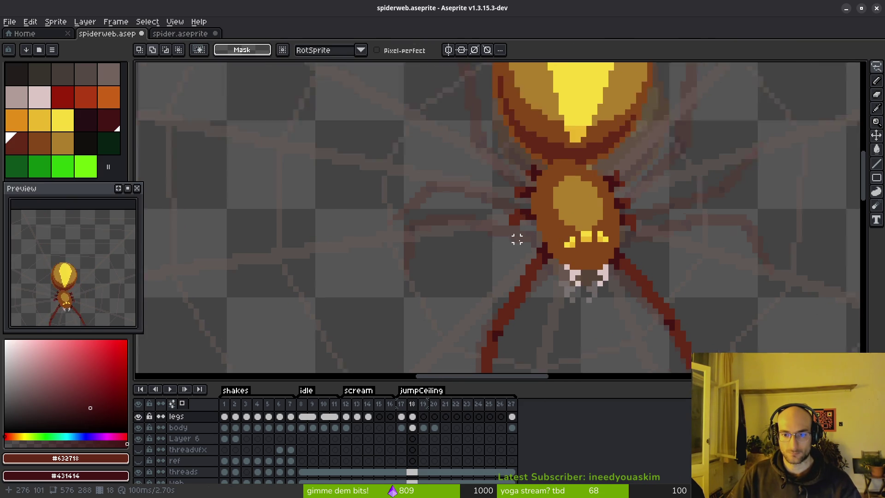
Draw a new right leg out from the body and refine its shape
{"action": "key", "text": "b"}
{"action": "scroll", "coordinate": [510, 206], "scroll_direction": "up", "scroll_amount": 3}
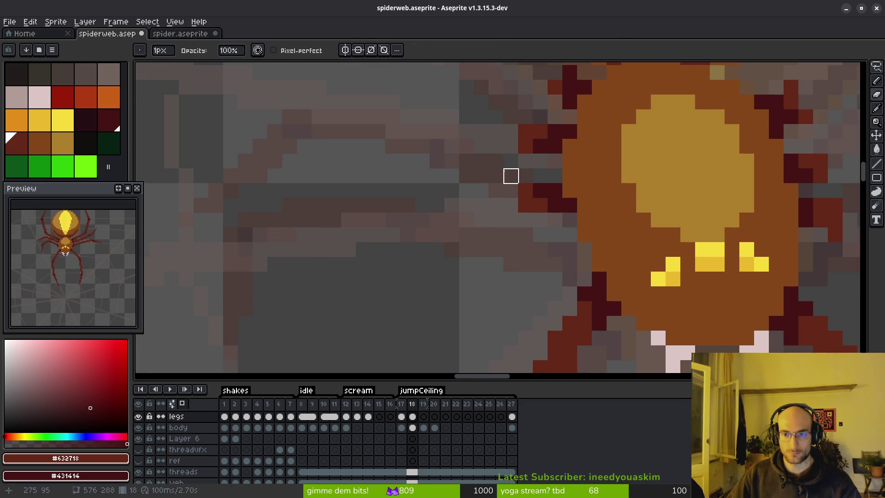
{"action": "scroll", "coordinate": [511, 176], "scroll_direction": "down", "scroll_amount": 2}
{"action": "scroll", "coordinate": [484, 206], "scroll_direction": "up", "scroll_amount": 2}
{"action": "scroll", "coordinate": [532, 231], "scroll_direction": "down", "scroll_amount": 2}
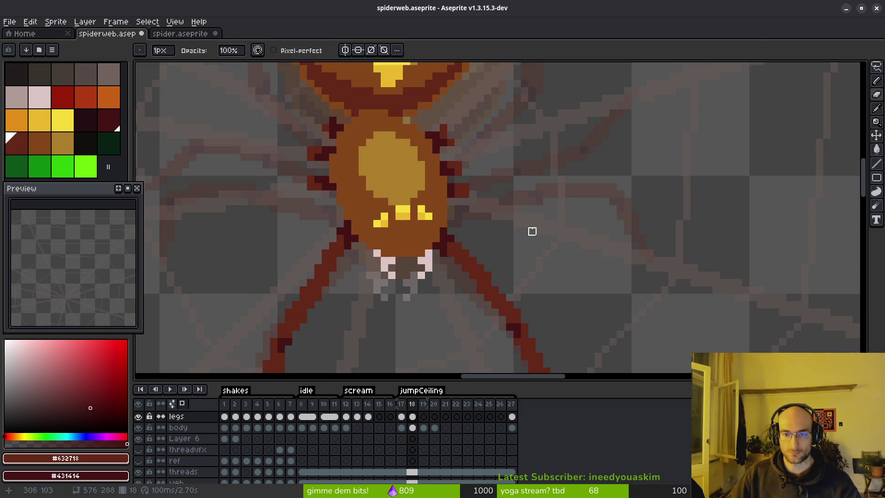
{"action": "key", "text": "e"}
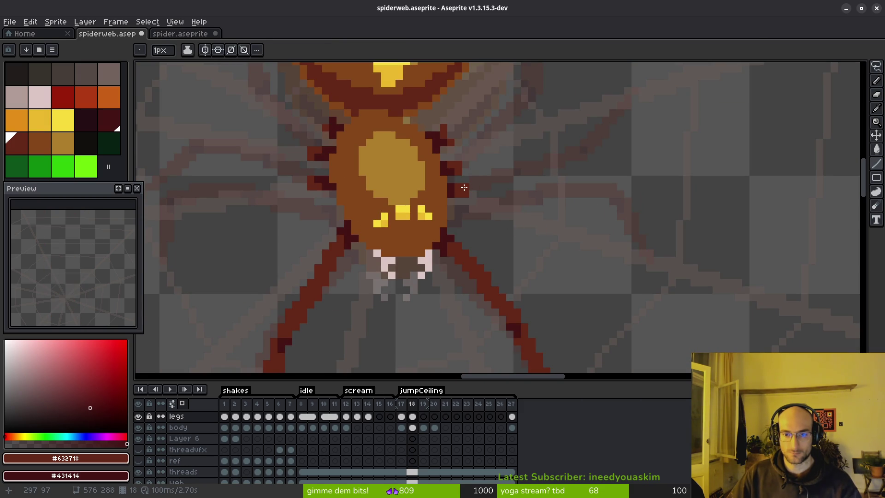
{"action": "left_click_drag", "start_coordinate": [464, 187], "coordinate": [531, 179]}
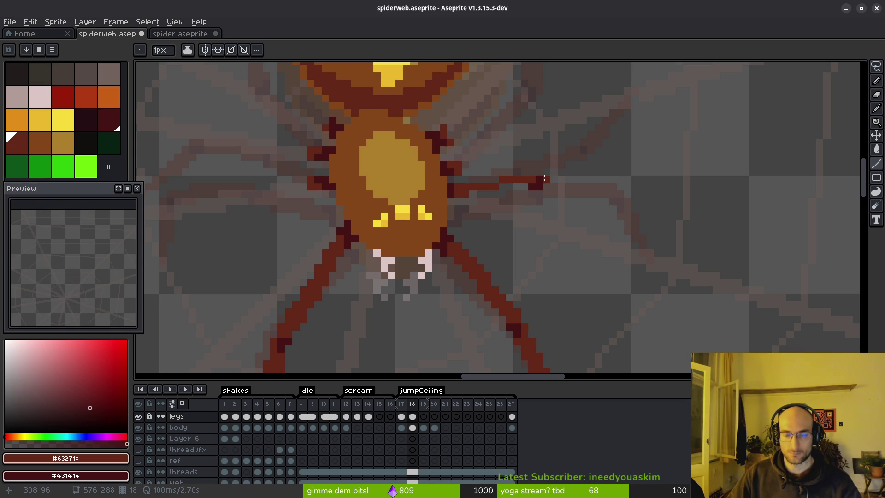
{"action": "left_click", "coordinate": [473, 194]}
{"action": "left_click_drag", "start_coordinate": [470, 193], "coordinate": [488, 193]}
{"action": "left_click", "coordinate": [497, 197]}
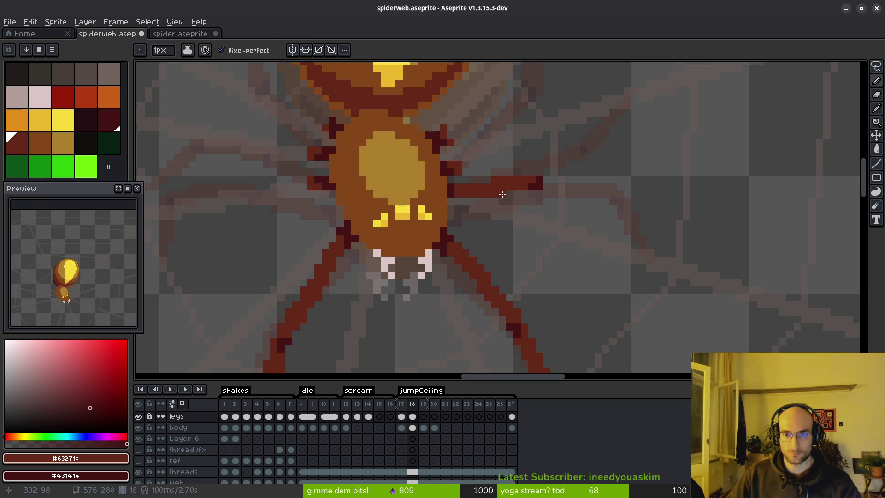
Lighten the leg tip pixel and extend the tip further right and downward
{"action": "scroll", "coordinate": [560, 231], "scroll_direction": "down", "scroll_amount": 2}
{"action": "scroll", "coordinate": [561, 231], "scroll_direction": "up", "scroll_amount": 3}
{"action": "key", "text": "b"}
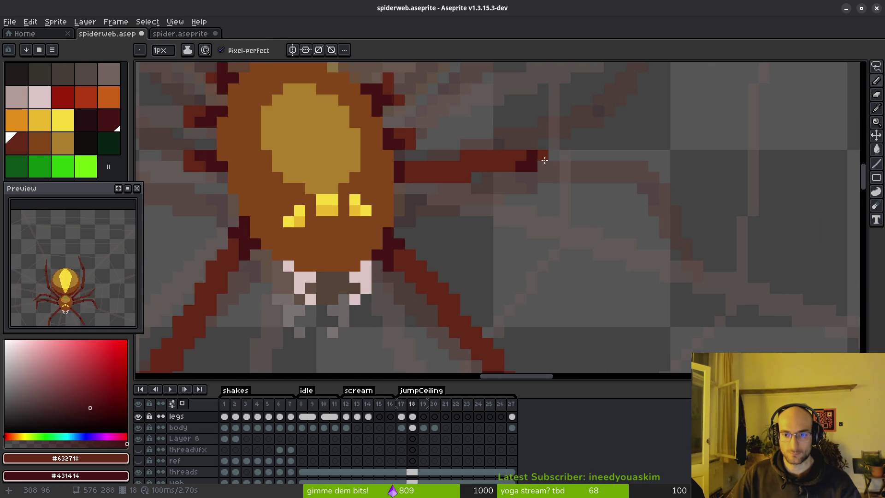
{"action": "left_click", "coordinate": [533, 165]}
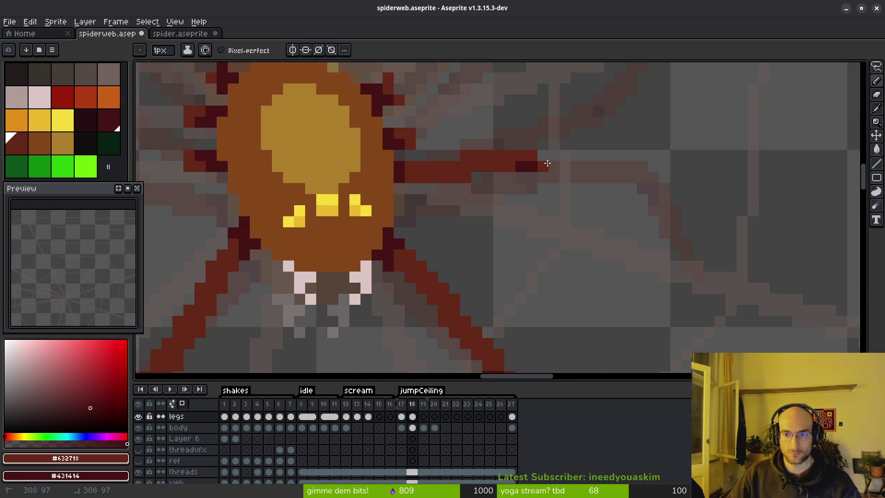
{"action": "left_click_drag", "start_coordinate": [546, 163], "coordinate": [659, 188]}
Draw a straight leg segment running right and erase stray pixels at its end
{"action": "key", "text": "l"}
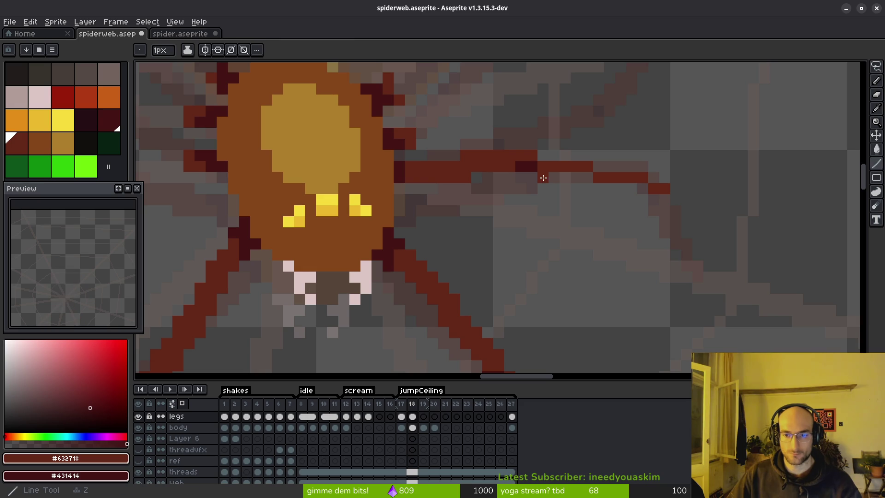
{"action": "left_click_drag", "start_coordinate": [537, 177], "coordinate": [643, 193]}
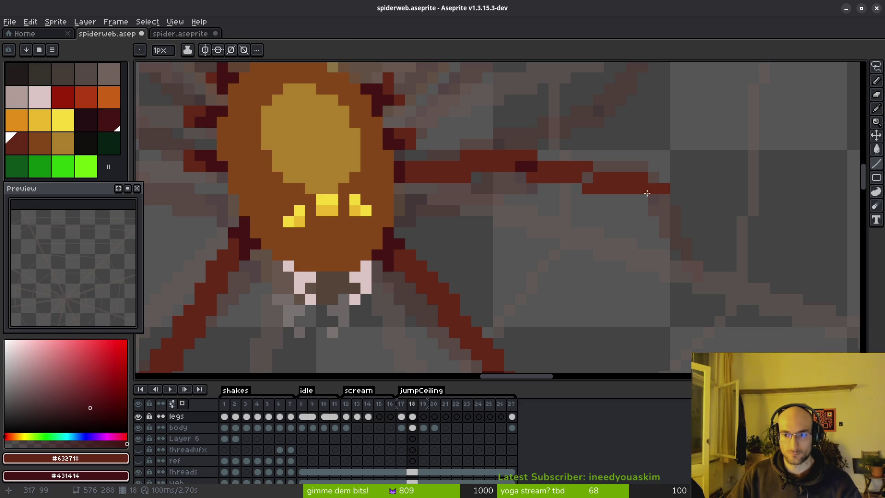
{"action": "key", "text": "e"}
{"action": "left_click", "coordinate": [642, 178]}
{"action": "left_click", "coordinate": [664, 190]}
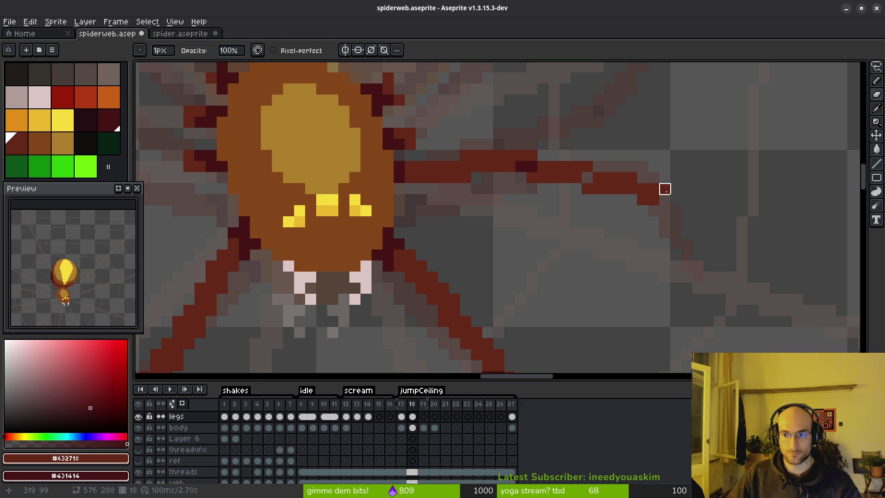
{"action": "left_click", "coordinate": [587, 165]}
{"action": "key", "text": "b"}
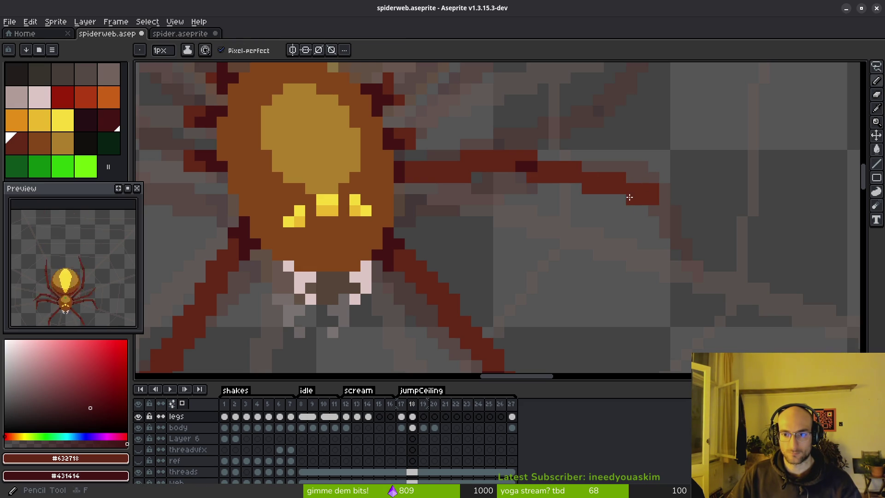
Draw the leg tip diagonally down toward the web strand, redoing the first attempt
{"action": "scroll", "coordinate": [638, 244], "scroll_direction": "down", "scroll_amount": 3}
{"action": "scroll", "coordinate": [598, 236], "scroll_direction": "up", "scroll_amount": 3}
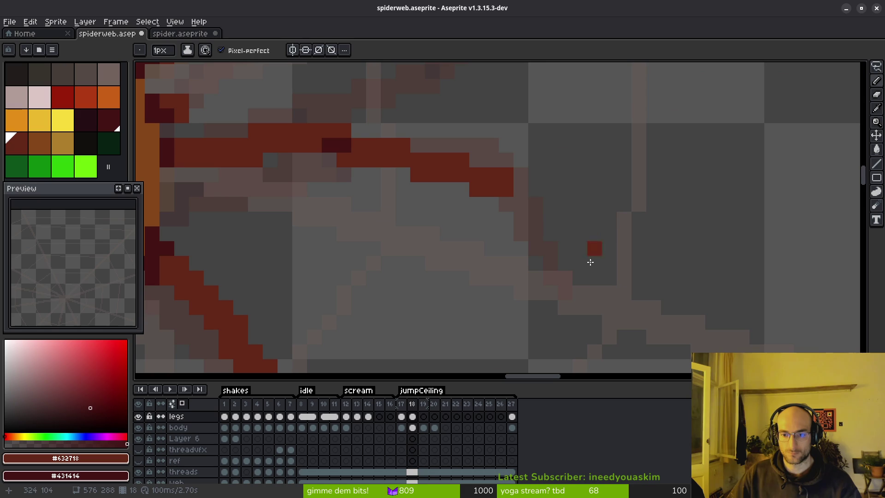
{"action": "left_click_drag", "start_coordinate": [572, 291], "coordinate": [507, 207]}
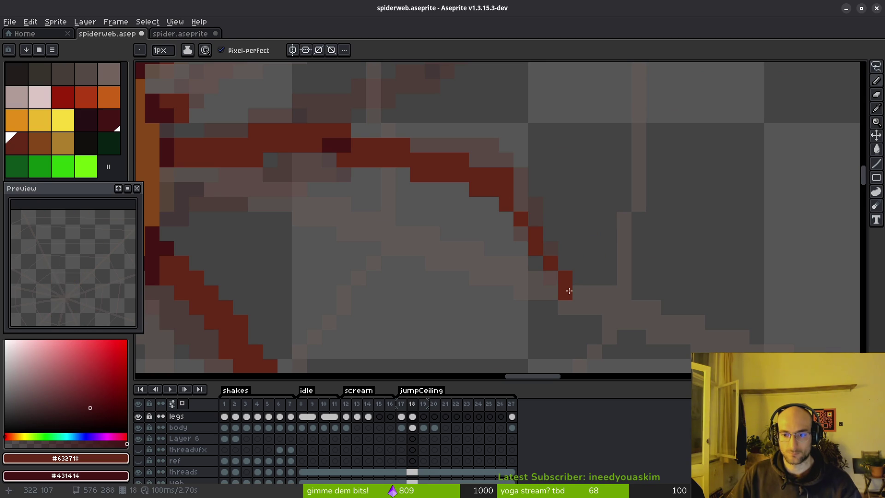
{"action": "mouse_move", "coordinate": [566, 291]}
{"action": "left_mouse_down"}
{"action": "mouse_move", "coordinate": [493, 197]}
{"action": "mouse_move", "coordinate": [482, 198]}
{"action": "left_mouse_up"}
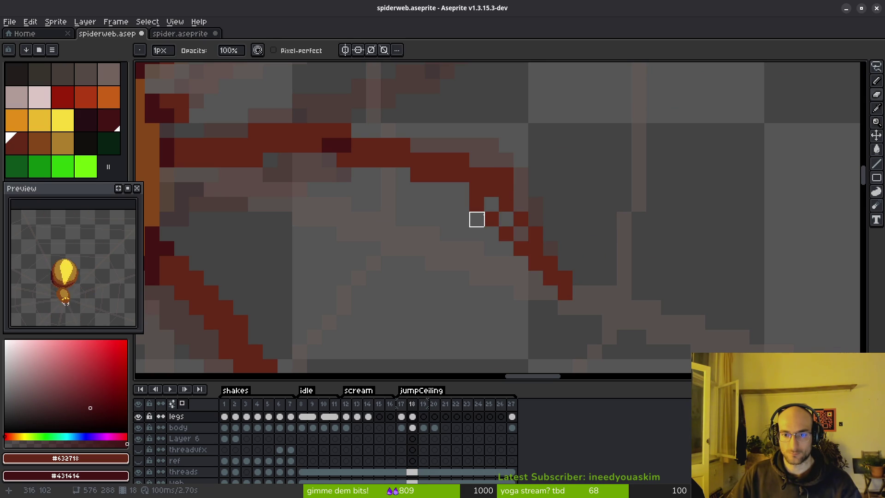
{"action": "key", "text": "ctrl+z"}
{"action": "mouse_move", "coordinate": [565, 263]}
{"action": "left_mouse_down"}
{"action": "mouse_move", "coordinate": [508, 197]}
{"action": "mouse_move", "coordinate": [500, 209]}
{"action": "mouse_move", "coordinate": [511, 217]}
{"action": "left_mouse_up"}
Add a tip pixel, dark shading pixels and a red pixel on the leg
{"action": "scroll", "coordinate": [612, 230], "scroll_direction": "down", "scroll_amount": 2}
{"action": "scroll", "coordinate": [607, 226], "scroll_direction": "up", "scroll_amount": 2}
{"action": "left_click", "coordinate": [607, 226]}
{"action": "right_click", "coordinate": [482, 184]}
{"action": "right_click", "coordinate": [483, 173]}
{"action": "left_click", "coordinate": [484, 157]}
Flip back and forth between frames 17 and 18 to compare the legs
{"action": "key", "text": "b"}
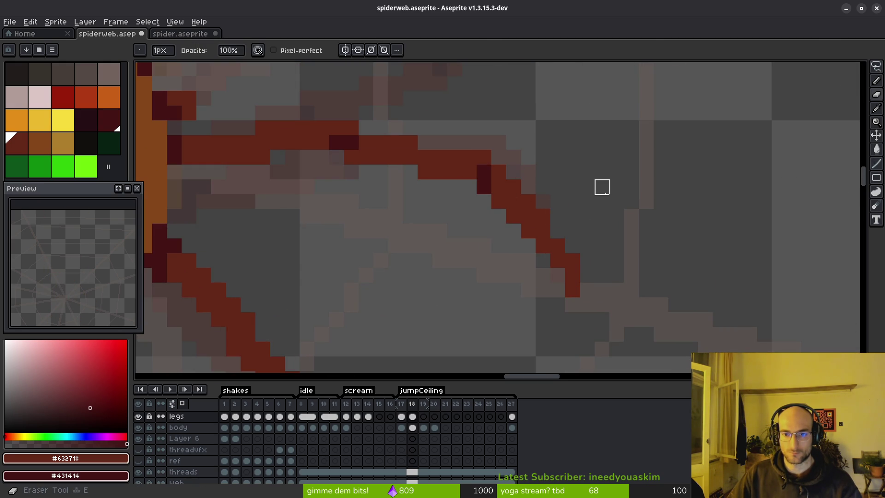
{"action": "scroll", "coordinate": [603, 193], "scroll_direction": "down", "scroll_amount": 3}
{"action": "key", "text": "Left"}
{"action": "key", "text": "alt"}
{"action": "key", "text": "Right"}
{"action": "key", "text": "Left"}
{"action": "key", "text": "Right"}
{"action": "key", "text": "Left"}
{"action": "key", "text": "Right"}
{"action": "key", "text": "Left"}
{"action": "key", "text": "Right"}
{"action": "key", "text": "Left"}
{"action": "key", "text": "Right"}
{"action": "scroll", "coordinate": [544, 199], "scroll_direction": "up", "scroll_amount": 3}
Darken a joint pixel, add red leg pixels, and erase extra stray leg pixels
{"action": "right_click", "coordinate": [495, 174]}
{"action": "left_click", "coordinate": [525, 176]}
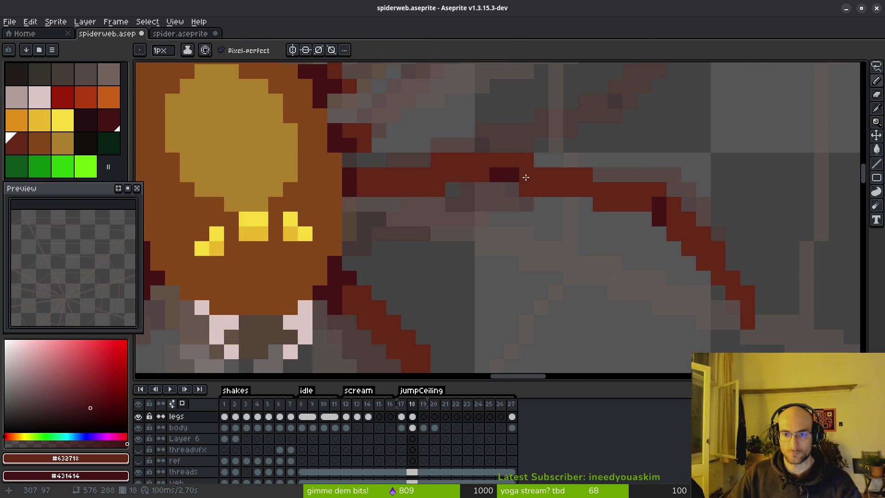
{"action": "key", "text": "e"}
{"action": "left_click", "coordinate": [527, 159]}
{"action": "left_click", "coordinate": [585, 174]}
{"action": "key", "text": "b"}
{"action": "left_click", "coordinate": [582, 203]}
{"action": "key", "text": "e"}
{"action": "left_click", "coordinate": [570, 205]}
{"action": "left_click", "coordinate": [659, 189]}
{"action": "key", "text": "b"}
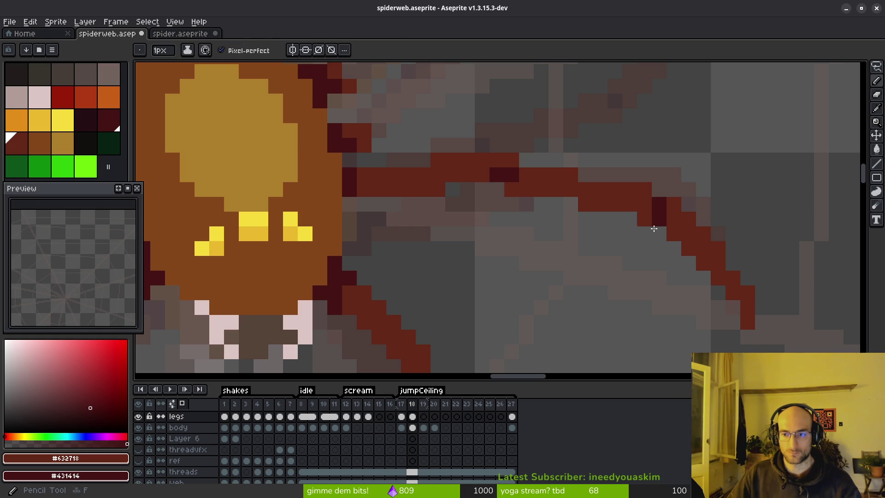
Add dark and red pixels around the leg's bend and its extension
{"action": "scroll", "coordinate": [587, 209], "scroll_direction": "right", "scroll_amount": 3}
{"action": "right_click", "coordinate": [546, 196]}
{"action": "left_click", "coordinate": [556, 185]}
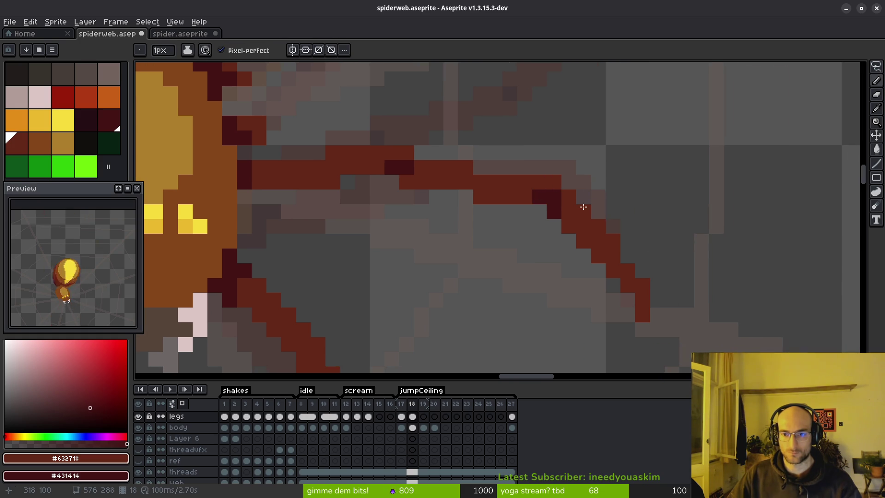
{"action": "scroll", "coordinate": [636, 234], "scroll_direction": "down", "scroll_amount": 2}
{"action": "scroll", "coordinate": [644, 257], "scroll_direction": "up", "scroll_amount": 2}
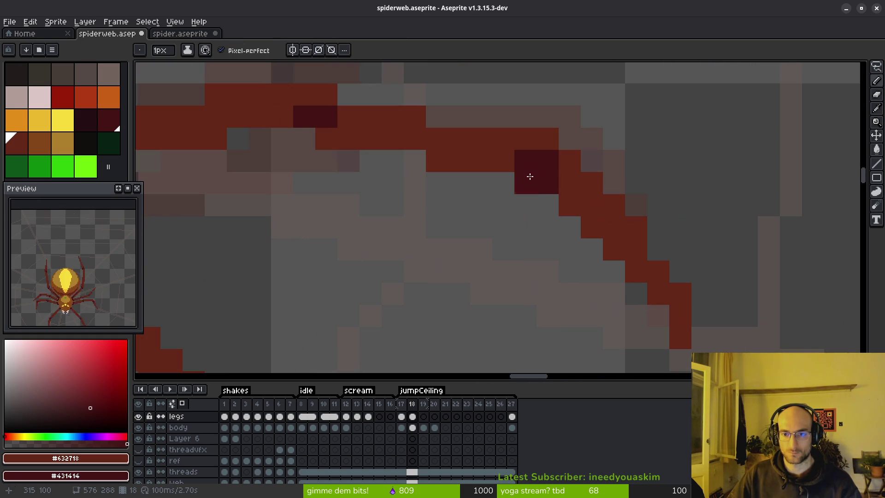
{"action": "right_click", "coordinate": [507, 161]}
{"action": "left_click", "coordinate": [548, 182]}
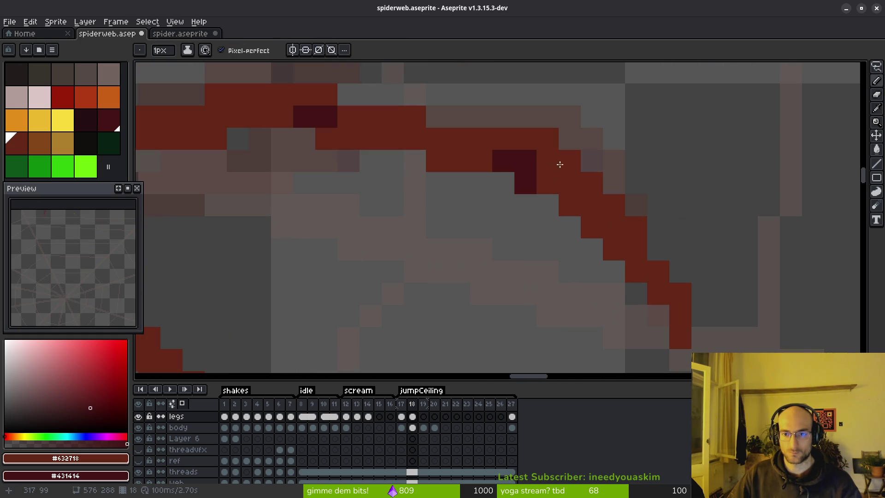
{"action": "key", "text": "e"}
{"action": "scroll", "coordinate": [653, 216], "scroll_direction": "down", "scroll_amount": 2}
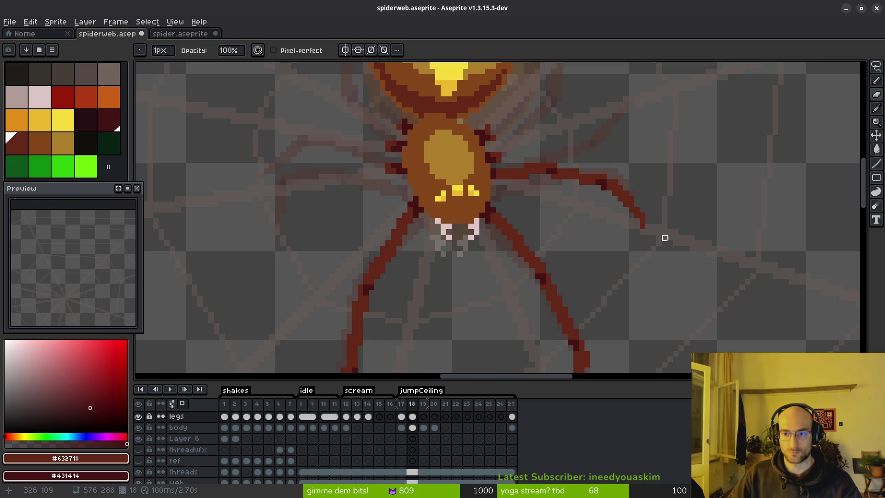
Darken a pixel at the leg's bend and extend the right leg's diagonal with three red pixels
{"action": "scroll", "coordinate": [665, 238], "scroll_direction": "up", "scroll_amount": 3}
{"action": "key", "text": "b"}
{"action": "scroll", "coordinate": [581, 175], "scroll_direction": "down", "scroll_amount": 2}
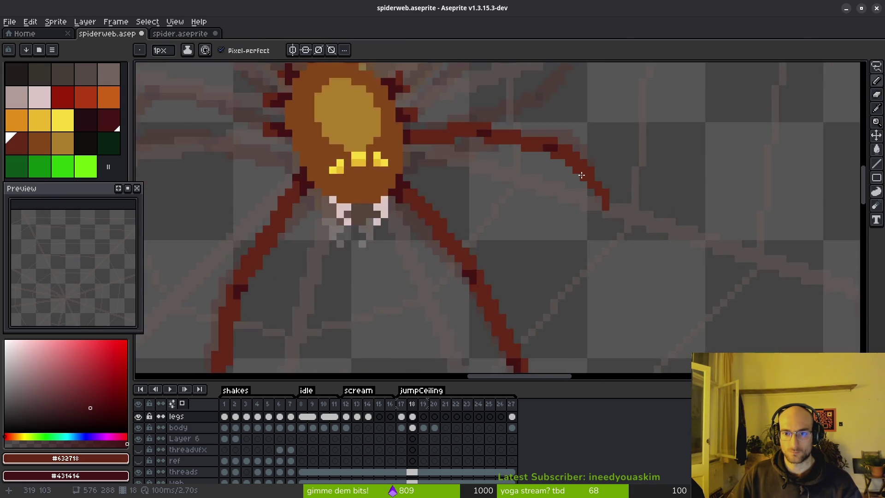
{"action": "scroll", "coordinate": [581, 175], "scroll_direction": "up", "scroll_amount": 2}
{"action": "scroll", "coordinate": [507, 152], "scroll_direction": "up", "scroll_amount": 2}
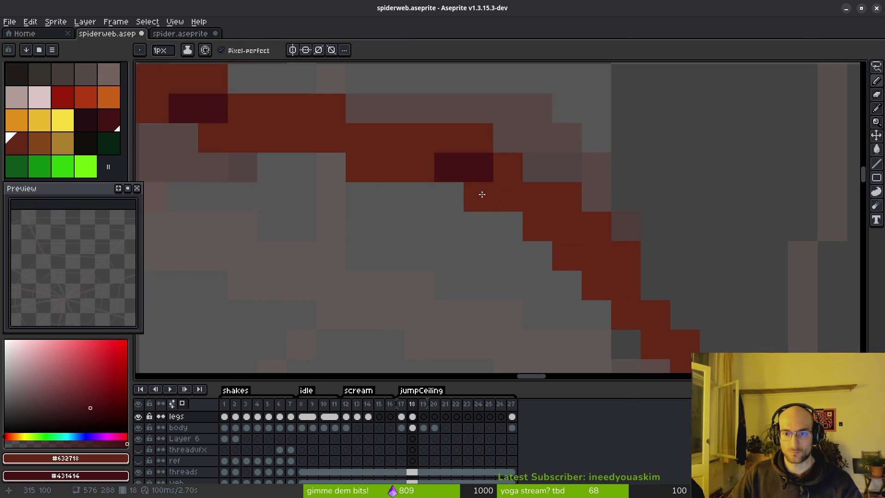
{"action": "right_click", "coordinate": [482, 194]}
{"action": "left_click", "coordinate": [507, 226]}
{"action": "left_click", "coordinate": [536, 256]}
{"action": "left_click", "coordinate": [567, 285]}
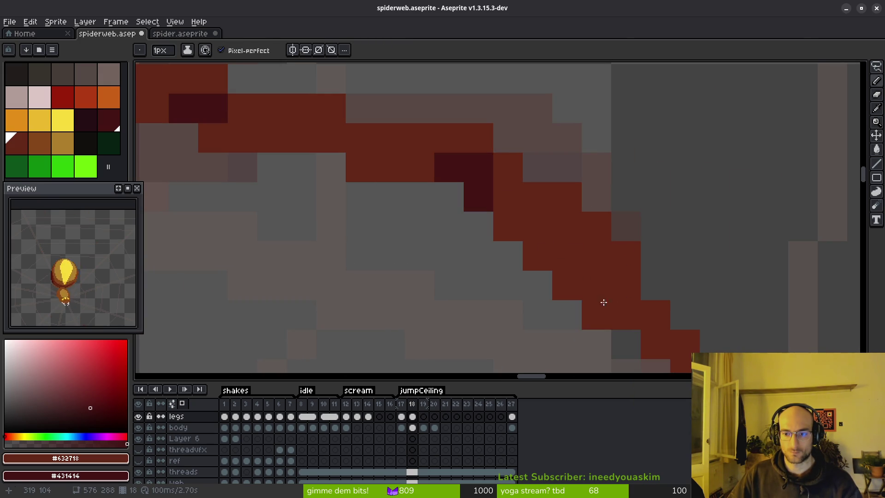
Erase stray pixels from the leg tip, checking it against frame 17
{"action": "key", "text": "e"}
{"action": "scroll", "coordinate": [645, 209], "scroll_direction": "down", "scroll_amount": 2}
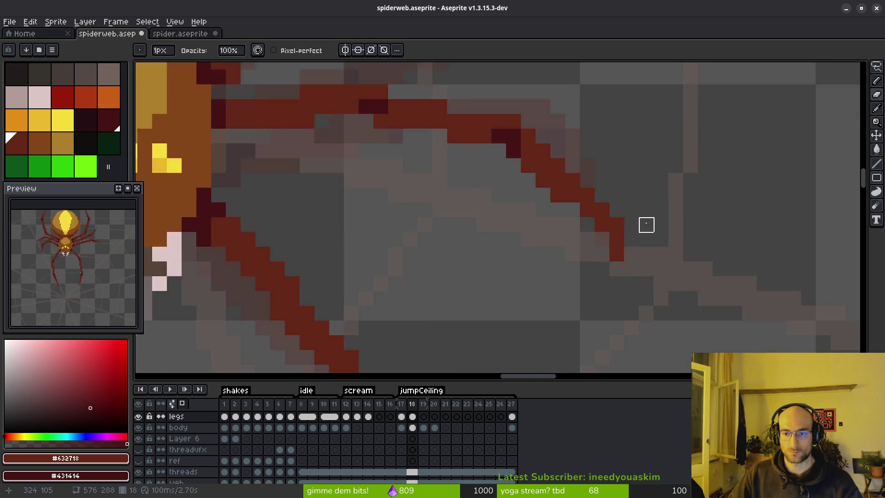
{"action": "scroll", "coordinate": [658, 236], "scroll_direction": "up", "scroll_amount": 1}
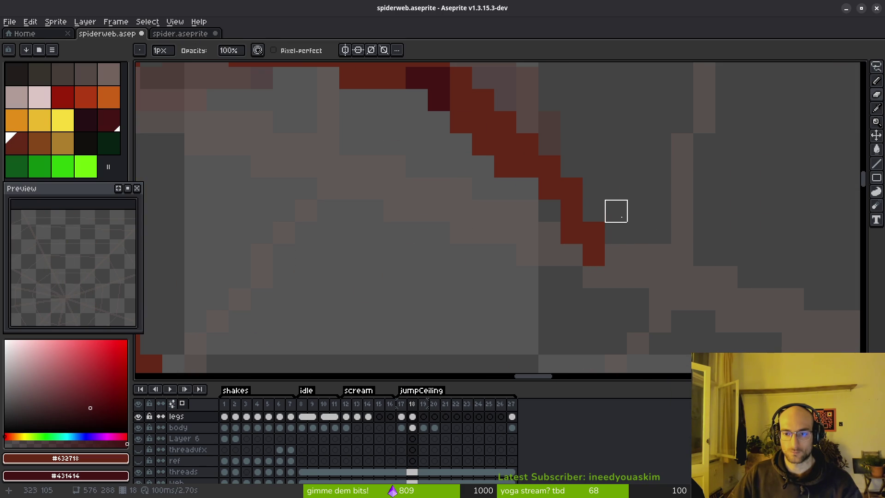
{"action": "scroll", "coordinate": [638, 211], "scroll_direction": "down", "scroll_amount": 3}
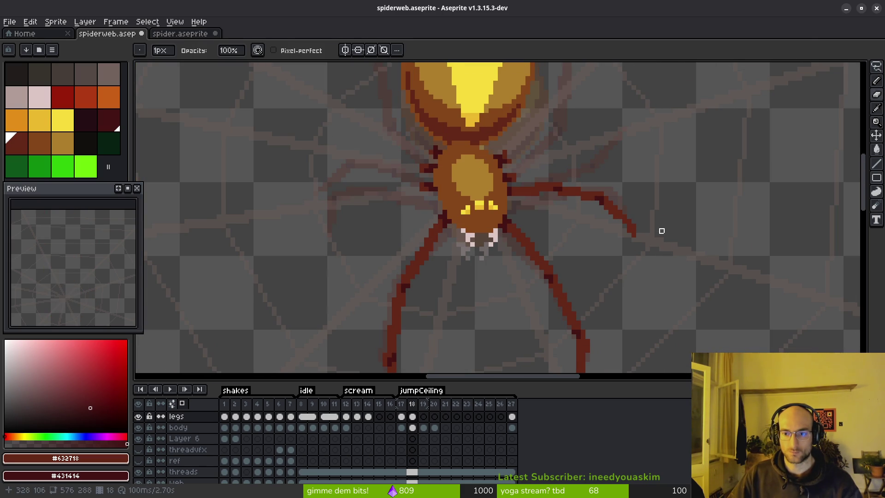
{"action": "scroll", "coordinate": [657, 235], "scroll_direction": "up", "scroll_amount": 3}
{"action": "scroll", "coordinate": [639, 225], "scroll_direction": "down", "scroll_amount": 3}
{"action": "scroll", "coordinate": [651, 233], "scroll_direction": "up", "scroll_amount": 3}
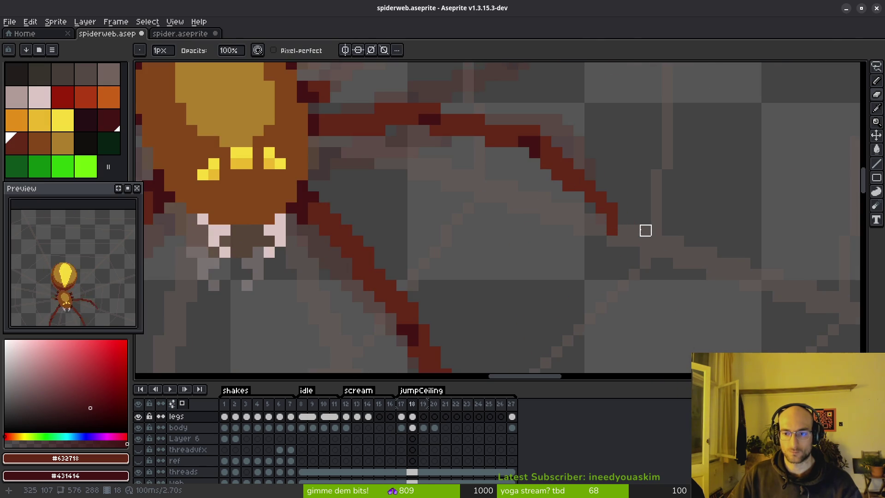
{"action": "key", "text": "w"}
{"action": "key", "text": "comma"}
{"action": "key", "text": "period"}
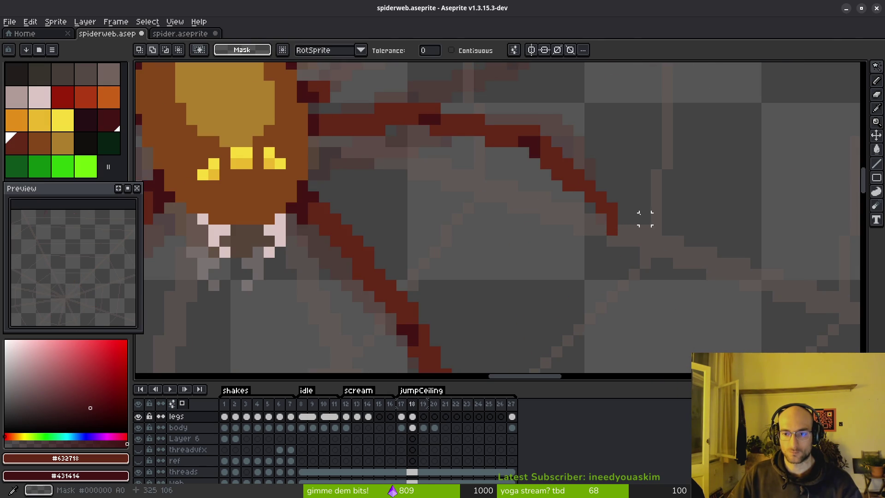
{"action": "key", "text": "b"}
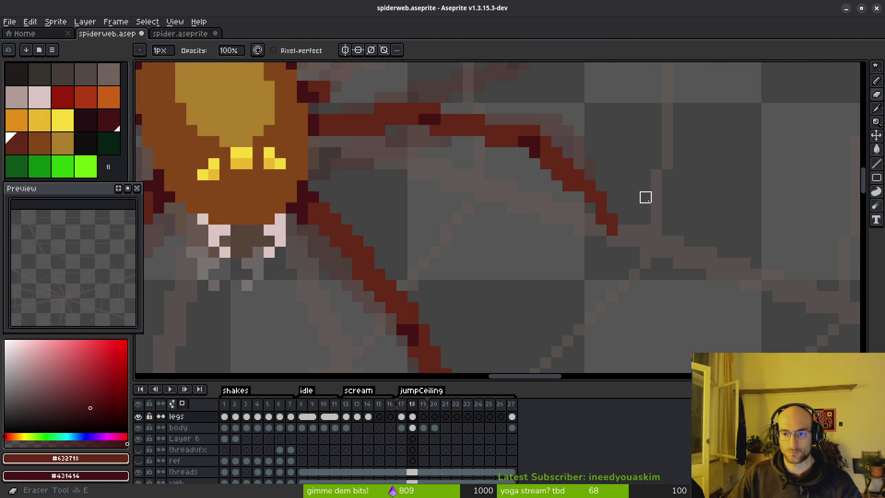
Flip repeatedly between frames 17 and 18 to compare the right leg's diagonal staircase
{"action": "key", "text": "e"}
{"action": "key", "text": "alt"}
{"action": "key", "text": "comma"}
{"action": "scroll", "coordinate": [659, 205], "scroll_direction": "down", "scroll_amount": 3}
{"action": "key", "text": "period"}
{"action": "key", "text": "comma"}
{"action": "key", "text": "period"}
{"action": "key", "text": "comma"}
{"action": "key", "text": "period"}
{"action": "scroll", "coordinate": [626, 183], "scroll_direction": "up", "scroll_amount": 3}
{"action": "scroll", "coordinate": [626, 182], "scroll_direction": "down", "scroll_amount": 3}
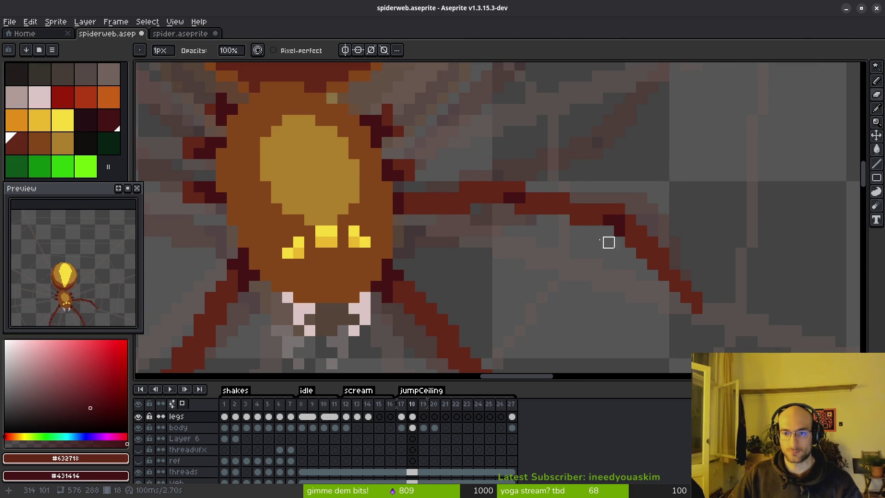
{"action": "key", "text": "alt"}
{"action": "key", "text": "comma"}
{"action": "key", "text": "period"}
{"action": "scroll", "coordinate": [594, 247], "scroll_direction": "up", "scroll_amount": 3}
{"action": "key", "text": "b"}
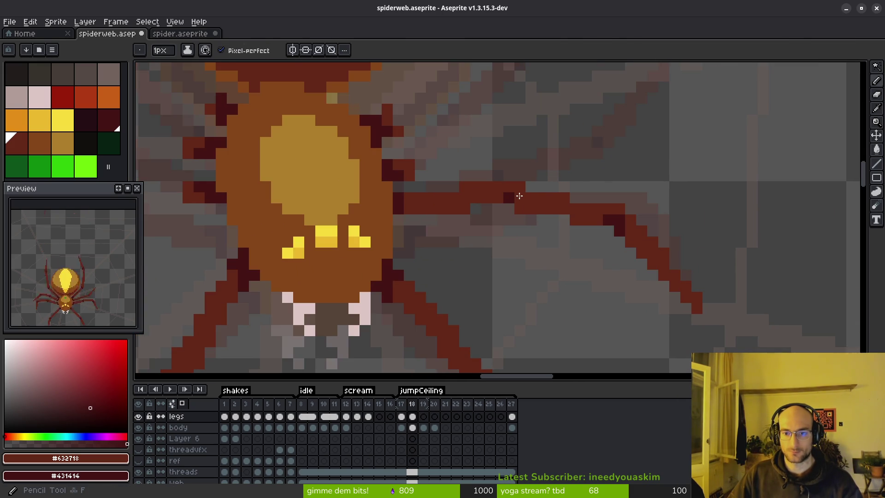
{"action": "scroll", "coordinate": [530, 226], "scroll_direction": "down", "scroll_amount": 3}
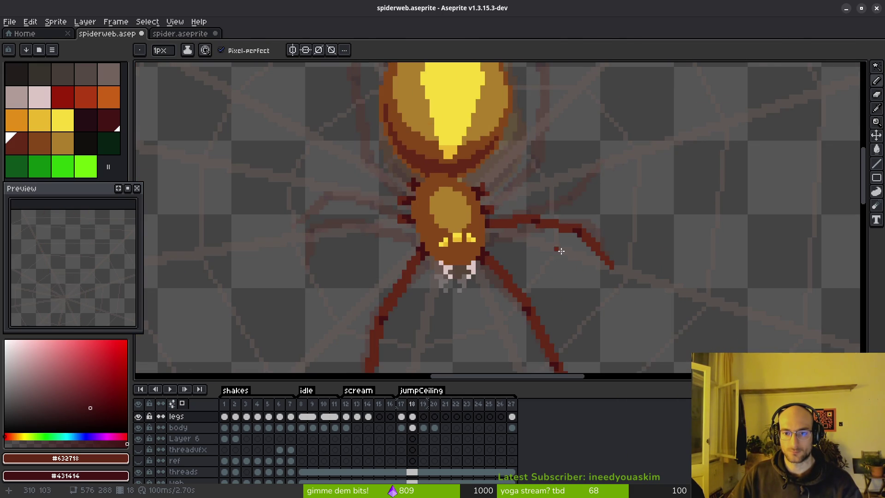
{"action": "key", "text": "comma"}
{"action": "key", "text": "alt"}
{"action": "key", "text": "period"}
{"action": "key", "text": "comma"}
{"action": "key", "text": "period"}
{"action": "key", "text": "comma"}
{"action": "key", "text": "period"}
{"action": "scroll", "coordinate": [581, 217], "scroll_direction": "up", "scroll_amount": 3}
With the Line tool, draw the new leg's outer diagonal and straight segments connecting it to the body
{"action": "key", "text": "l"}
{"action": "left_click_drag", "start_coordinate": [662, 130], "coordinate": [571, 197]}
{"action": "mouse_move", "coordinate": [653, 141]}
{"action": "left_mouse_down"}
{"action": "mouse_move", "coordinate": [576, 204]}
{"action": "mouse_move", "coordinate": [575, 194]}
{"action": "mouse_move", "coordinate": [598, 194]}
{"action": "left_mouse_up"}
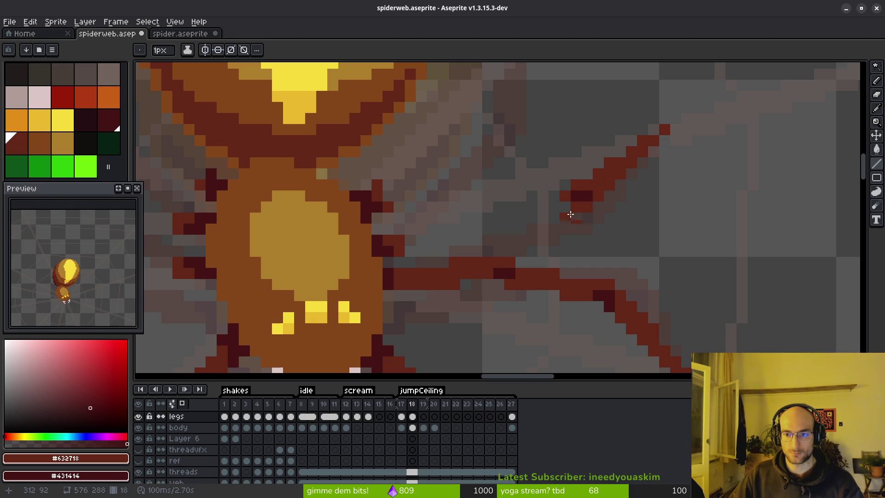
{"action": "mouse_move", "coordinate": [472, 222]}
{"action": "left_mouse_down"}
{"action": "mouse_move", "coordinate": [484, 220]}
{"action": "mouse_move", "coordinate": [483, 228]}
{"action": "mouse_move", "coordinate": [409, 251]}
{"action": "mouse_move", "coordinate": [487, 235]}
{"action": "mouse_move", "coordinate": [456, 238]}
{"action": "left_mouse_up"}
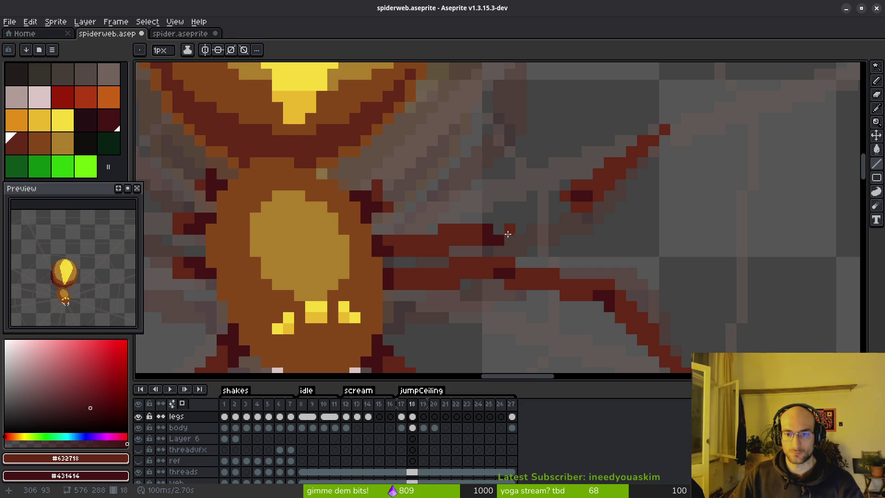
{"action": "mouse_move", "coordinate": [506, 234]}
{"action": "left_mouse_down"}
{"action": "mouse_move", "coordinate": [575, 204]}
{"action": "mouse_move", "coordinate": [572, 195]}
{"action": "mouse_move", "coordinate": [519, 233]}
{"action": "mouse_move", "coordinate": [544, 209]}
{"action": "left_mouse_up"}
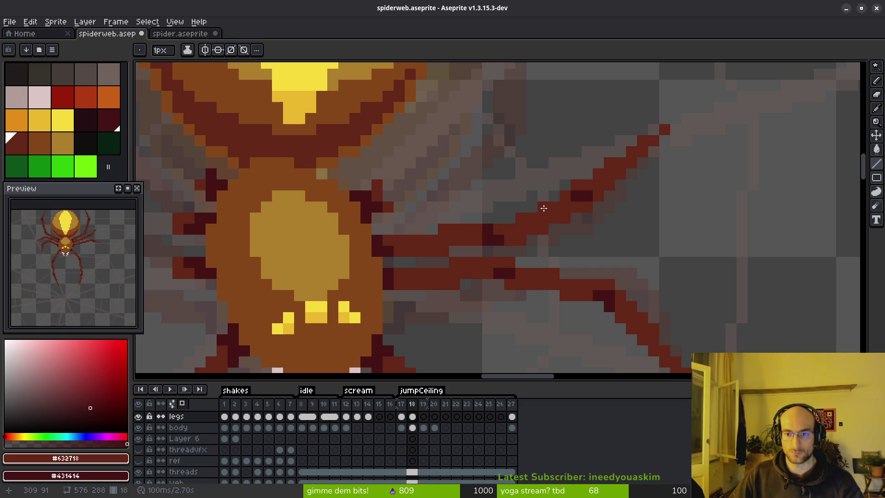
{"action": "scroll", "coordinate": [636, 259], "scroll_direction": "down", "scroll_amount": 5}
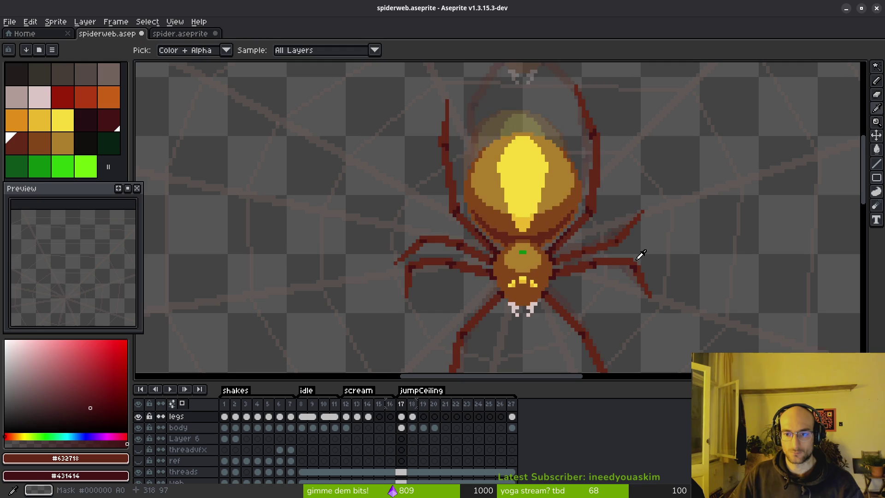
Erase stray pixels beside the right leg, add dark red pixels, and remove one extra dark red pixel
{"action": "scroll", "coordinate": [607, 256], "scroll_direction": "up", "scroll_amount": 3}
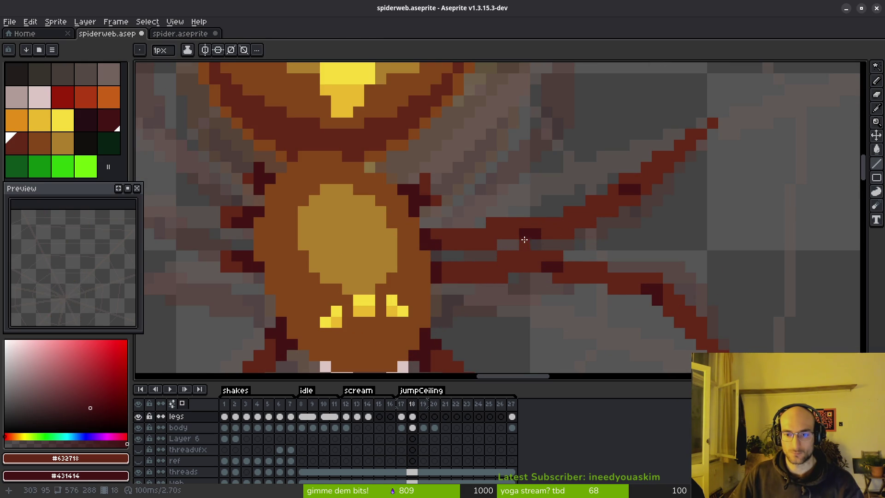
{"action": "key", "text": "e"}
{"action": "left_click_drag", "start_coordinate": [514, 224], "coordinate": [492, 224]}
{"action": "key", "text": "b"}
{"action": "left_click", "coordinate": [503, 245]}
{"action": "scroll", "coordinate": [635, 242], "scroll_direction": "down", "scroll_amount": 3}
{"action": "key", "text": "i"}
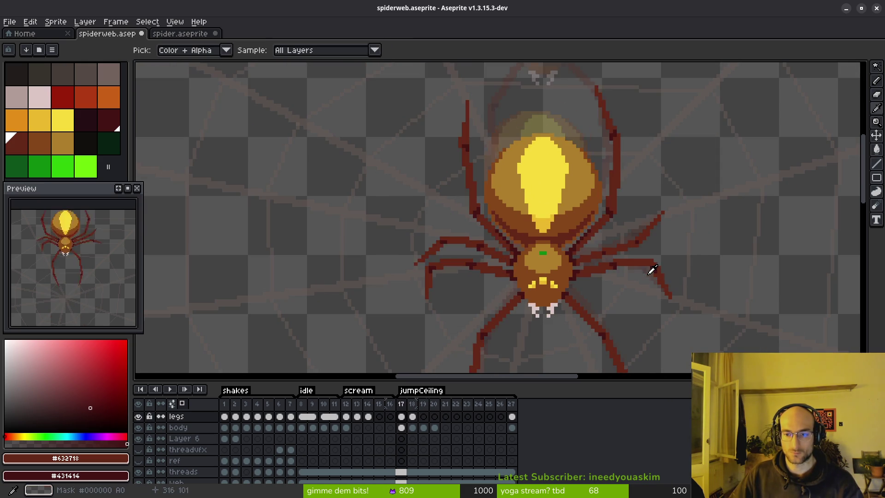
{"action": "key", "text": "b"}
{"action": "scroll", "coordinate": [590, 253], "scroll_direction": "up", "scroll_amount": 5}
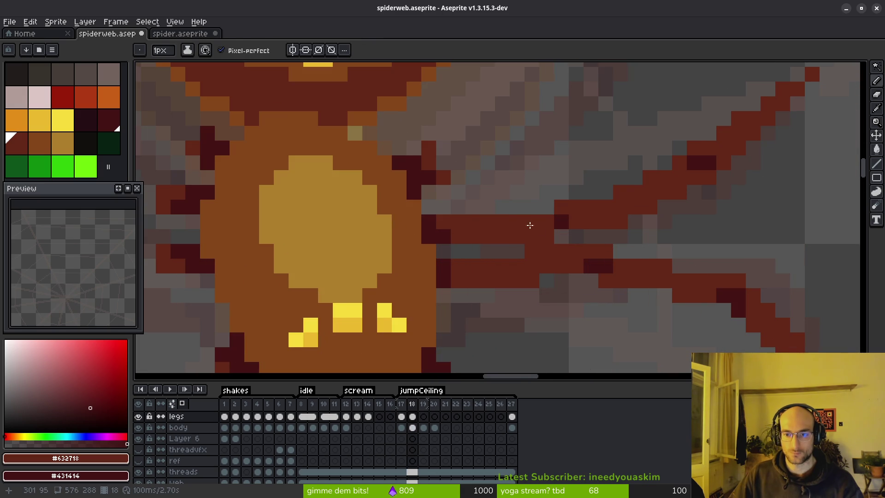
{"action": "left_click", "coordinate": [541, 211]}
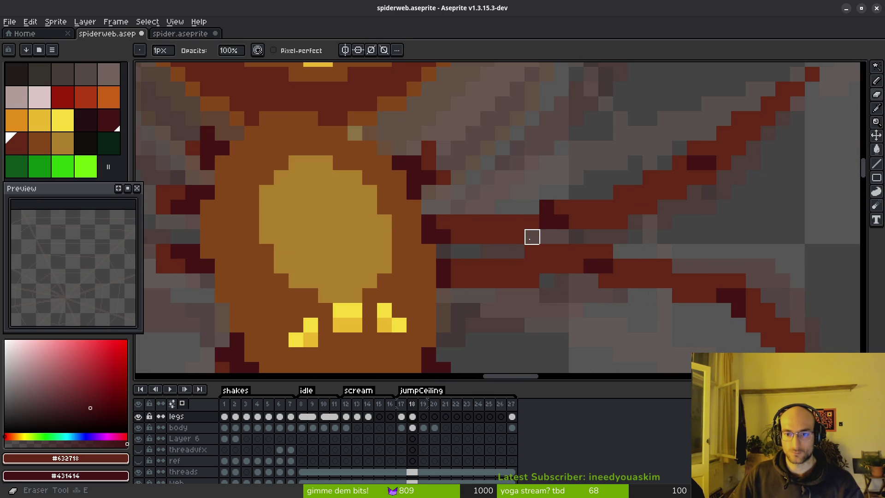
{"action": "scroll", "coordinate": [644, 267], "scroll_direction": "down", "scroll_amount": 3}
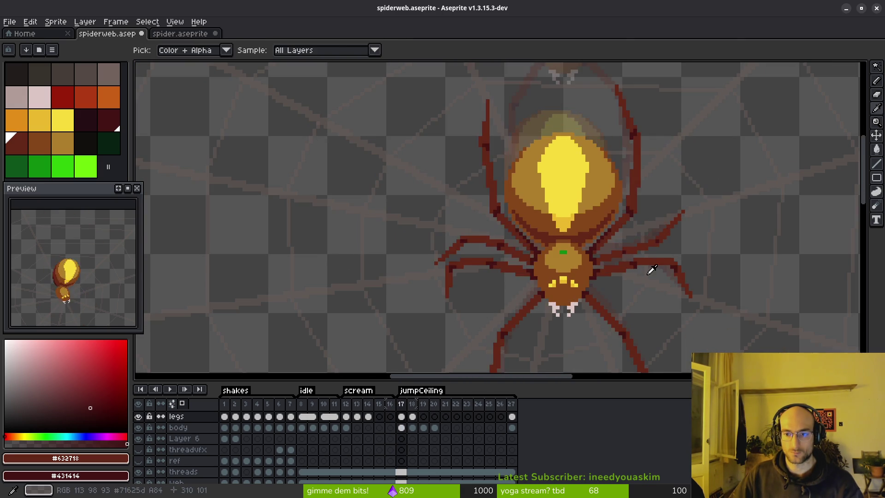
{"action": "scroll", "coordinate": [547, 251], "scroll_direction": "up", "scroll_amount": 5}
{"action": "key", "text": "e"}
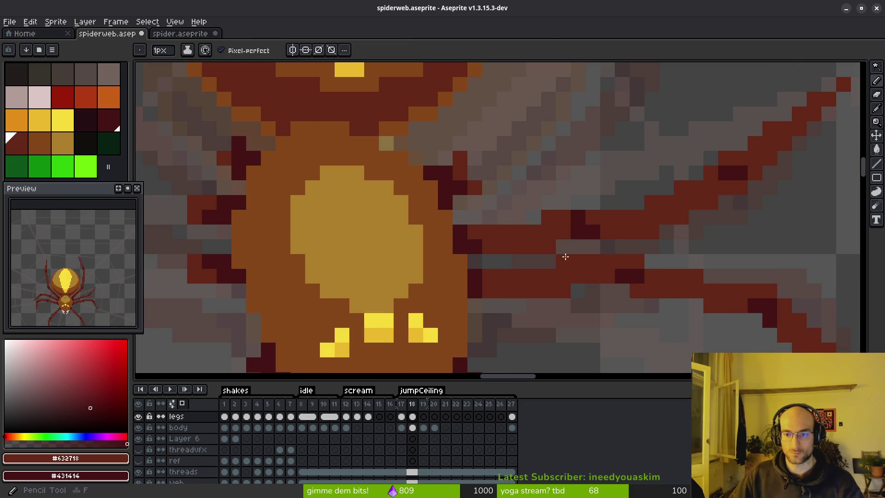
{"action": "left_click", "coordinate": [548, 247]}
{"action": "key", "text": "b"}
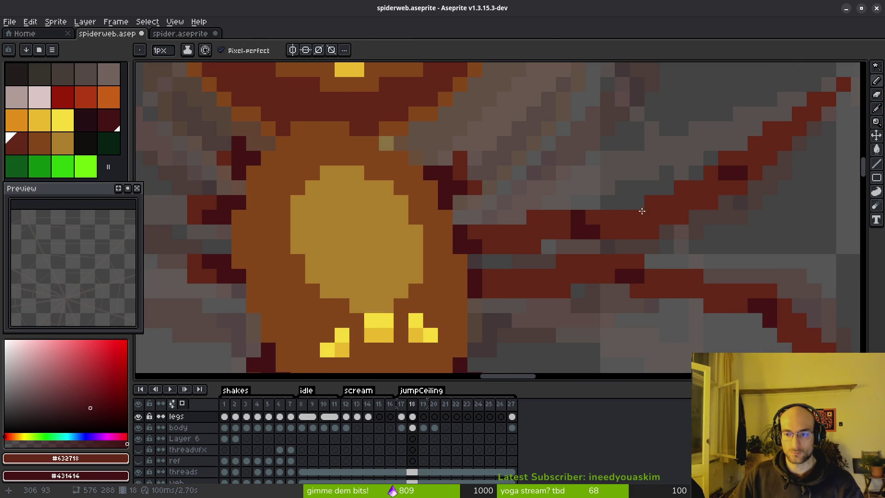
Switch between pencil, eraser and colour picker while inspecting the right legs' pixels
{"action": "scroll", "coordinate": [645, 221], "scroll_direction": "down", "scroll_amount": 5}
{"action": "scroll", "coordinate": [618, 229], "scroll_direction": "up", "scroll_amount": 5}
{"action": "key", "text": "e"}
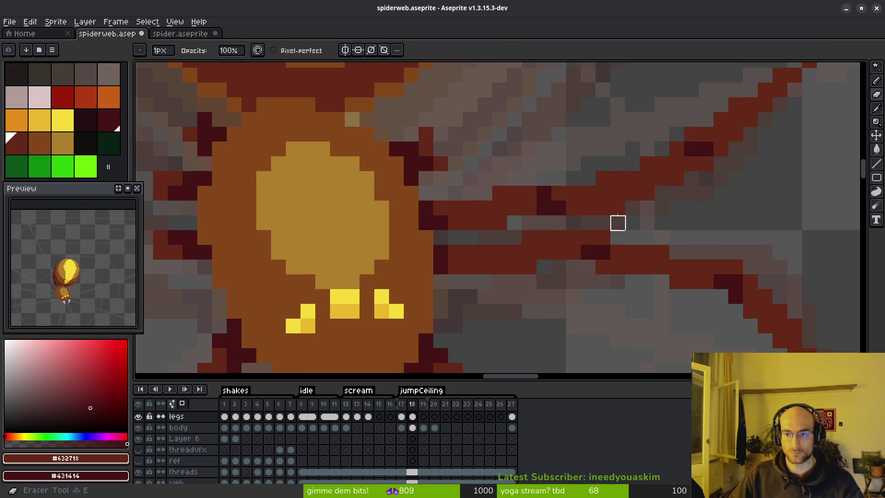
{"action": "key", "text": "b"}
{"action": "key", "text": "e"}
{"action": "key", "text": "b"}
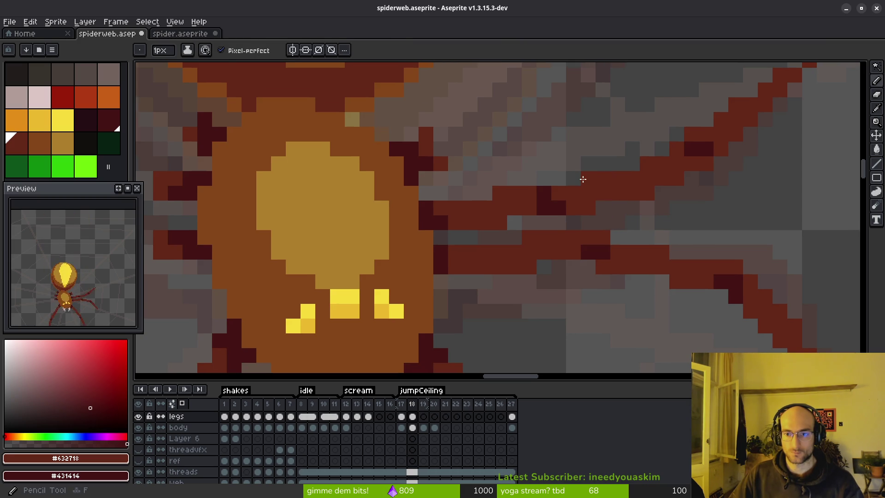
{"action": "key", "text": "e"}
{"action": "key", "text": "b"}
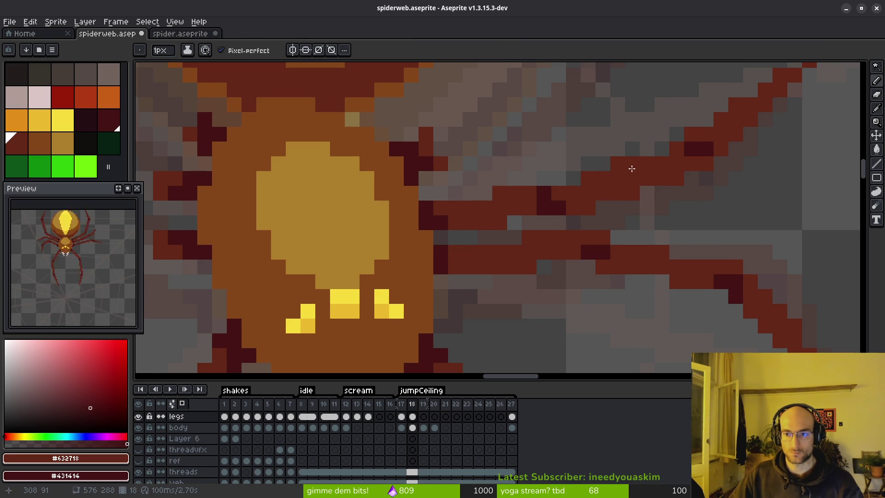
{"action": "key", "text": "e"}
{"action": "scroll", "coordinate": [682, 233], "scroll_direction": "down", "scroll_amount": 3}
{"action": "scroll", "coordinate": [673, 236], "scroll_direction": "up", "scroll_amount": 1}
{"action": "scroll", "coordinate": [692, 189], "scroll_direction": "up", "scroll_amount": 1}
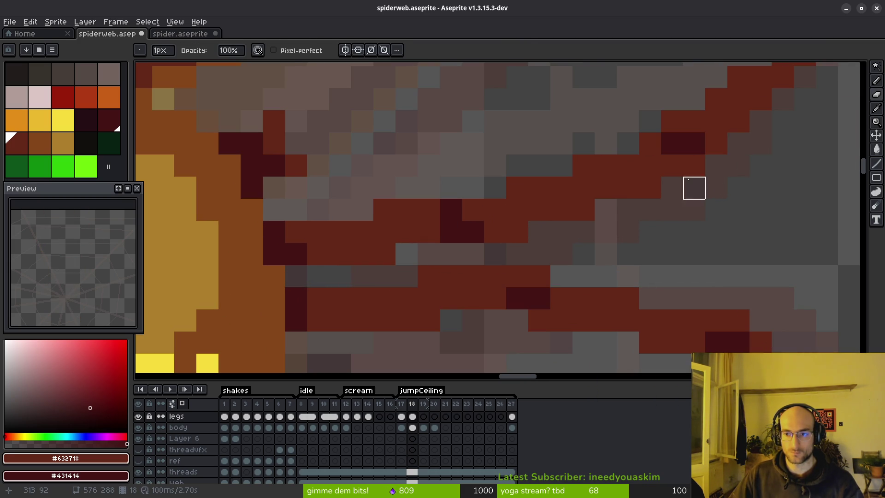
{"action": "key", "text": "b"}
{"action": "scroll", "coordinate": [614, 228], "scroll_direction": "down", "scroll_amount": 1}
{"action": "scroll", "coordinate": [529, 182], "scroll_direction": "up", "scroll_amount": 1}
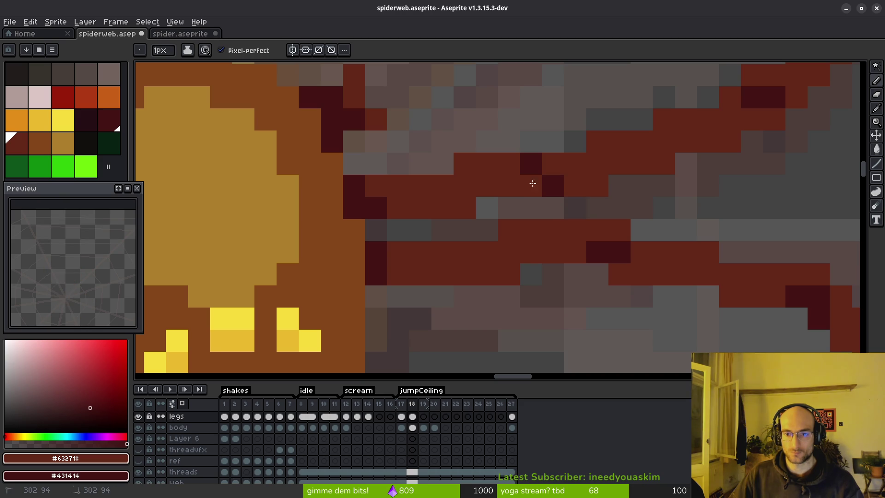
{"action": "scroll", "coordinate": [656, 211], "scroll_direction": "down", "scroll_amount": 2}
{"action": "scroll", "coordinate": [656, 221], "scroll_direction": "up", "scroll_amount": 1}
{"action": "key", "text": "i"}
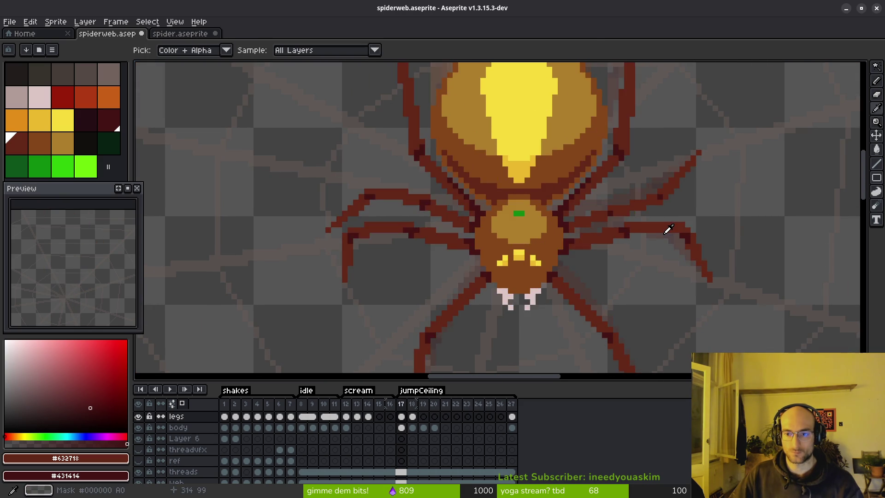
{"action": "key", "text": "b"}
{"action": "scroll", "coordinate": [569, 208], "scroll_direction": "up", "scroll_amount": 2}
{"action": "scroll", "coordinate": [507, 208], "scroll_direction": "down", "scroll_amount": 3}
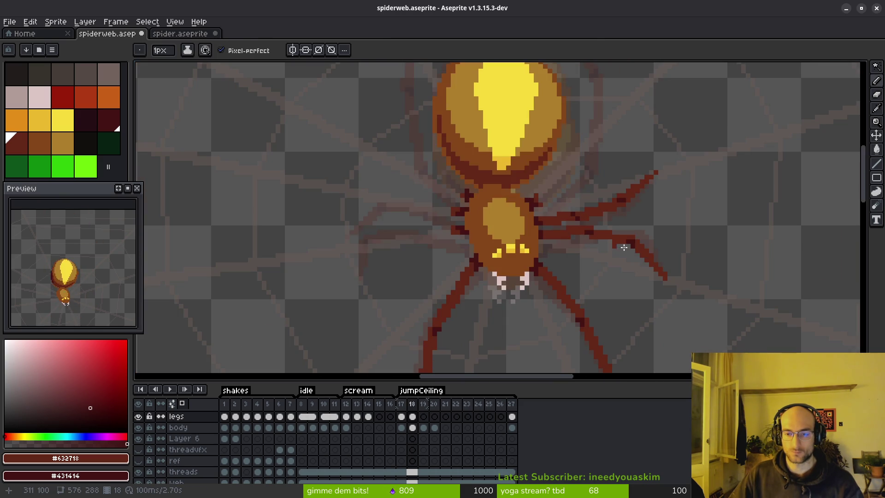
{"action": "key", "text": "i"}
{"action": "key", "text": "b"}
{"action": "scroll", "coordinate": [549, 206], "scroll_direction": "up", "scroll_amount": 2}
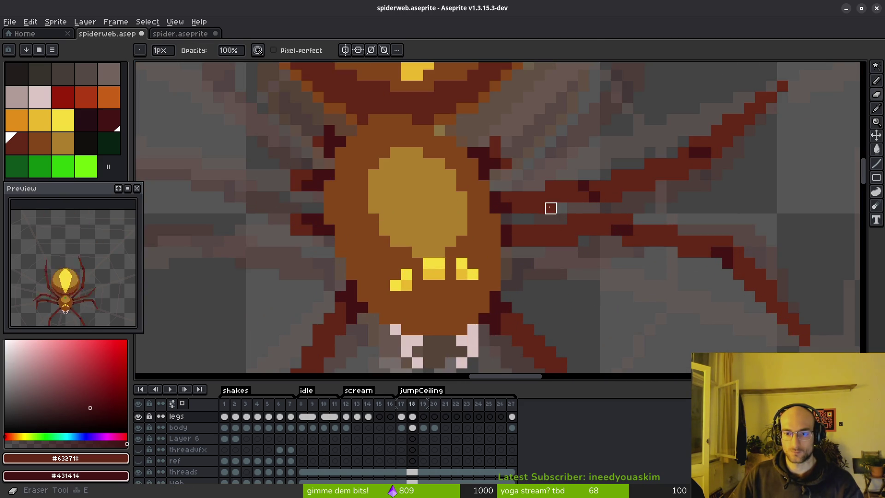
{"action": "scroll", "coordinate": [624, 239], "scroll_direction": "down", "scroll_amount": 2}
Compare frame 18's right legs against frame 17 by flipping between them, centring the spider in view
{"action": "key", "text": "comma"}
{"action": "key", "text": "e"}
{"action": "key", "text": "period"}
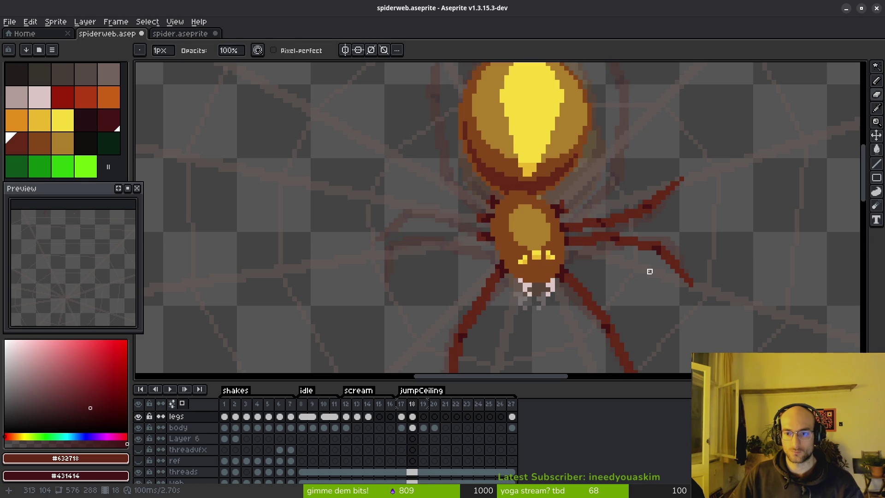
{"action": "scroll", "coordinate": [645, 249], "scroll_direction": "up", "scroll_amount": 2}
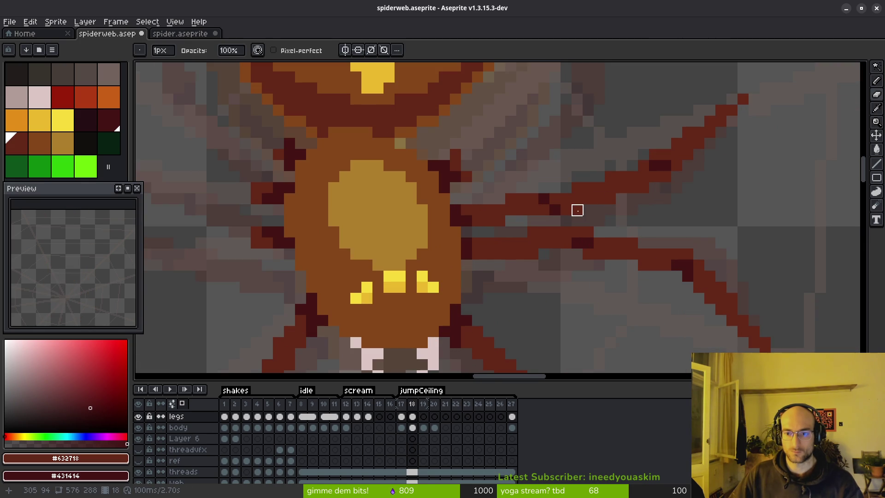
{"action": "scroll", "coordinate": [660, 207], "scroll_direction": "down", "scroll_amount": 2}
{"action": "key", "text": "comma"}
{"action": "key", "text": "i"}
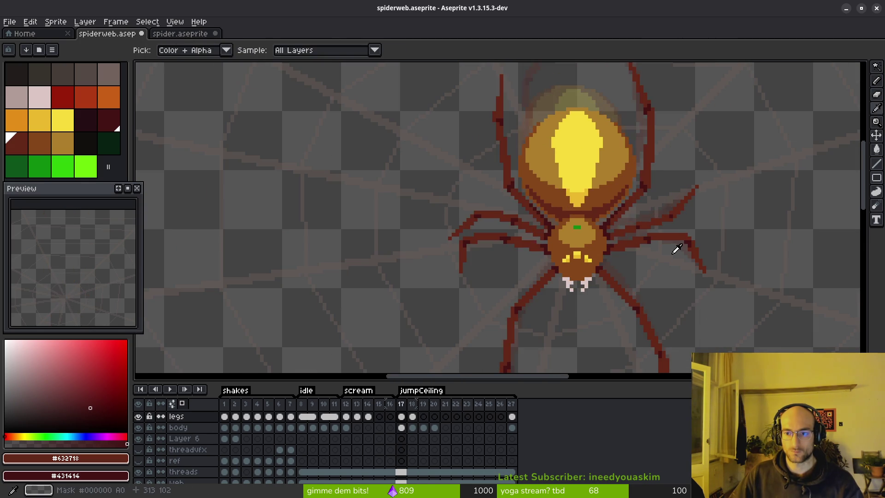
{"action": "key", "text": "period"}
{"action": "key", "text": "comma"}
{"action": "scroll", "coordinate": [686, 233], "scroll_direction": "up", "scroll_amount": 2}
{"action": "key", "text": "period"}
{"action": "key", "text": "b"}
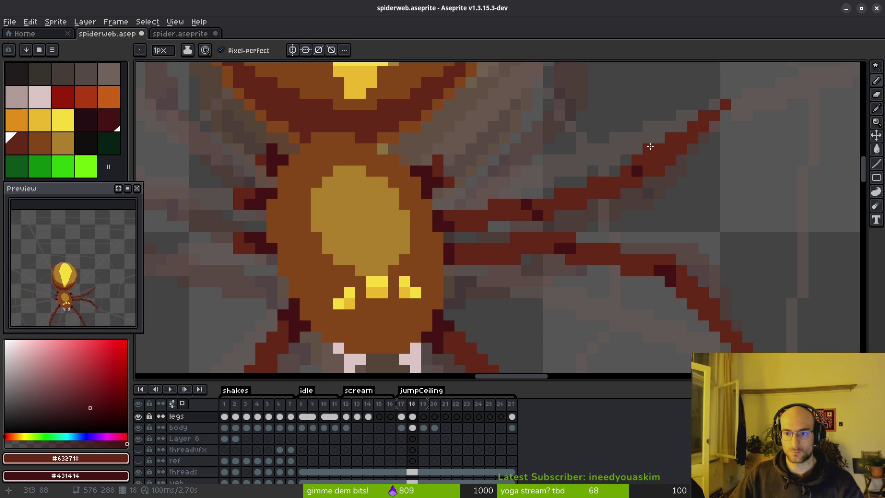
{"action": "scroll", "coordinate": [682, 203], "scroll_direction": "down", "scroll_amount": 2}
{"action": "key", "text": "i"}
{"action": "scroll", "coordinate": [677, 198], "scroll_direction": "up", "scroll_amount": 2}
{"action": "key", "text": "b"}
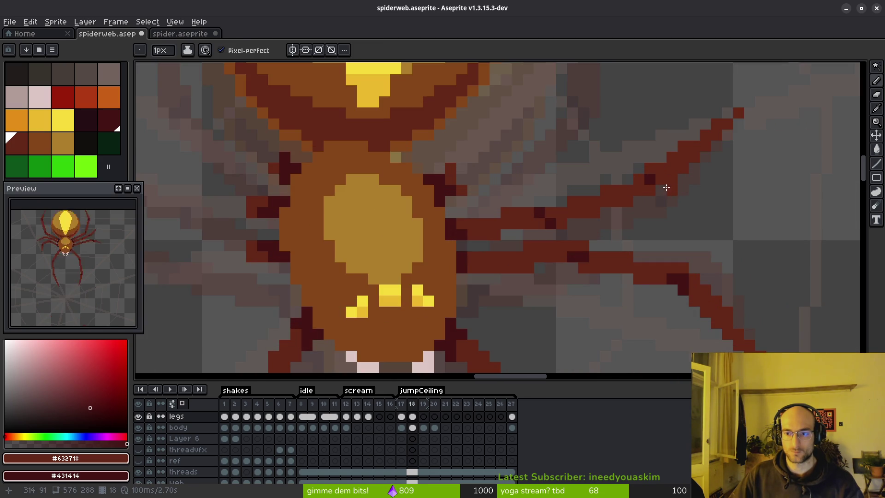
{"action": "scroll", "coordinate": [678, 203], "scroll_direction": "down", "scroll_amount": 2}
{"action": "key", "text": "i"}
{"action": "key", "text": "comma"}
{"action": "key", "text": "period"}
{"action": "key", "text": "comma"}
{"action": "key", "text": "period"}
{"action": "key", "text": "b"}
{"action": "key", "text": "i"}
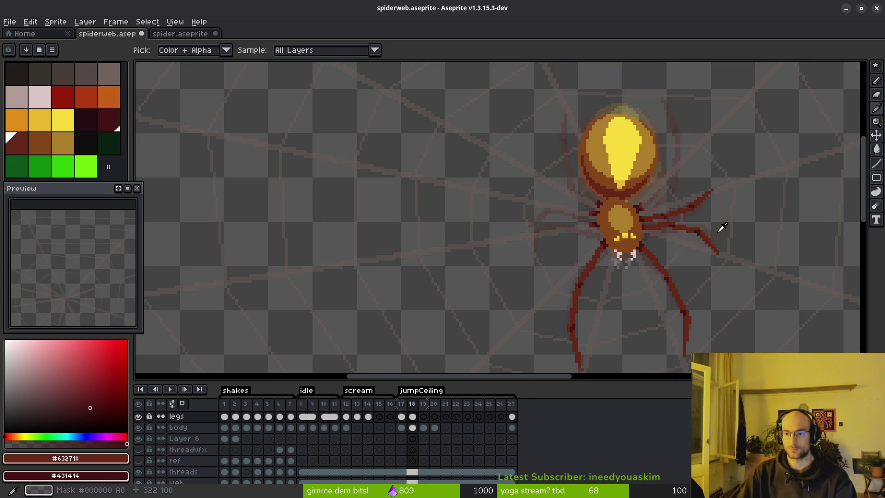
{"action": "key", "text": "comma"}
{"action": "key", "text": "period"}
{"action": "key", "text": "comma"}
{"action": "left_click_drag", "start_coordinate": [719, 229], "coordinate": [585, 212]}
{"action": "key", "text": "period"}
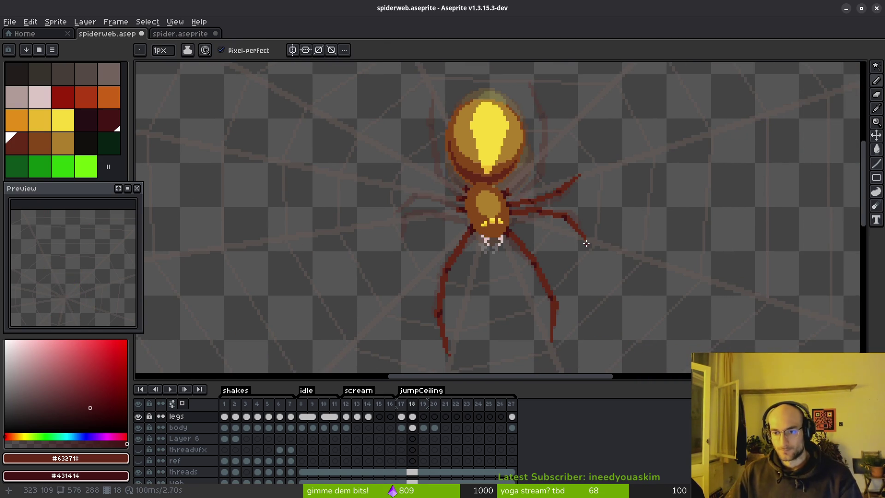
{"action": "scroll", "coordinate": [589, 210], "scroll_direction": "up", "scroll_amount": 3}
{"action": "key", "text": "comma"}
{"action": "key", "text": "period"}
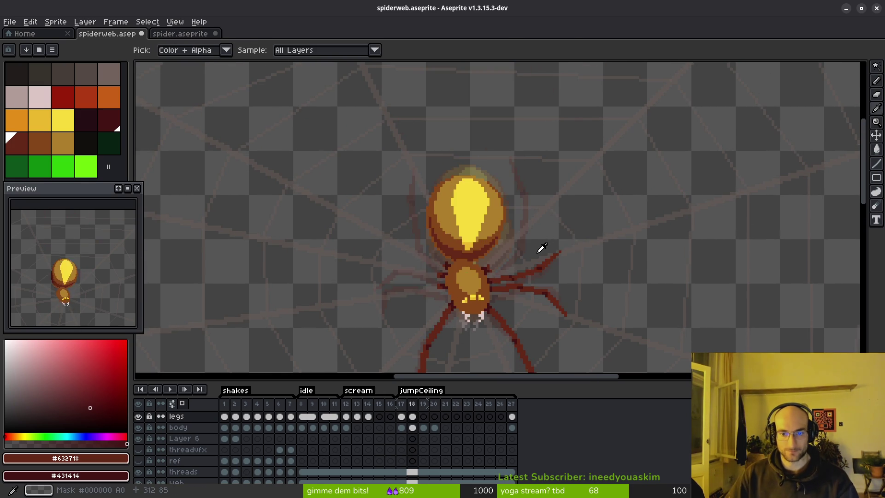
{"action": "key", "text": "b"}
{"action": "scroll", "coordinate": [534, 234], "scroll_direction": "up", "scroll_amount": 2}
Draw a new dark red leg line right of the abdomen, then glance at frame 17's leg spread
{"action": "scroll", "coordinate": [461, 277], "scroll_direction": "up", "scroll_amount": 2}
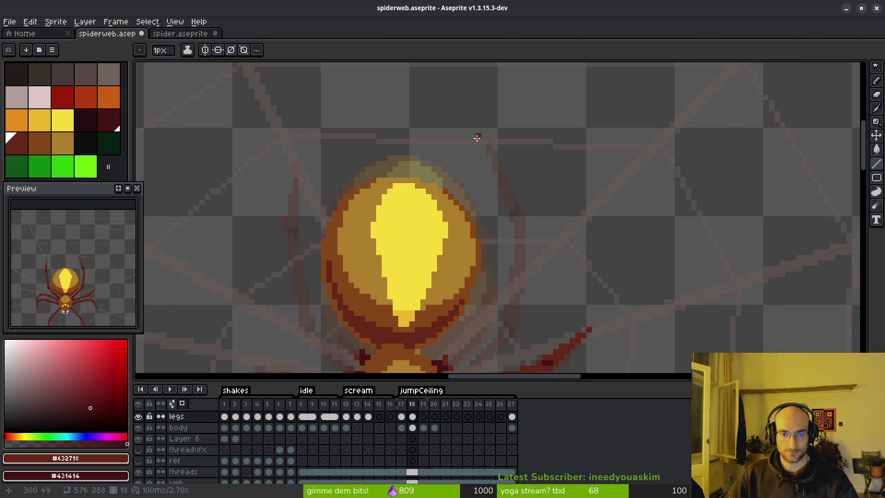
{"action": "left_click_drag", "start_coordinate": [488, 142], "coordinate": [523, 226]}
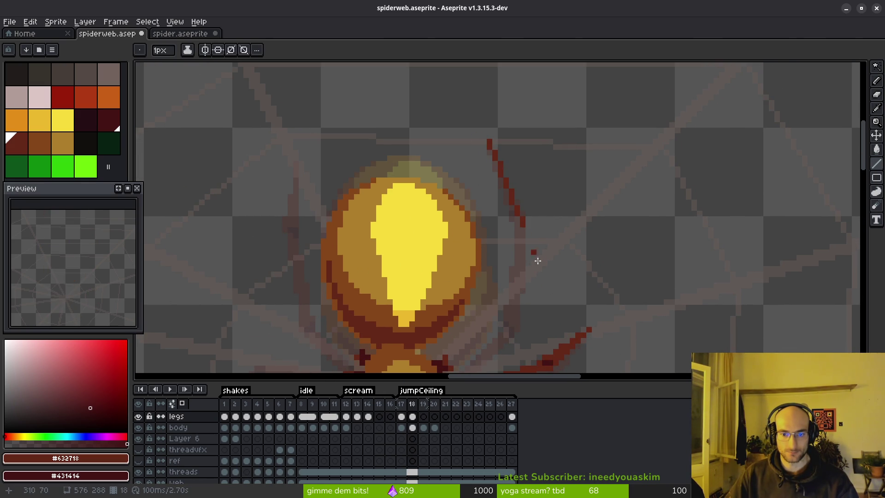
{"action": "scroll", "coordinate": [530, 230], "scroll_direction": "down", "scroll_amount": 3}
{"action": "key", "text": "comma"}
{"action": "key", "text": "period"}
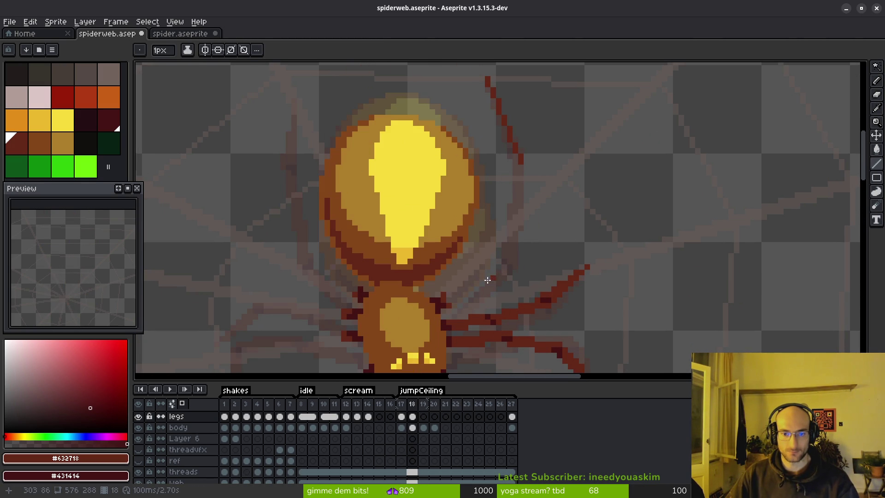
Draw two straight leg lines rising up-right from the body, undoing and redrawing a misplaced one
{"action": "left_click_drag", "start_coordinate": [443, 295], "coordinate": [513, 253]}
{"action": "key", "text": "ctrl+z"}
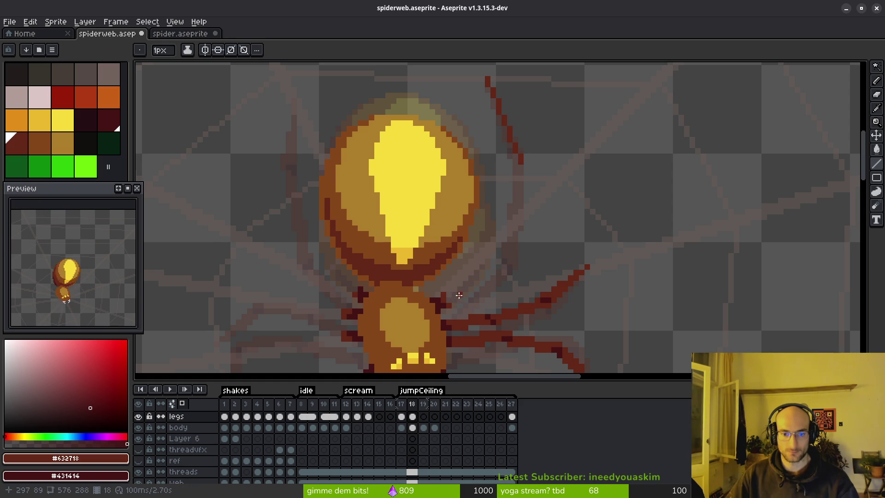
{"action": "left_click_drag", "start_coordinate": [445, 294], "coordinate": [515, 260]}
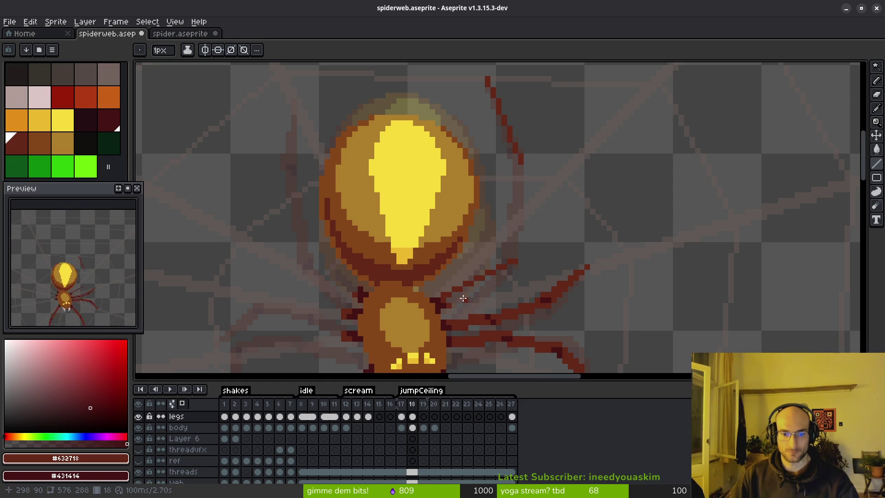
{"action": "mouse_move", "coordinate": [455, 302]}
{"action": "left_mouse_down"}
{"action": "mouse_move", "coordinate": [520, 271]}
{"action": "mouse_move", "coordinate": [516, 262]}
{"action": "left_mouse_up"}
{"action": "scroll", "coordinate": [531, 283], "scroll_direction": "up", "scroll_amount": 2}
{"action": "key", "text": "e"}
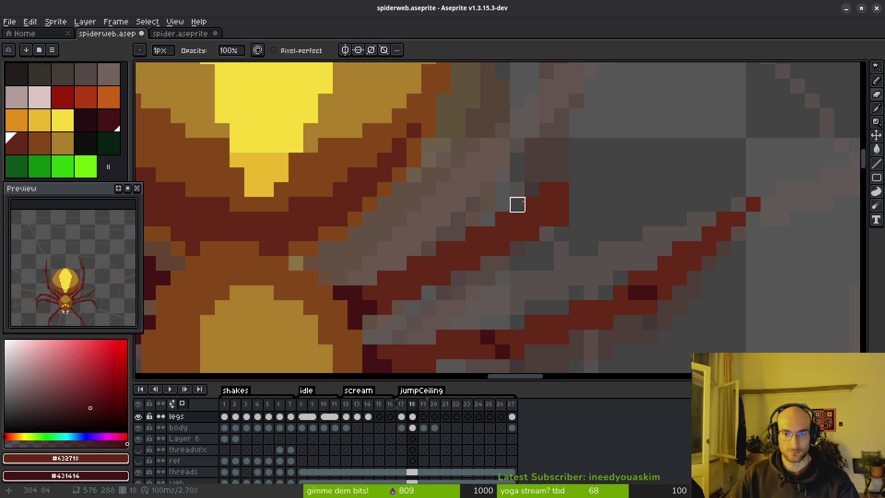
Compare frame 18 with the neighbouring frame, flipping back and forth between them
{"action": "scroll", "coordinate": [608, 189], "scroll_direction": "down", "scroll_amount": 2}
{"action": "key", "text": "e"}
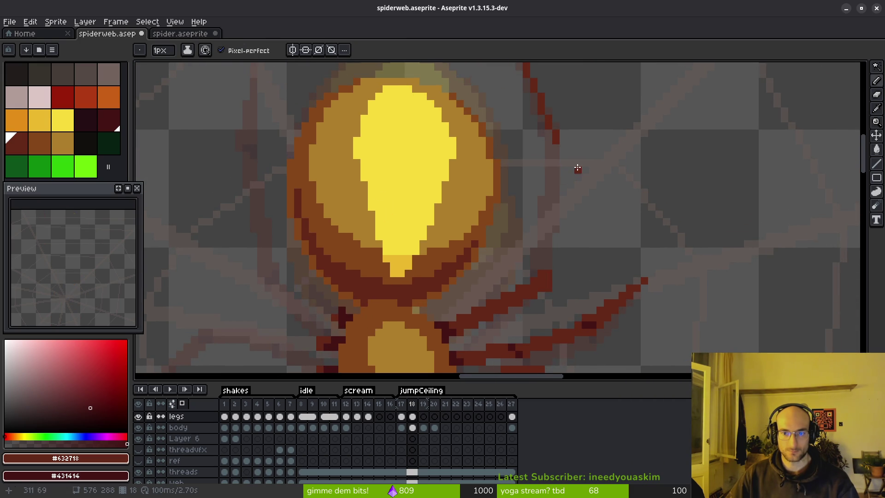
{"action": "scroll", "coordinate": [578, 171], "scroll_direction": "down", "scroll_amount": 1}
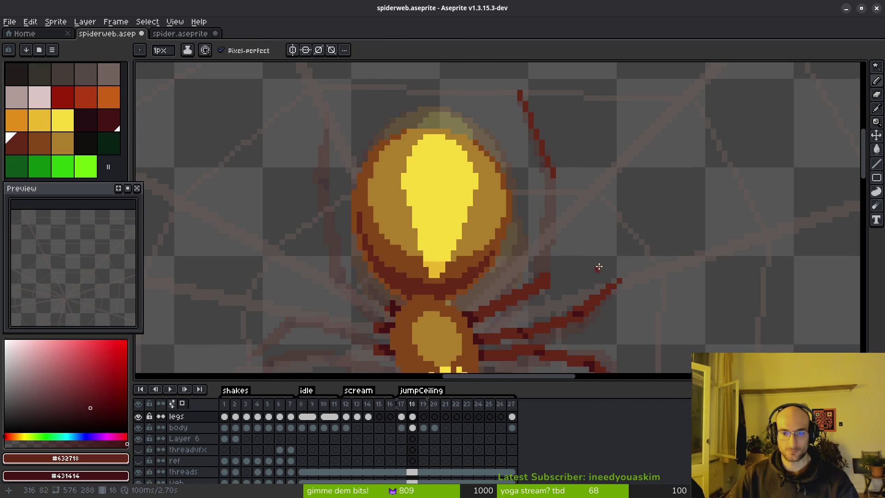
{"action": "scroll", "coordinate": [599, 268], "scroll_direction": "down", "scroll_amount": 1}
{"action": "key", "text": "i"}
{"action": "key", "text": "b"}
{"action": "key", "text": "Right"}
{"action": "key", "text": "Left"}
{"action": "key", "text": "Right"}
{"action": "key", "text": "Left"}
Add two dark-red pixels above the upper-right leg
{"action": "scroll", "coordinate": [573, 273], "scroll_direction": "up", "scroll_amount": 1}
{"action": "scroll", "coordinate": [560, 275], "scroll_direction": "up", "scroll_amount": 2}
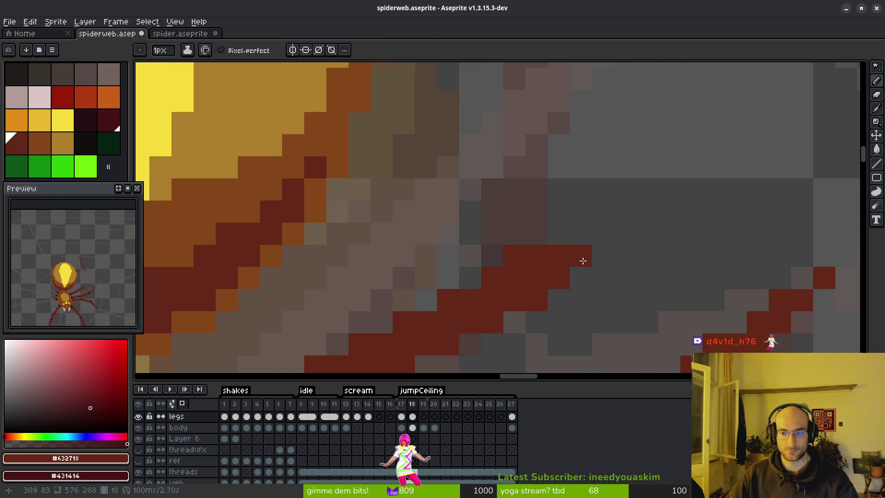
{"action": "left_click_drag", "start_coordinate": [581, 233], "coordinate": [559, 234]}
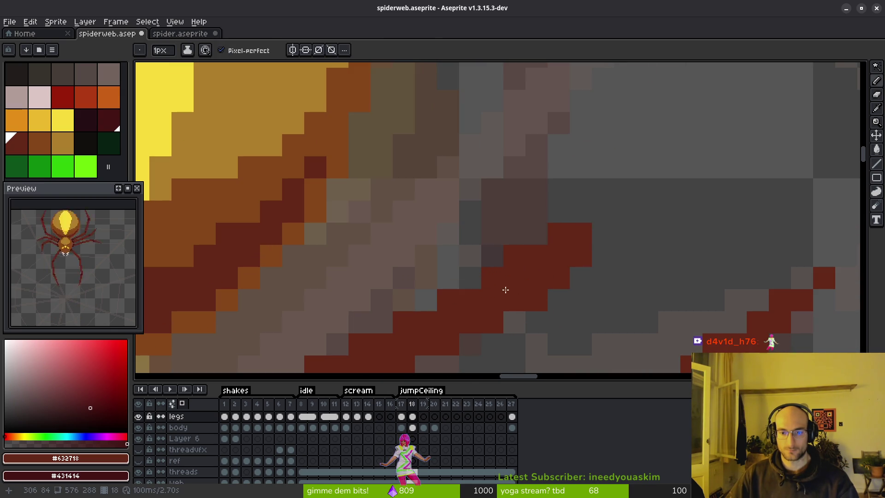
{"action": "scroll", "coordinate": [508, 286], "scroll_direction": "down", "scroll_amount": 2}
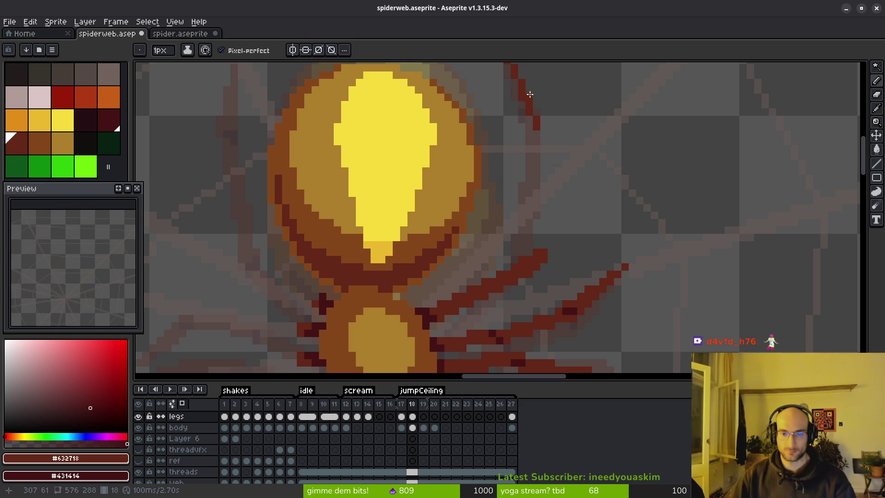
Extend the upper-right leg with red pixels and a vertical stroke toward the body
{"action": "left_click_drag", "start_coordinate": [515, 219], "coordinate": [534, 239]}
{"action": "scroll", "coordinate": [569, 258], "scroll_direction": "up", "scroll_amount": 1}
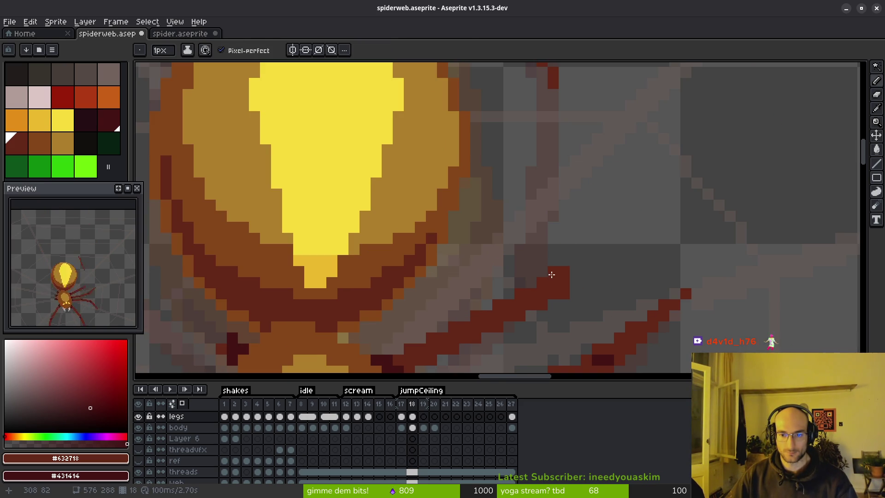
{"action": "left_click", "coordinate": [555, 273]}
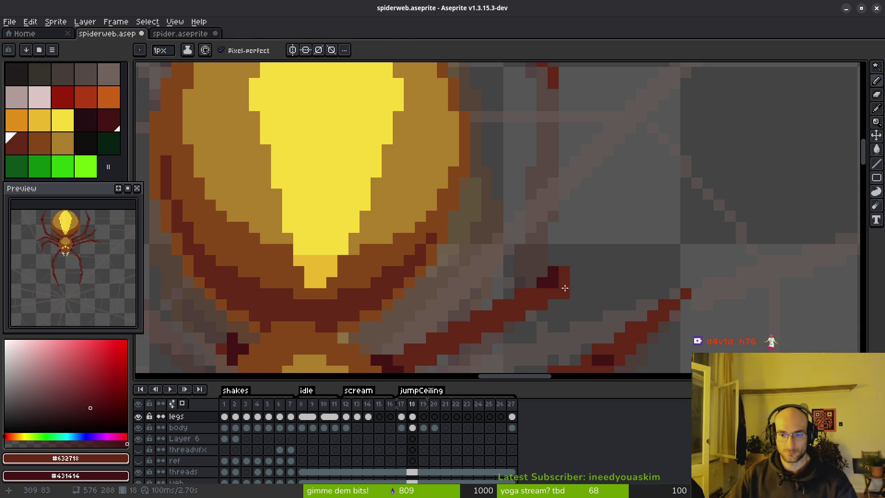
{"action": "left_click", "coordinate": [560, 261]}
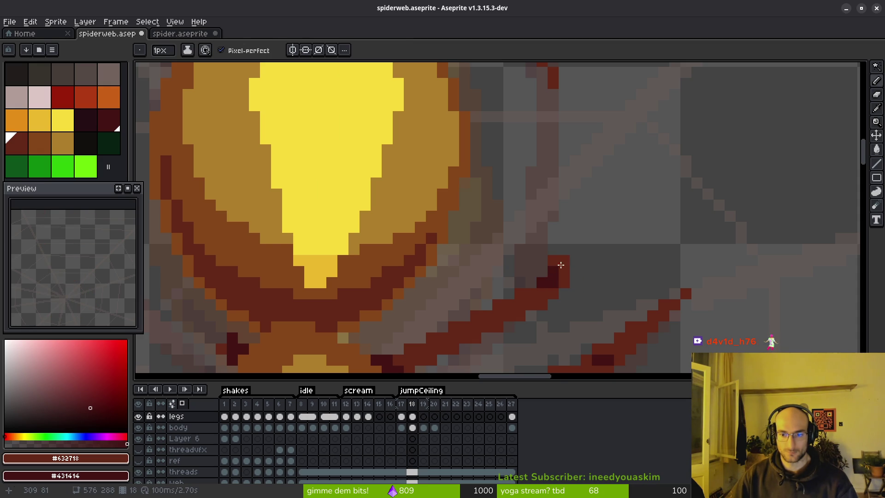
{"action": "scroll", "coordinate": [575, 231], "scroll_direction": "down", "scroll_amount": 2}
{"action": "scroll", "coordinate": [545, 156], "scroll_direction": "up", "scroll_amount": 1}
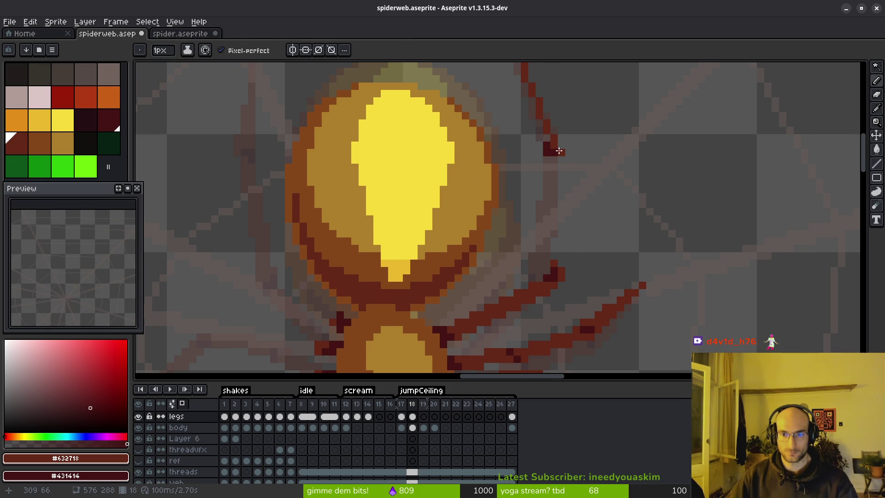
{"action": "left_click", "coordinate": [562, 258], "text": "shift"}
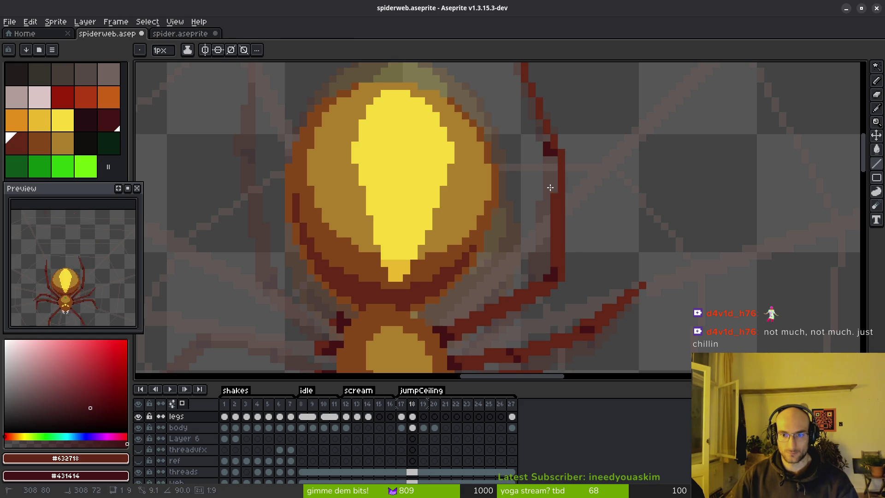
{"action": "scroll", "coordinate": [578, 254], "scroll_direction": "down", "scroll_amount": 3}
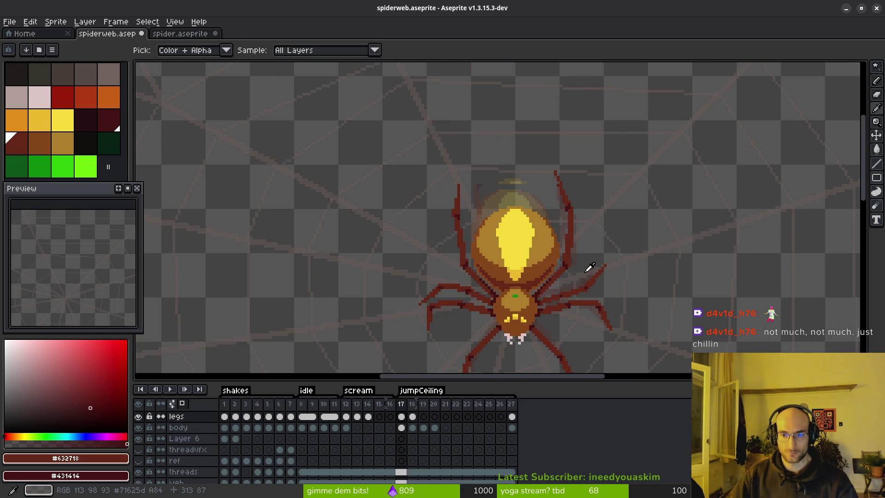
Paint dark shading pixels around the upper-right leg's joint
{"action": "scroll", "coordinate": [575, 256], "scroll_direction": "up", "scroll_amount": 3}
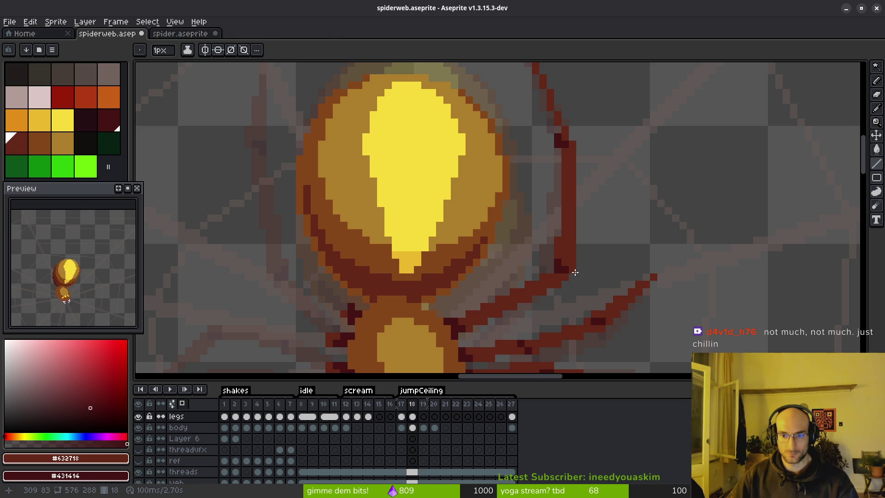
{"action": "scroll", "coordinate": [611, 256], "scroll_direction": "down", "scroll_amount": 3}
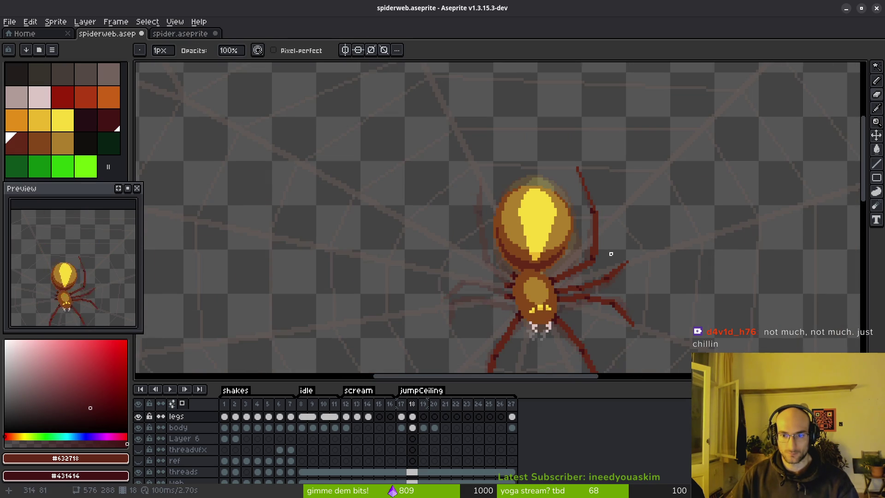
{"action": "scroll", "coordinate": [610, 256], "scroll_direction": "up", "scroll_amount": 3}
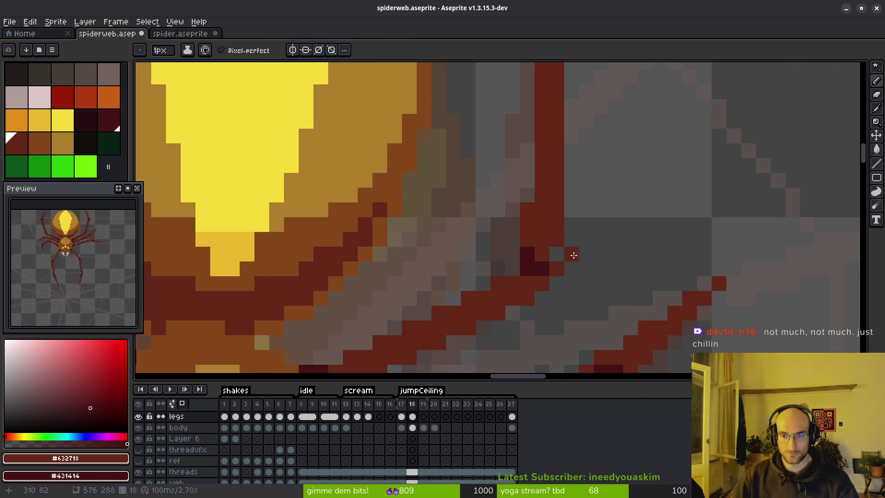
{"action": "scroll", "coordinate": [627, 276], "scroll_direction": "down", "scroll_amount": 3}
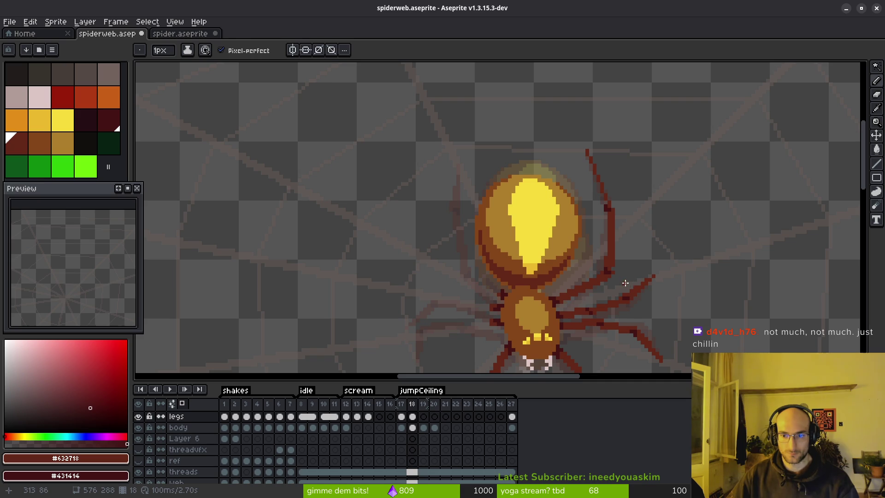
{"action": "scroll", "coordinate": [617, 275], "scroll_direction": "up", "scroll_amount": 3}
{"action": "scroll", "coordinate": [612, 287], "scroll_direction": "down", "scroll_amount": 3}
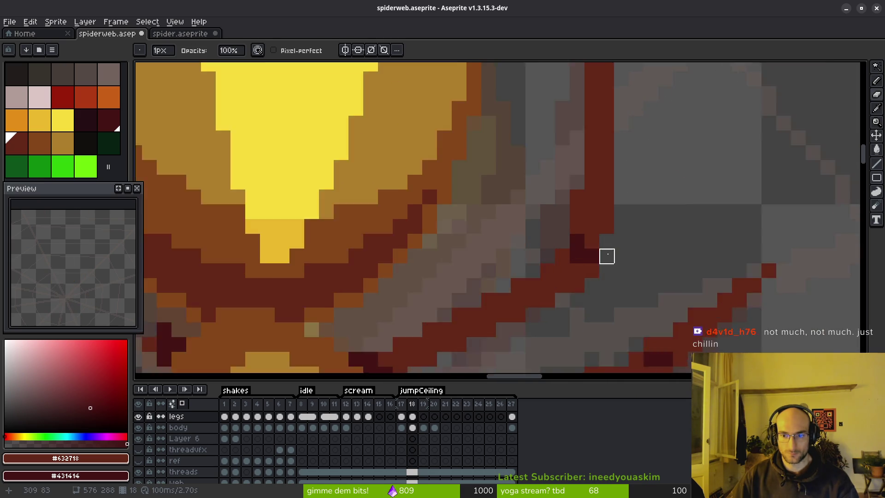
{"action": "scroll", "coordinate": [608, 259], "scroll_direction": "up", "scroll_amount": 4}
{"action": "left_click", "coordinate": [562, 257]}
{"action": "left_click", "coordinate": [540, 257]}
{"action": "left_click", "coordinate": [584, 235]}
Clean up stray pixels around the joint with the Eraser
{"action": "scroll", "coordinate": [683, 277], "scroll_direction": "down", "scroll_amount": 3}
{"action": "scroll", "coordinate": [672, 272], "scroll_direction": "up", "scroll_amount": 3}
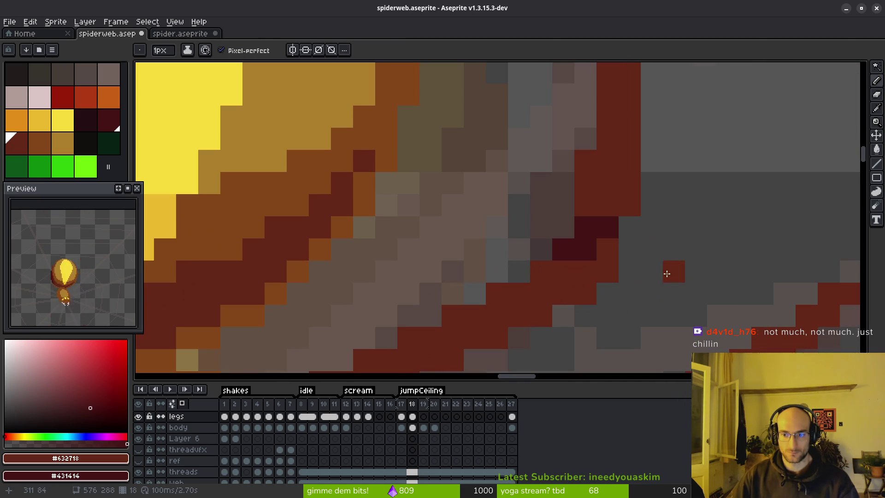
{"action": "key", "text": "e"}
{"action": "scroll", "coordinate": [677, 277], "scroll_direction": "down", "scroll_amount": 2}
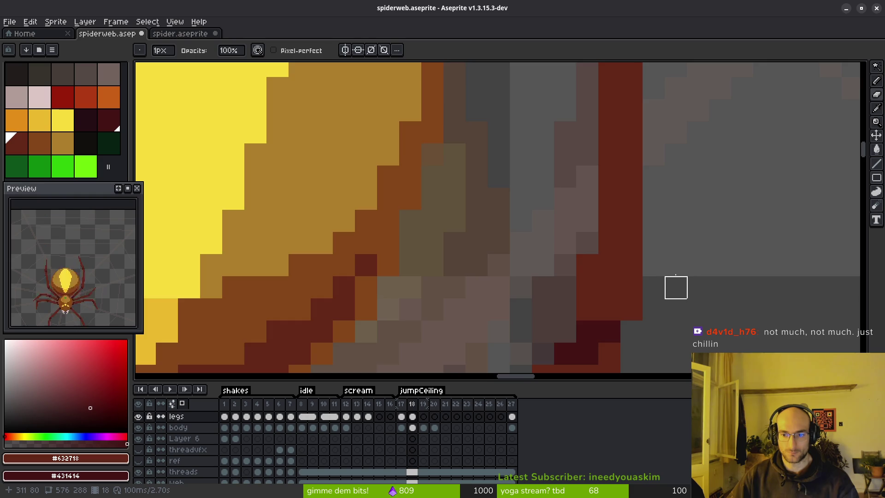
{"action": "scroll", "coordinate": [671, 297], "scroll_direction": "down", "scroll_amount": 4}
{"action": "scroll", "coordinate": [654, 213], "scroll_direction": "up", "scroll_amount": 3}
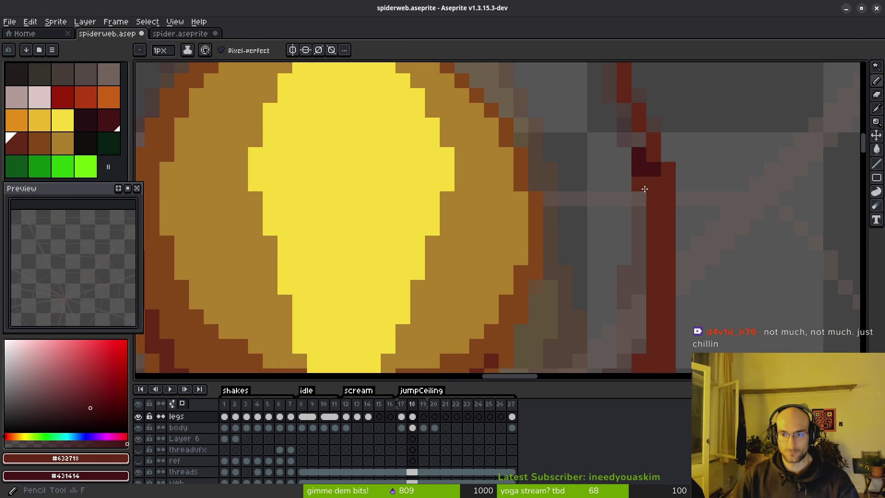
{"action": "key", "text": "e"}
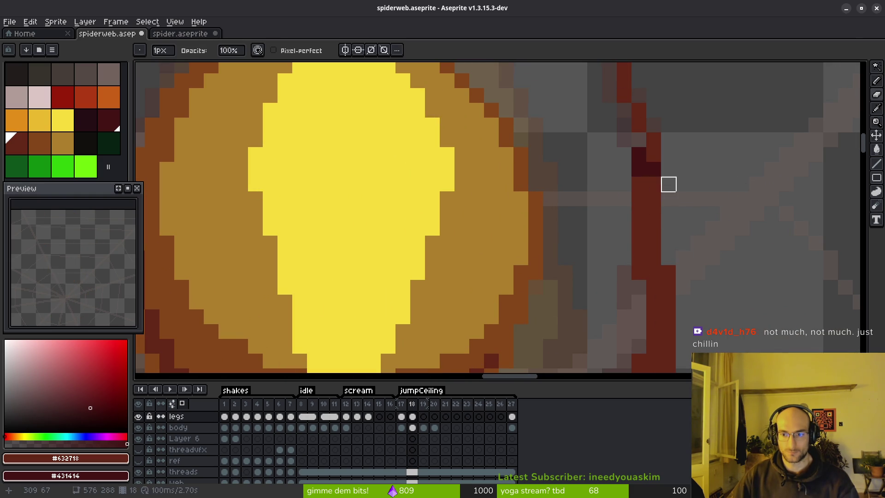
{"action": "scroll", "coordinate": [714, 270], "scroll_direction": "down", "scroll_amount": 3}
{"action": "scroll", "coordinate": [691, 255], "scroll_direction": "up", "scroll_amount": 2}
{"action": "scroll", "coordinate": [690, 255], "scroll_direction": "up", "scroll_amount": 1}
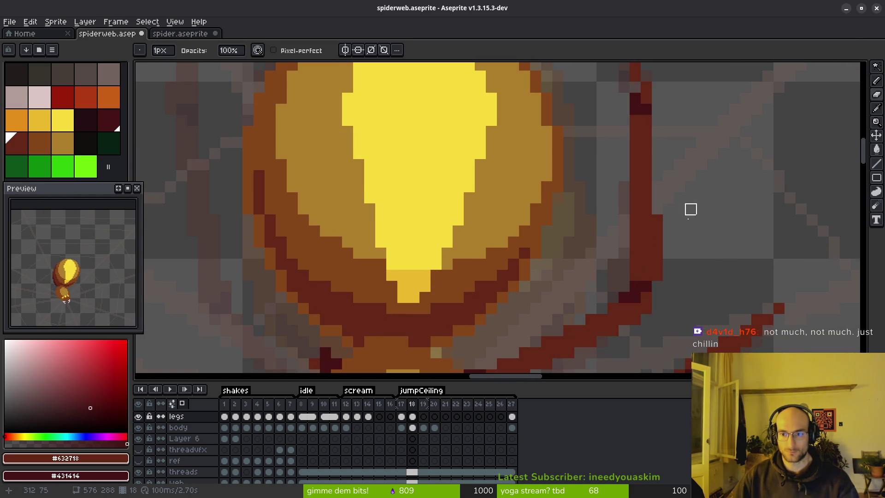
{"action": "scroll", "coordinate": [689, 197], "scroll_direction": "down", "scroll_amount": 3}
{"action": "scroll", "coordinate": [693, 237], "scroll_direction": "up", "scroll_amount": 3}
{"action": "scroll", "coordinate": [661, 192], "scroll_direction": "down", "scroll_amount": 3}
Darken three pixels at the leg's bend with dark maroon
{"action": "key", "text": "g"}
{"action": "key", "text": "b"}
{"action": "scroll", "coordinate": [699, 229], "scroll_direction": "up", "scroll_amount": 3}
{"action": "right_click", "coordinate": [654, 217]}
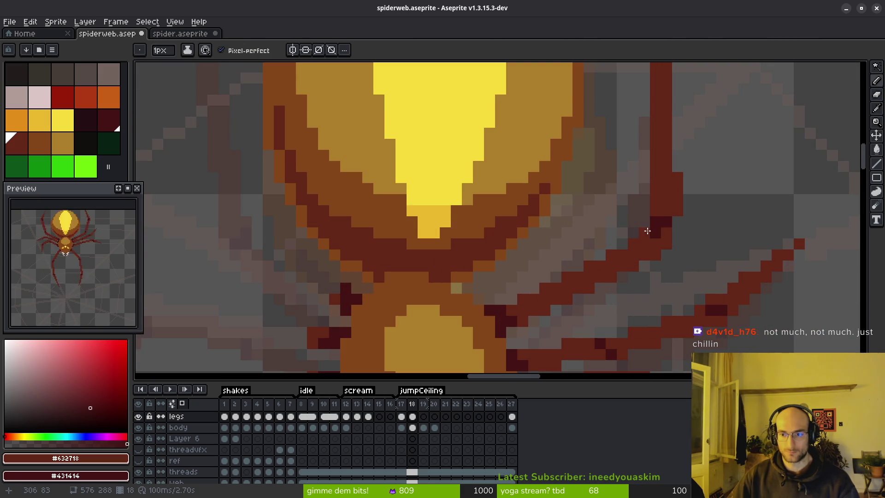
{"action": "right_click", "coordinate": [656, 233]}
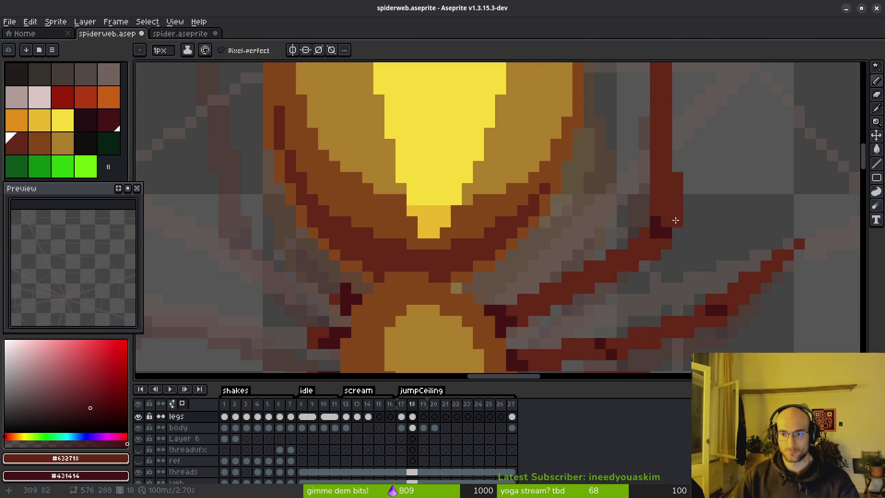
{"action": "left_click", "coordinate": [718, 221]}
{"action": "scroll", "coordinate": [718, 224], "scroll_direction": "down", "scroll_amount": 3}
{"action": "scroll", "coordinate": [716, 226], "scroll_direction": "up", "scroll_amount": 3}
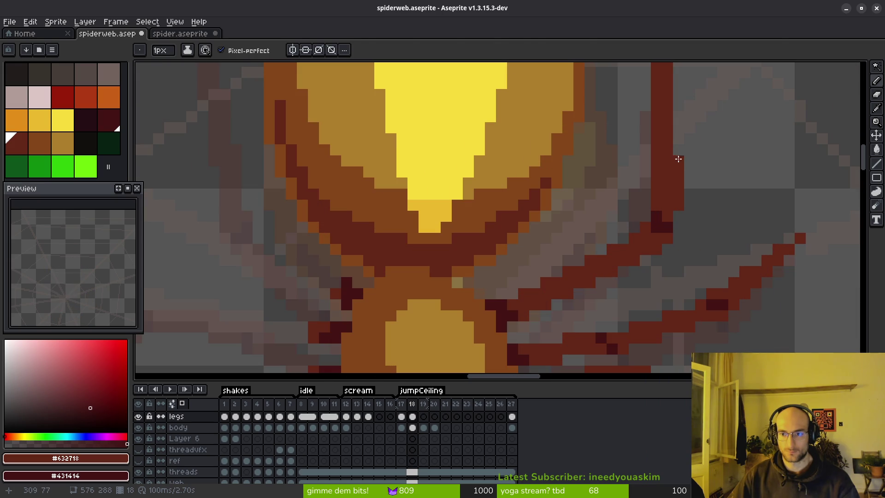
Magic-wand select the maroon leg pixels and hide the timeline
{"action": "key", "text": "w"}
{"action": "left_click", "coordinate": [678, 159]}
{"action": "key", "text": "Tab"}
Deselect, play the animation to check the legs, then draw a vertical dark-red leg line
{"action": "key", "text": "b"}
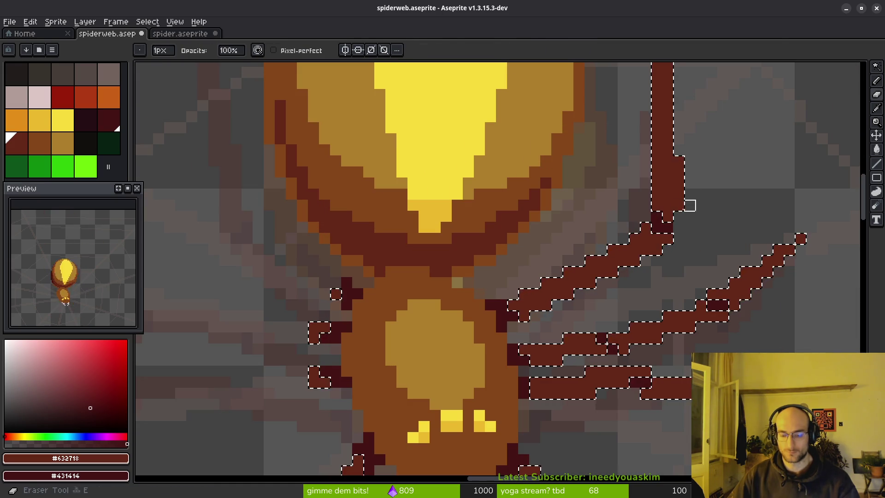
{"action": "key", "text": "ctrl+d"}
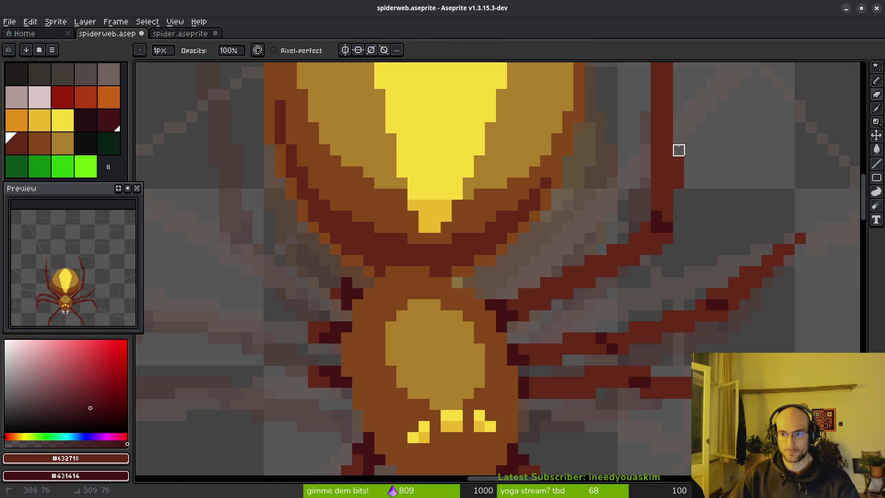
{"action": "scroll", "coordinate": [714, 247], "scroll_direction": "down", "scroll_amount": 2}
{"action": "key", "text": "i"}
{"action": "key", "text": "Return"}
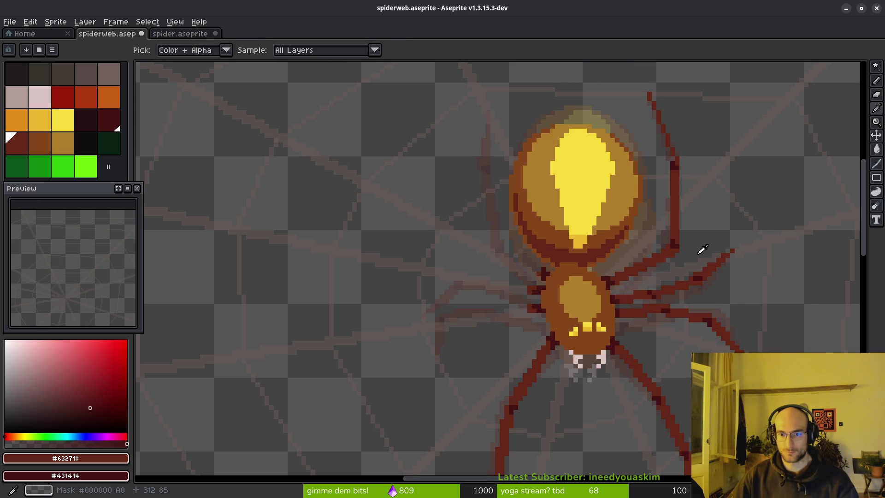
{"action": "scroll", "coordinate": [716, 250], "scroll_direction": "down", "scroll_amount": 3}
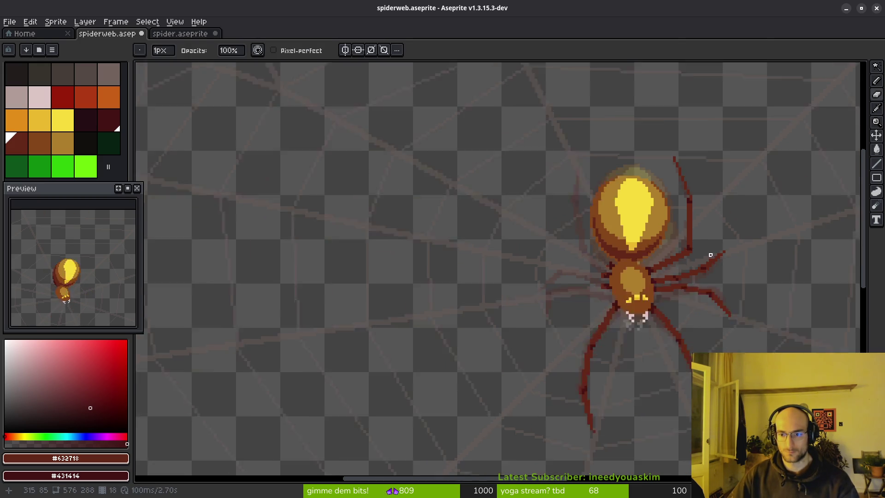
{"action": "scroll", "coordinate": [705, 258], "scroll_direction": "up", "scroll_amount": 3}
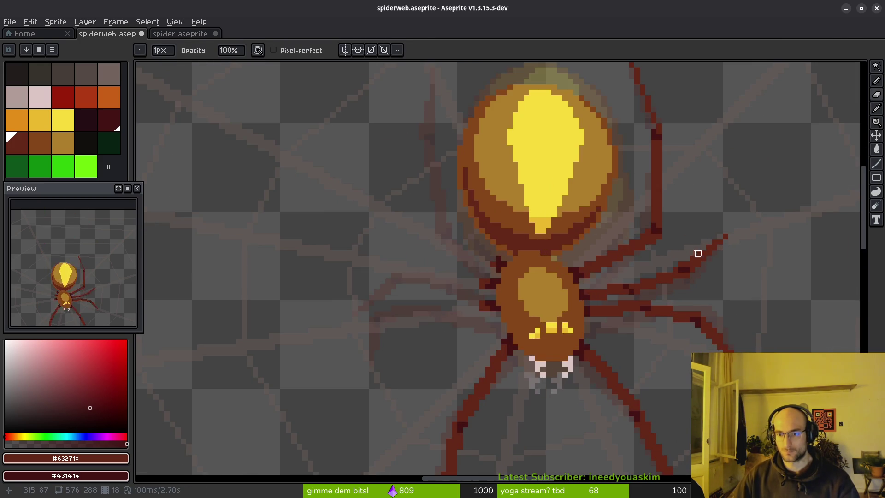
{"action": "scroll", "coordinate": [649, 254], "scroll_direction": "up", "scroll_amount": 4}
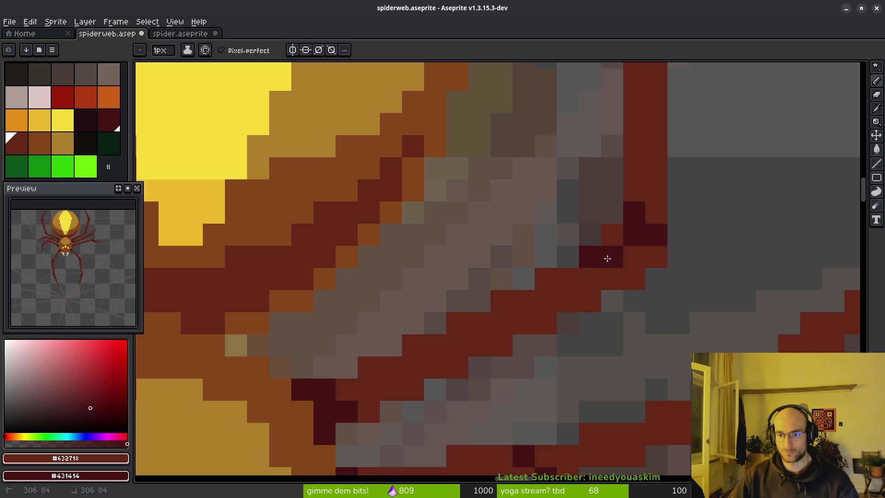
{"action": "scroll", "coordinate": [636, 283], "scroll_direction": "down", "scroll_amount": 2}
{"action": "key", "text": "l"}
{"action": "left_click_drag", "start_coordinate": [630, 279], "coordinate": [632, 210]}
Draw a dark-red stroke for the upper-right leg with a dark pixel beside it
{"action": "key", "text": "e"}
{"action": "left_click_drag", "start_coordinate": [648, 242], "coordinate": [649, 300]}
{"action": "key", "text": "b"}
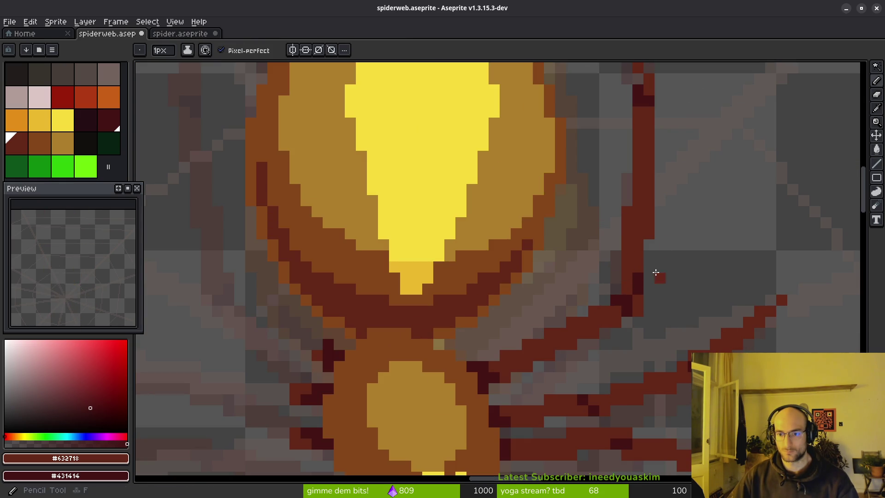
{"action": "left_click", "coordinate": [616, 279]}
{"action": "scroll", "coordinate": [664, 286], "scroll_direction": "down", "scroll_amount": 3}
{"action": "scroll", "coordinate": [672, 296], "scroll_direction": "up", "scroll_amount": 3}
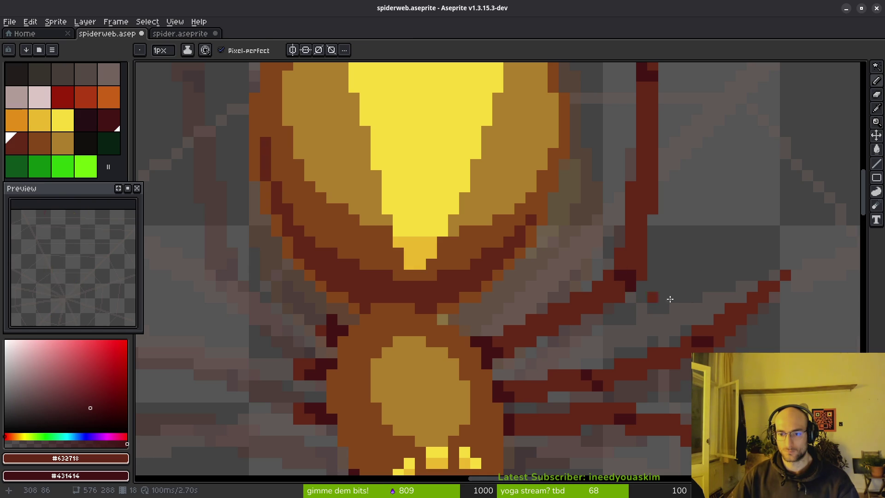
{"action": "scroll", "coordinate": [646, 298], "scroll_direction": "down", "scroll_amount": 2}
Sample the leg colour from the sprite
{"action": "key", "text": "alt"}
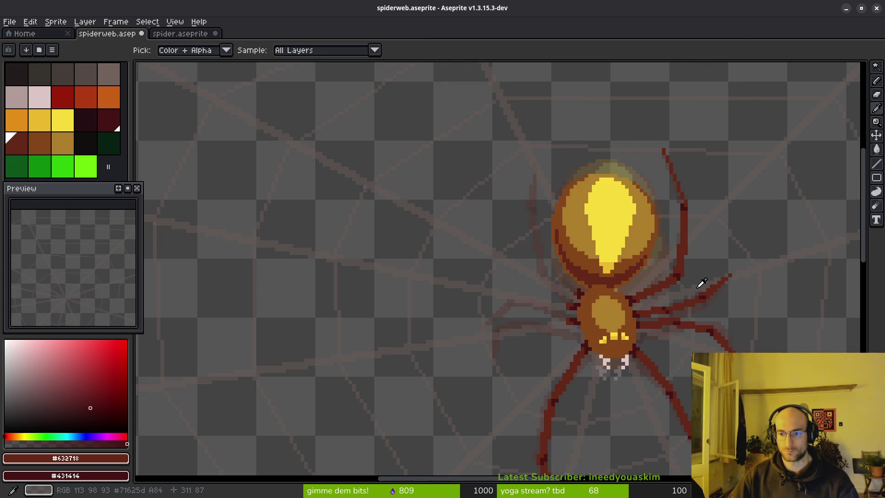
{"action": "scroll", "coordinate": [697, 281], "scroll_direction": "up", "scroll_amount": 2}
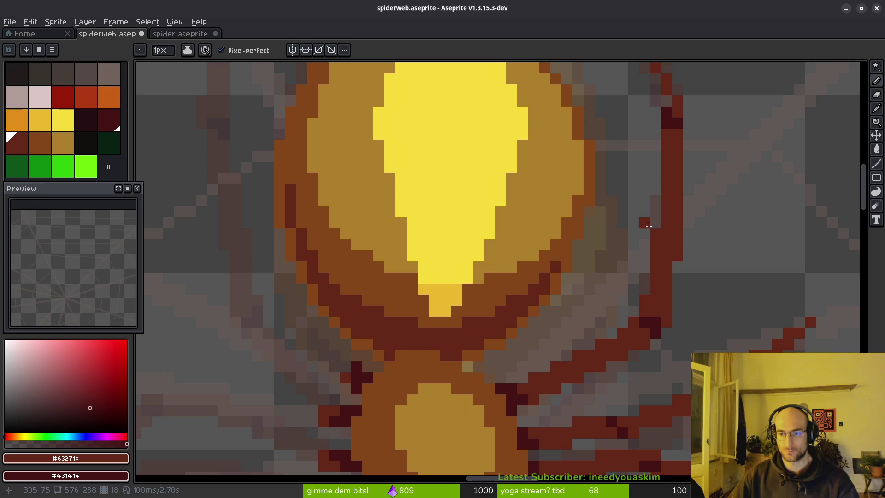
{"action": "scroll", "coordinate": [692, 223], "scroll_direction": "down", "scroll_amount": 1}
{"action": "key", "text": "alt"}
{"action": "scroll", "coordinate": [704, 269], "scroll_direction": "down", "scroll_amount": 1}
{"action": "scroll", "coordinate": [705, 267], "scroll_direction": "up", "scroll_amount": 1}
{"action": "key", "text": "alt"}
{"action": "scroll", "coordinate": [736, 314], "scroll_direction": "down", "scroll_amount": 1}
{"action": "scroll", "coordinate": [705, 287], "scroll_direction": "down", "scroll_amount": 1}
{"action": "scroll", "coordinate": [686, 243], "scroll_direction": "up", "scroll_amount": 1}
{"action": "scroll", "coordinate": [656, 209], "scroll_direction": "up", "scroll_amount": 2}
Redraw the upper leg as a straight red line rising from the knee
{"action": "left_click", "coordinate": [623, 303]}
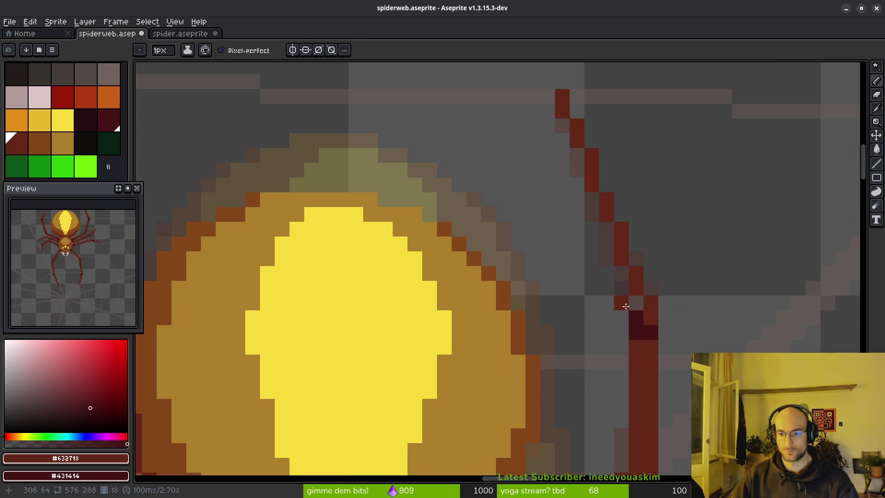
{"action": "left_click_drag", "start_coordinate": [625, 305], "coordinate": [570, 128]}
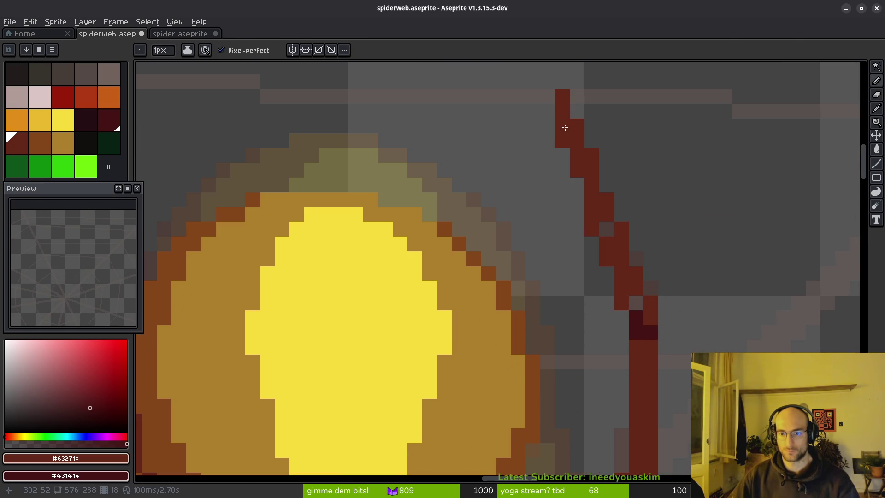
{"action": "key", "text": "ctrl+z"}
{"action": "left_click_drag", "start_coordinate": [623, 302], "coordinate": [565, 119]}
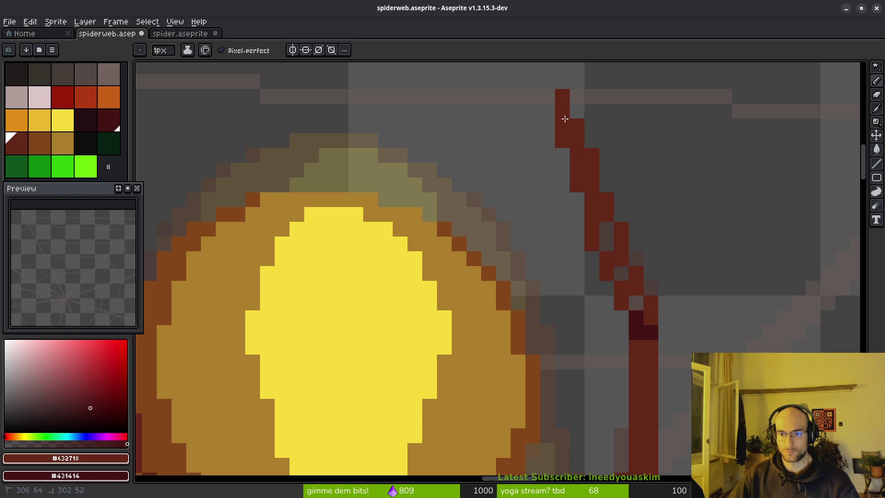
{"action": "key", "text": "ctrl+z"}
{"action": "left_click_drag", "start_coordinate": [634, 302], "coordinate": [565, 115]}
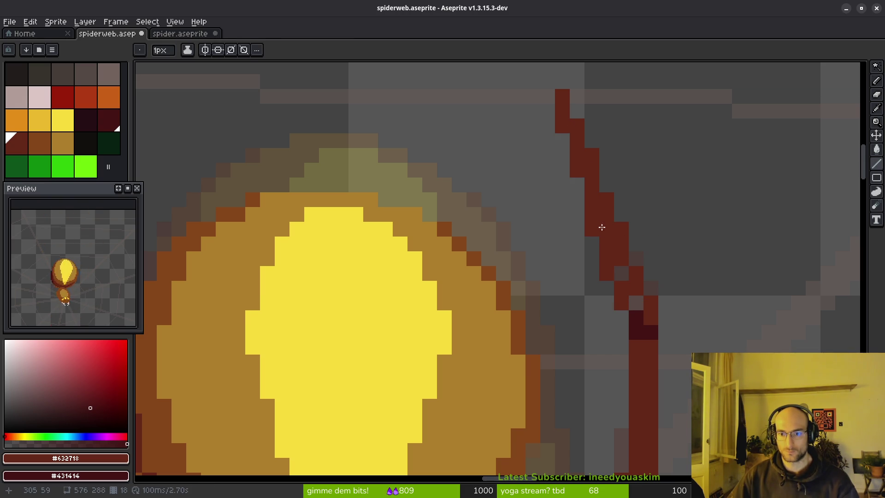
Touch up the leg's left edge and bend with dark-red and maroon pixels
{"action": "left_click", "coordinate": [622, 323]}
{"action": "left_click_drag", "start_coordinate": [627, 316], "coordinate": [638, 316]}
{"action": "left_click", "coordinate": [651, 332]}
{"action": "key", "text": "b"}
{"action": "left_click", "coordinate": [649, 317]}
{"action": "scroll", "coordinate": [650, 318], "scroll_direction": "down", "scroll_amount": 3}
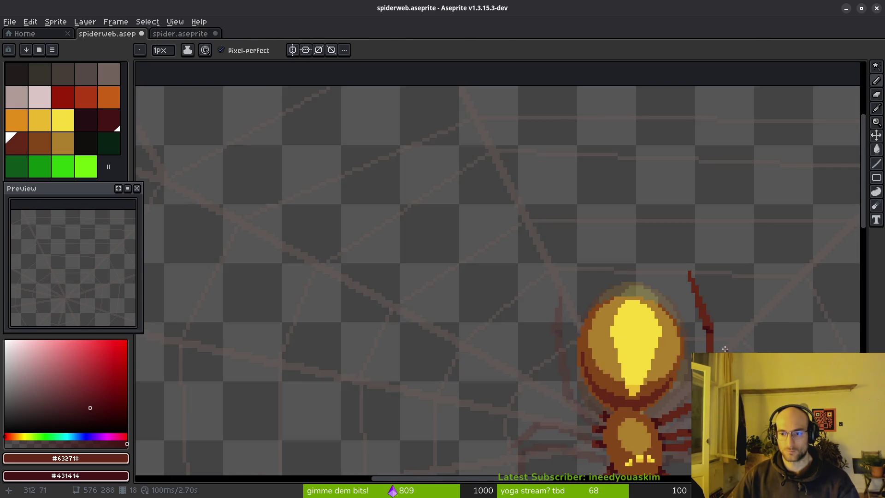
{"action": "scroll", "coordinate": [713, 307], "scroll_direction": "up", "scroll_amount": 2}
{"action": "scroll", "coordinate": [713, 307], "scroll_direction": "down", "scroll_amount": 2}
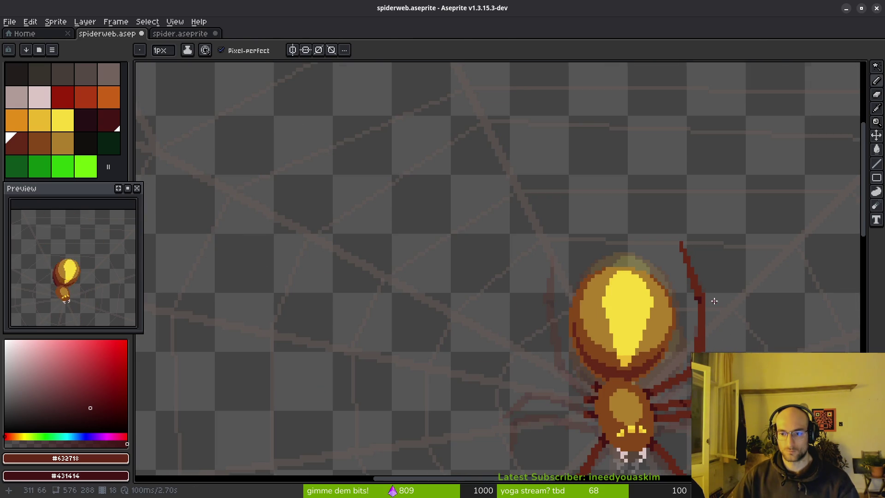
{"action": "scroll", "coordinate": [713, 304], "scroll_direction": "up", "scroll_amount": 2}
{"action": "left_click_drag", "start_coordinate": [660, 286], "coordinate": [648, 288]}
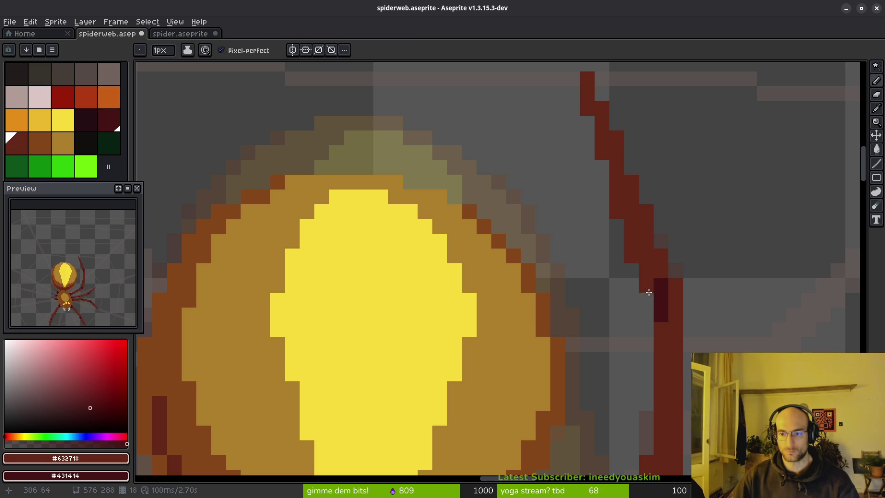
Paint dark maroon pixels on the leg joint and along the knee's bend
{"action": "scroll", "coordinate": [662, 313], "scroll_direction": "down", "scroll_amount": 2}
{"action": "scroll", "coordinate": [718, 334], "scroll_direction": "up", "scroll_amount": 2}
{"action": "right_click", "coordinate": [637, 308]}
{"action": "scroll", "coordinate": [651, 357], "scroll_direction": "down", "scroll_amount": 2}
{"action": "scroll", "coordinate": [687, 311], "scroll_direction": "up", "scroll_amount": 3}
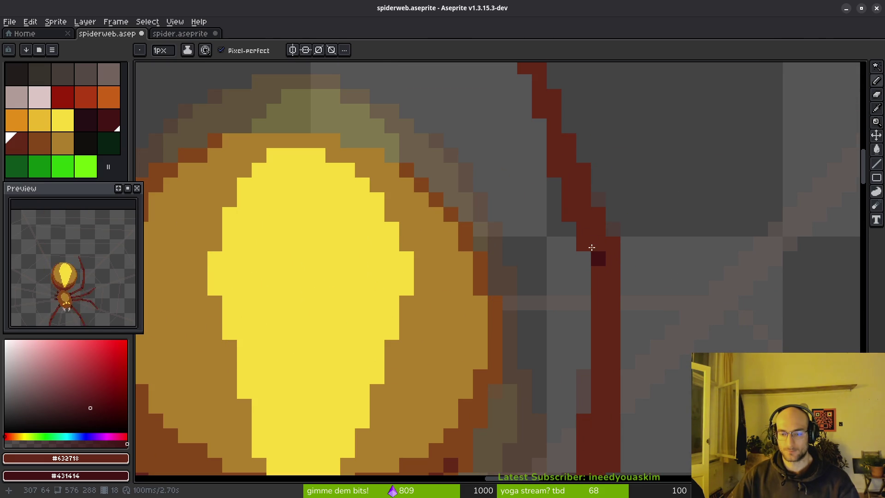
{"action": "right_click", "coordinate": [585, 246]}
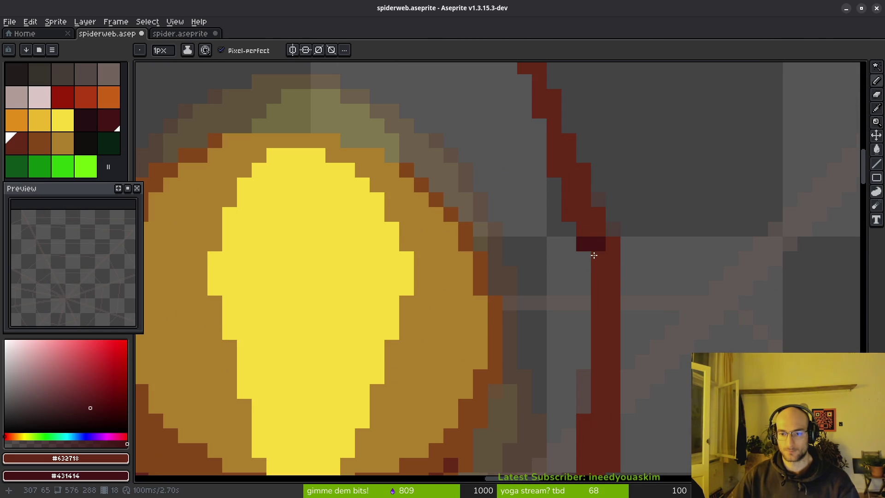
{"action": "right_click", "coordinate": [605, 260]}
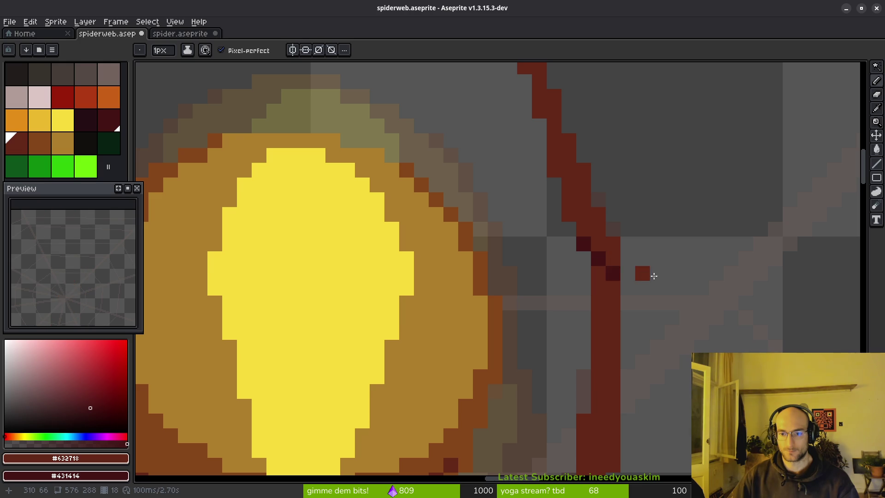
{"action": "scroll", "coordinate": [654, 286], "scroll_direction": "down", "scroll_amount": 3}
{"action": "scroll", "coordinate": [659, 291], "scroll_direction": "up", "scroll_amount": 2}
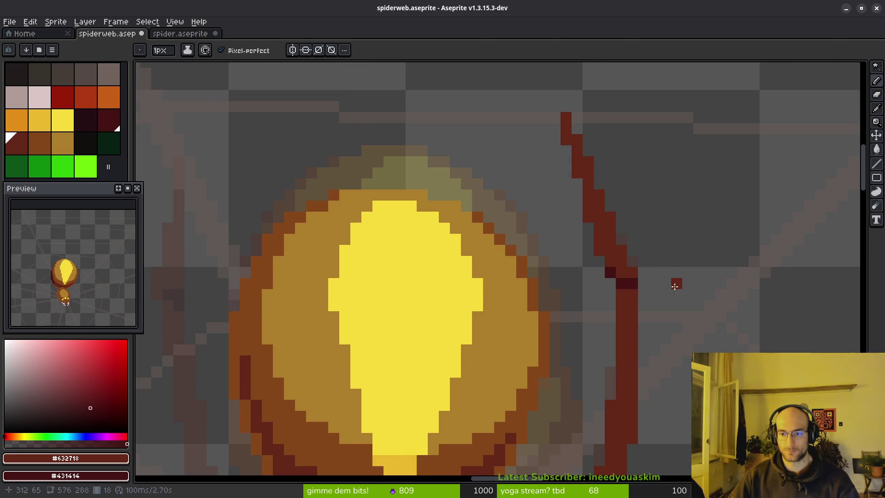
{"action": "scroll", "coordinate": [679, 254], "scroll_direction": "down", "scroll_amount": 3}
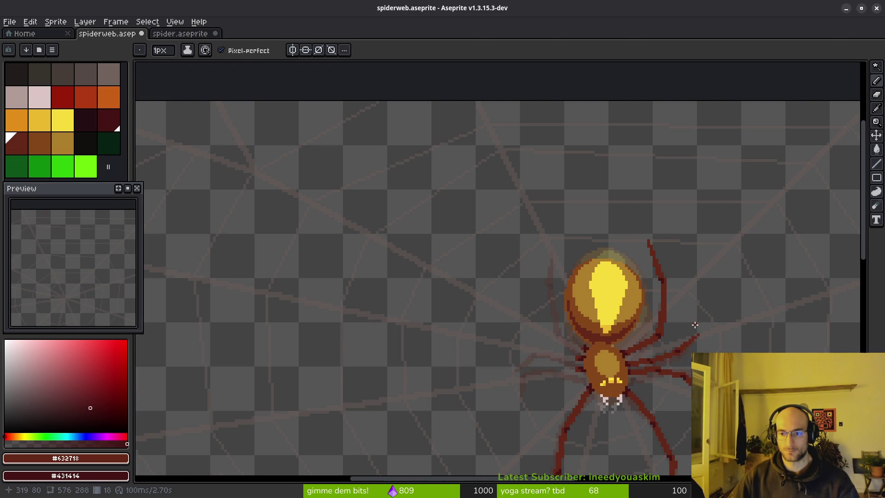
Bring the whole spider into view and darken one more knee pixel with maroon
{"action": "left_click_drag", "start_coordinate": [694, 325], "coordinate": [673, 263]}
{"action": "key", "text": "i"}
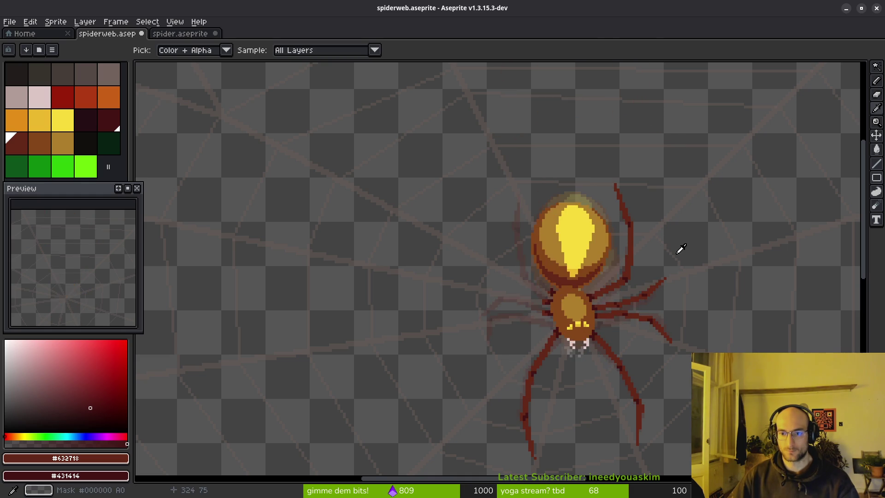
{"action": "key", "text": "b"}
{"action": "scroll", "coordinate": [638, 217], "scroll_direction": "up", "scroll_amount": 4}
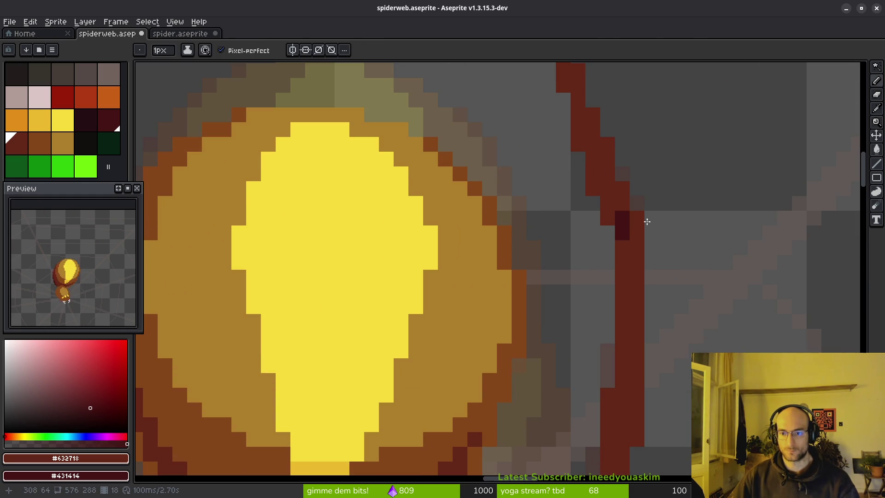
{"action": "scroll", "coordinate": [601, 211], "scroll_direction": "down", "scroll_amount": 4}
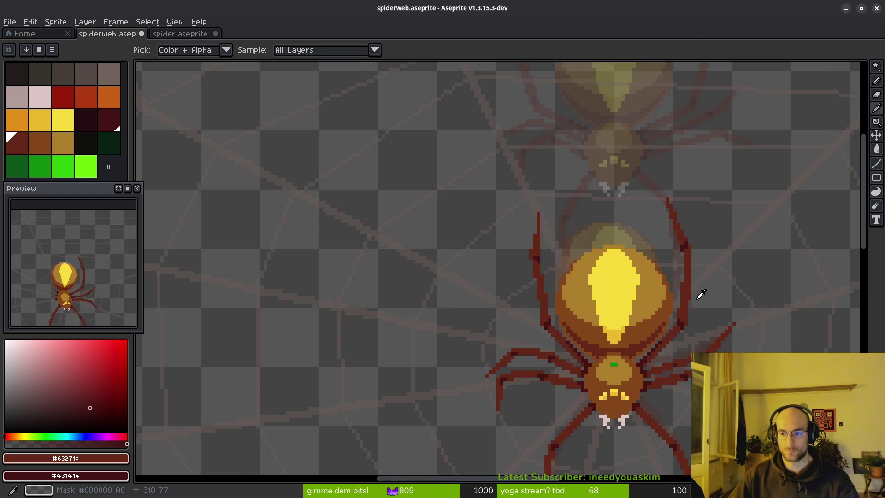
{"action": "scroll", "coordinate": [671, 262], "scroll_direction": "up", "scroll_amount": 3}
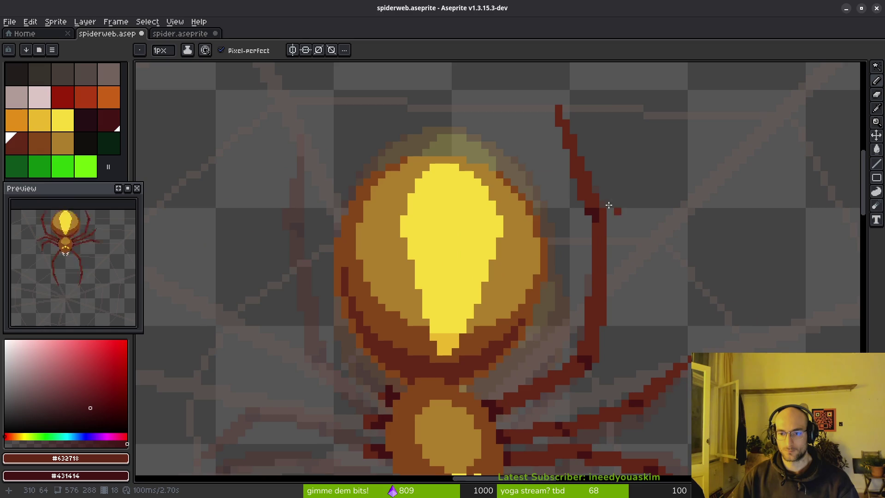
{"action": "scroll", "coordinate": [671, 266], "scroll_direction": "down", "scroll_amount": 2}
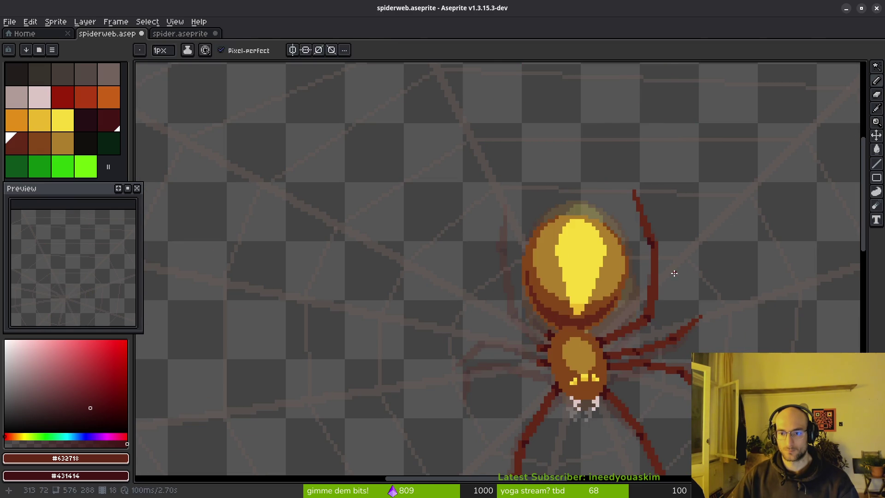
{"action": "scroll", "coordinate": [675, 270], "scroll_direction": "up", "scroll_amount": 3}
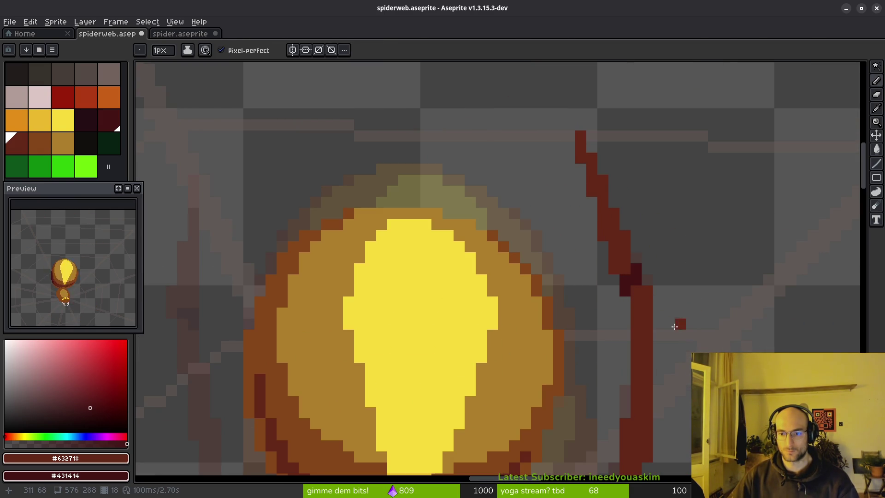
{"action": "right_click", "coordinate": [636, 291]}
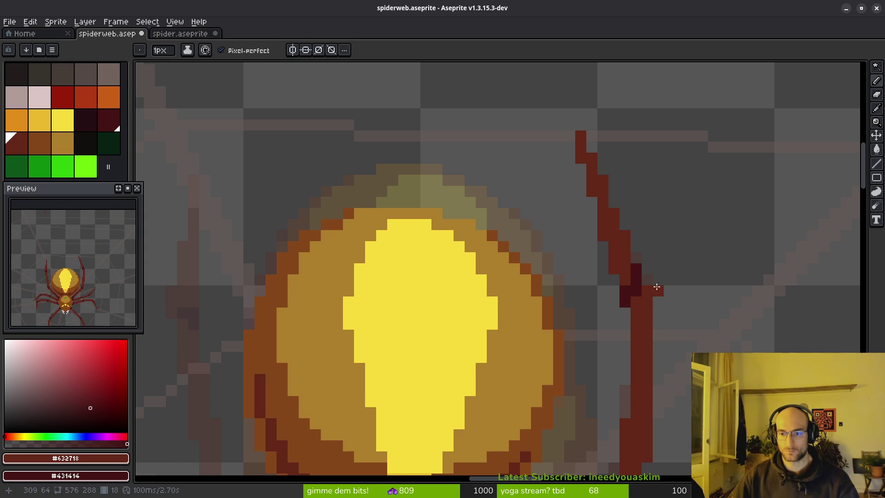
{"action": "scroll", "coordinate": [701, 295], "scroll_direction": "down", "scroll_amount": 5}
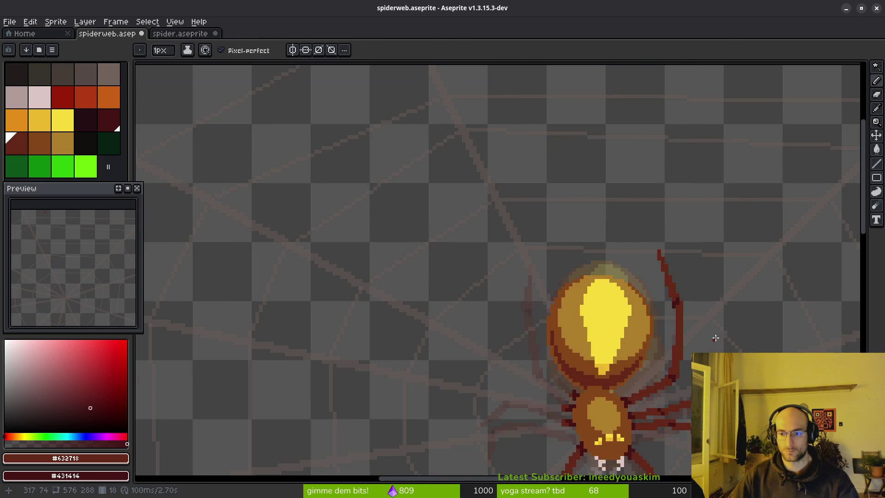
{"action": "scroll", "coordinate": [698, 315], "scroll_direction": "down", "scroll_amount": 1}
{"action": "left_click_drag", "start_coordinate": [739, 340], "coordinate": [678, 285]}
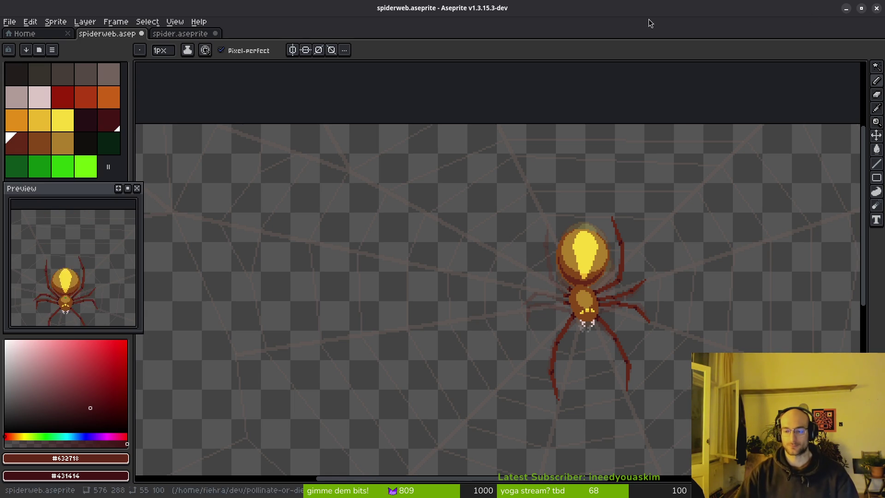
{"action": "scroll", "coordinate": [681, 284], "scroll_direction": "up", "scroll_amount": 3}
{"action": "left_click_drag", "start_coordinate": [539, 221], "coordinate": [498, 292]}
{"action": "key", "text": "i"}
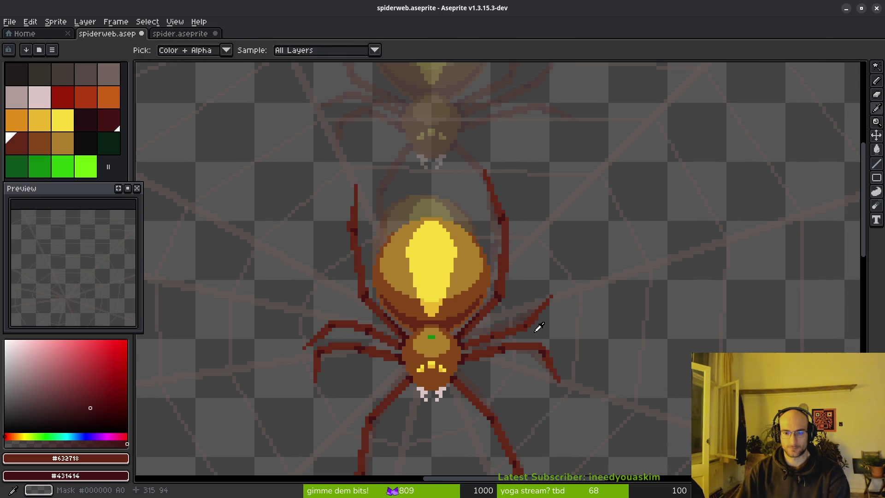
Add a dark-red pixel to the spider's right leg
{"action": "key", "text": "b"}
{"action": "scroll", "coordinate": [535, 323], "scroll_direction": "up", "scroll_amount": 3}
{"action": "key", "text": "e"}
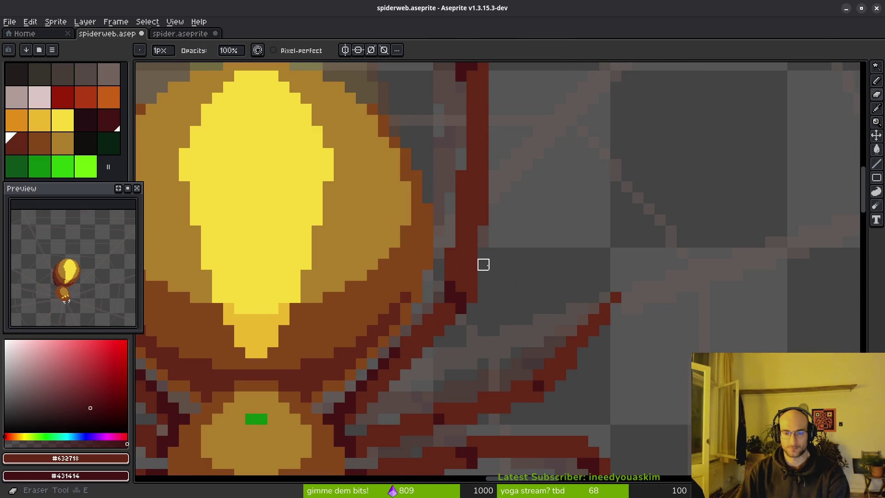
{"action": "scroll", "coordinate": [473, 263], "scroll_direction": "down", "scroll_amount": 3}
{"action": "scroll", "coordinate": [408, 240], "scroll_direction": "up", "scroll_amount": 3}
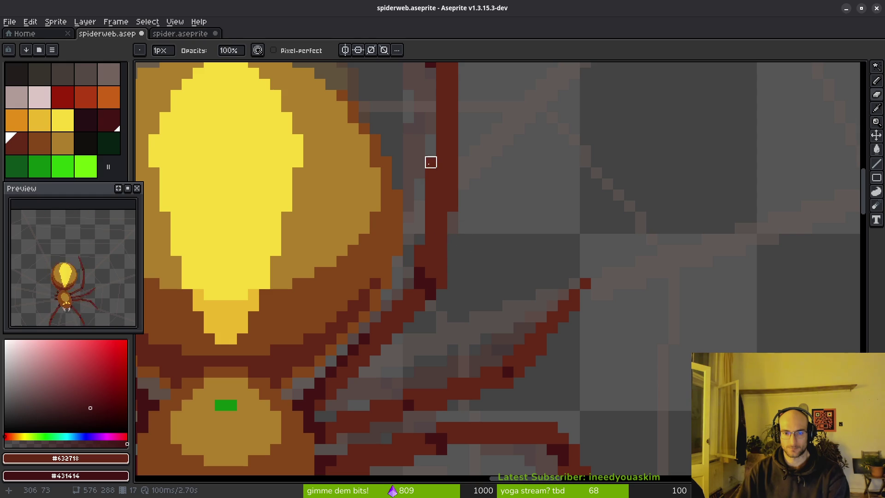
{"action": "scroll", "coordinate": [547, 251], "scroll_direction": "down", "scroll_amount": 3}
{"action": "scroll", "coordinate": [544, 258], "scroll_direction": "up", "scroll_amount": 3}
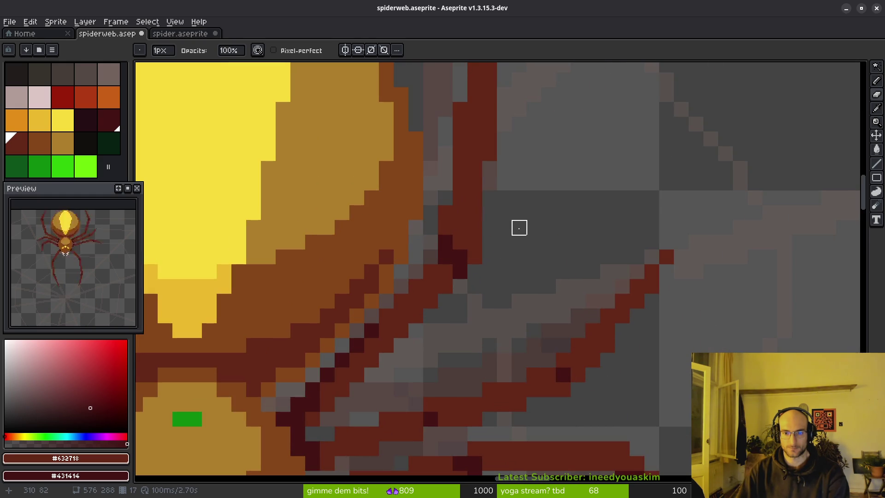
{"action": "mouse_move", "coordinate": [460, 198]}
{"action": "left_mouse_down"}
{"action": "mouse_move", "coordinate": [524, 296]}
{"action": "mouse_move", "coordinate": [571, 344]}
{"action": "left_mouse_up"}
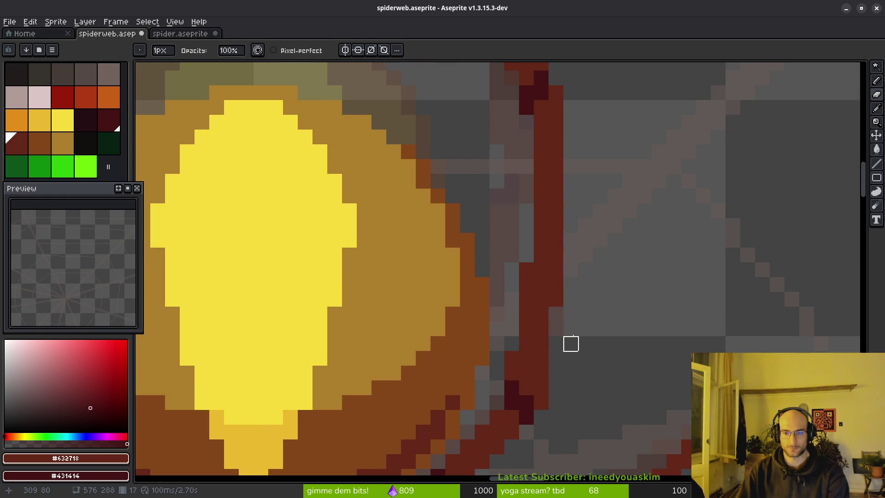
{"action": "key", "text": "b"}
{"action": "left_click", "coordinate": [565, 285]}
{"action": "scroll", "coordinate": [600, 299], "scroll_direction": "down", "scroll_amount": 2}
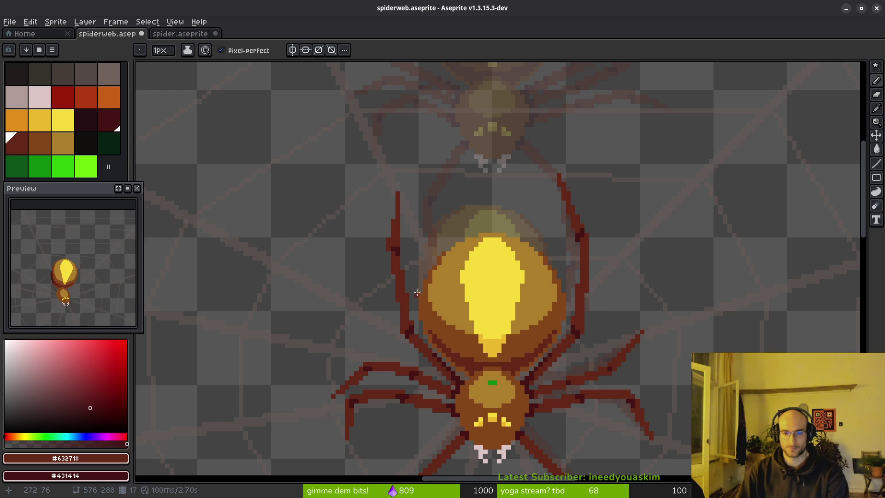
Recentre the view on the spider and save spiderweb.aseprite
{"action": "left_click_drag", "start_coordinate": [589, 298], "coordinate": [585, 280]}
{"action": "scroll", "coordinate": [524, 251], "scroll_direction": "down", "scroll_amount": 2}
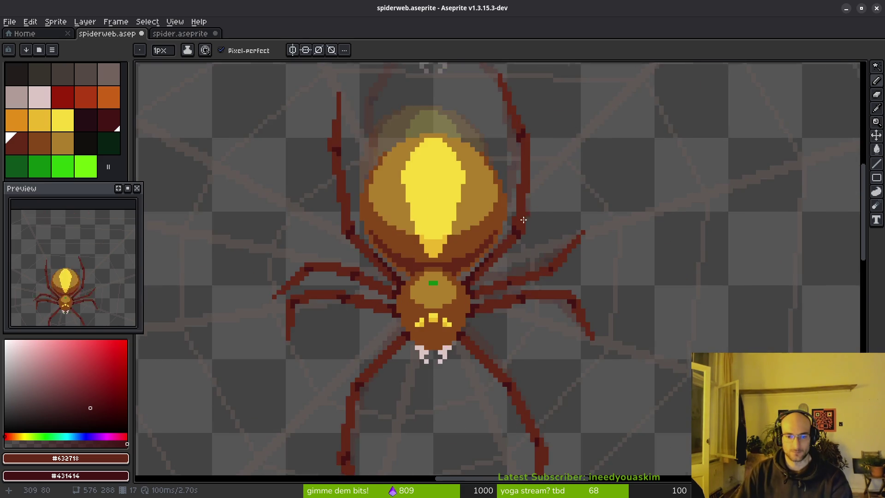
{"action": "left_click_drag", "start_coordinate": [524, 251], "coordinate": [519, 244]}
{"action": "key", "text": "ctrl+s"}
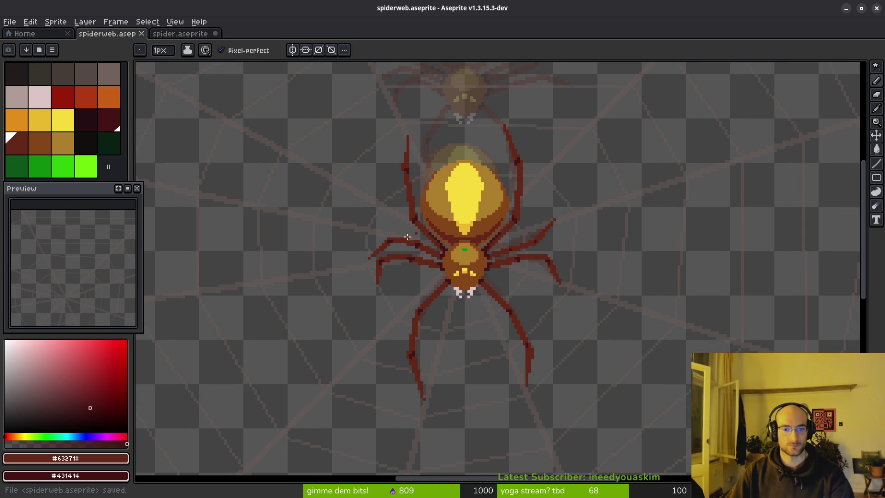
Show the timeline and link the legs cels of frames 8 and 9
{"action": "key", "text": "Tab"}
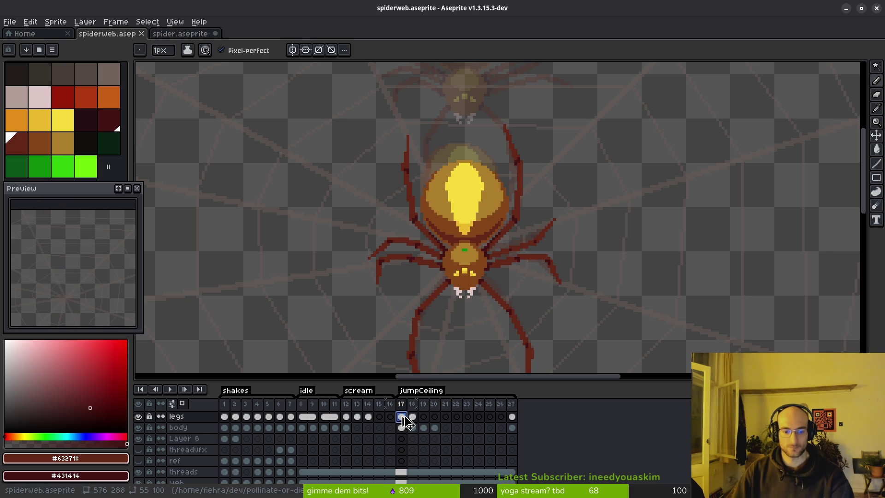
{"action": "left_click", "coordinate": [302, 417]}
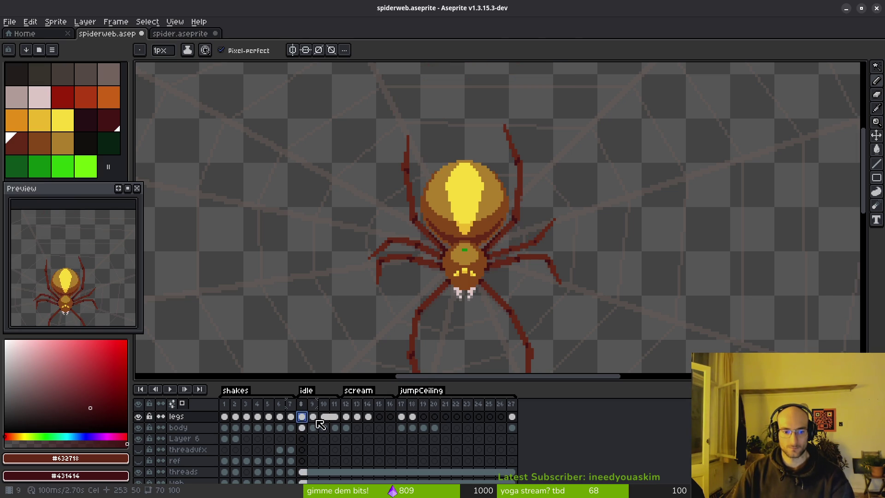
{"action": "left_click", "coordinate": [312, 418]}
{"action": "left_click", "coordinate": [302, 417], "text": "shift"}
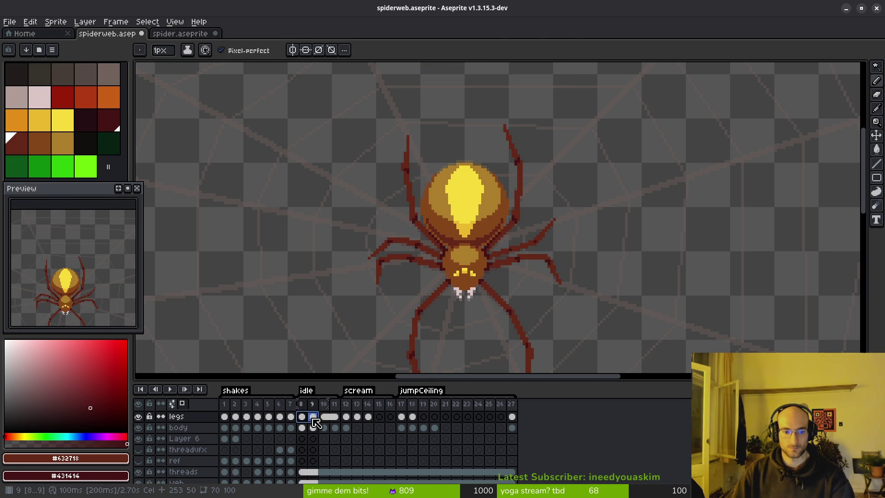
{"action": "right_click", "coordinate": [303, 417]}
{"action": "left_click", "coordinate": [337, 460]}
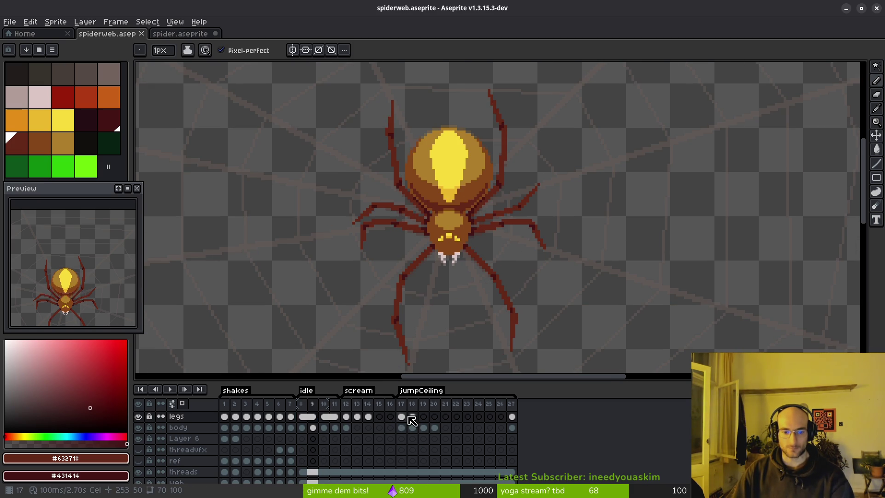
Select the legs cel on frame 18
{"action": "left_click", "coordinate": [401, 417]}
{"action": "left_click", "coordinate": [412, 417]}
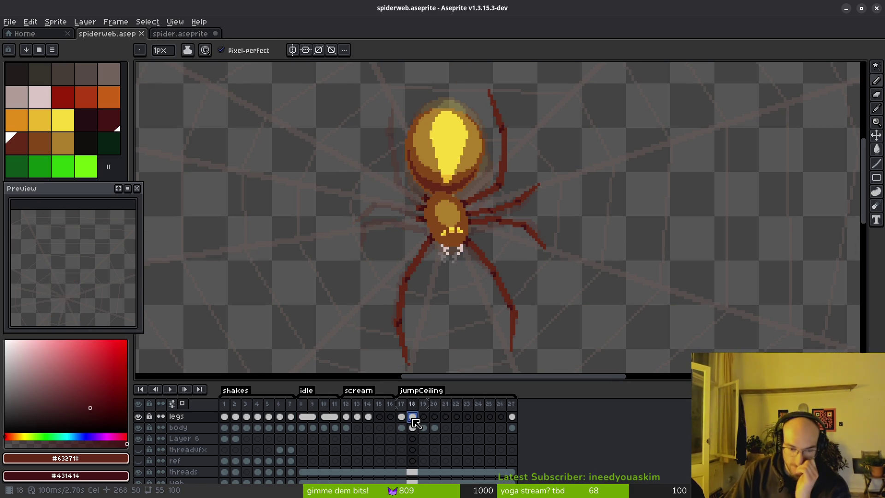
{"action": "scroll", "coordinate": [455, 281], "scroll_direction": "down", "scroll_amount": 5}
{"action": "scroll", "coordinate": [455, 281], "scroll_direction": "up", "scroll_amount": 5}
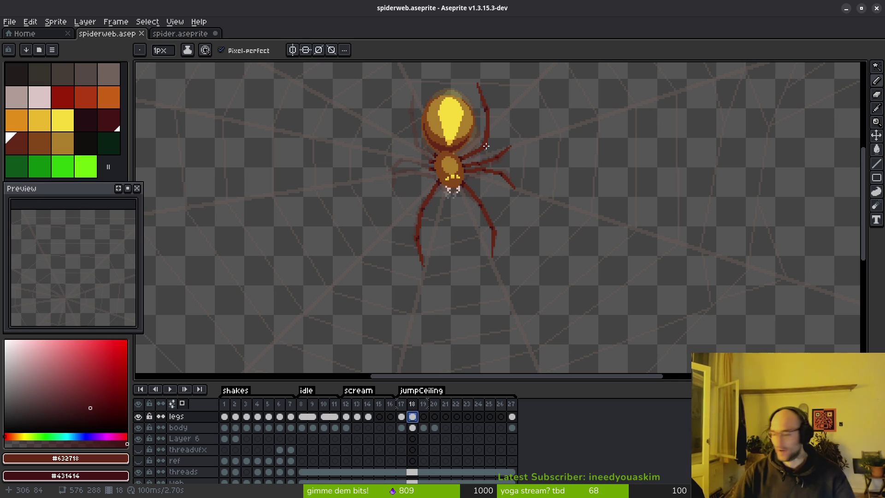
{"action": "scroll", "coordinate": [484, 157], "scroll_direction": "up", "scroll_amount": 3}
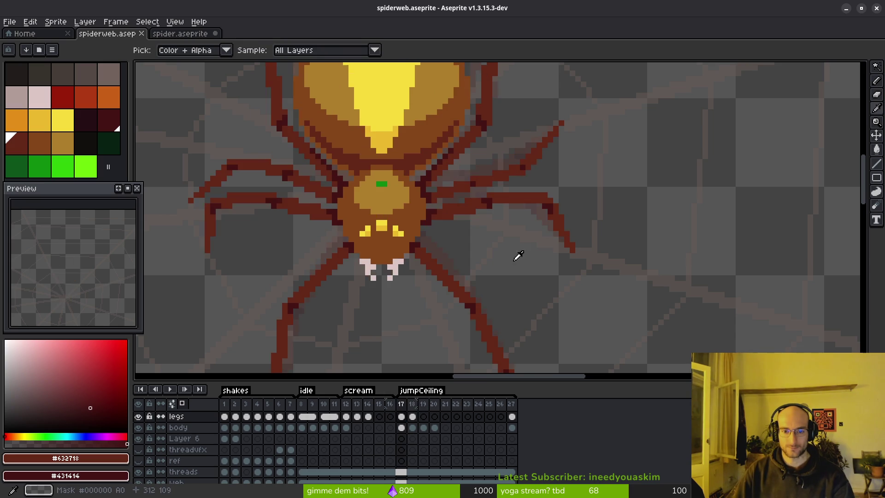
{"action": "scroll", "coordinate": [520, 258], "scroll_direction": "down", "scroll_amount": 2}
{"action": "key", "text": "alt"}
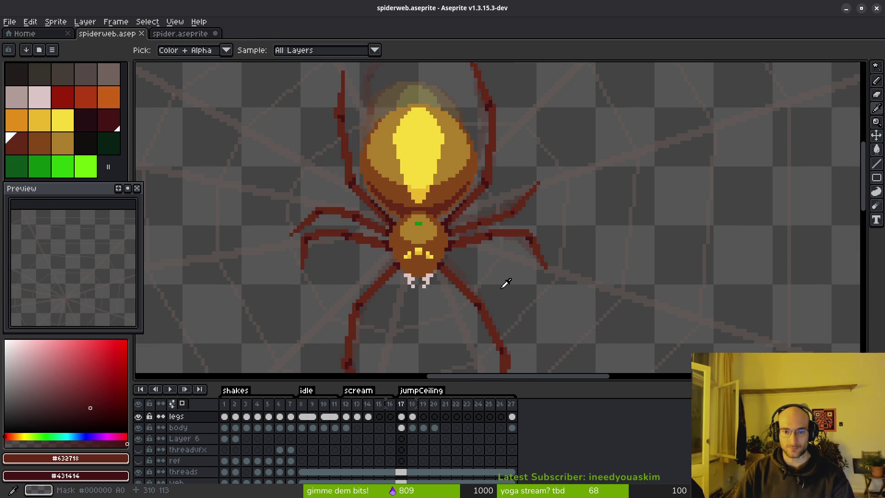
{"action": "scroll", "coordinate": [504, 272], "scroll_direction": "down", "scroll_amount": 2}
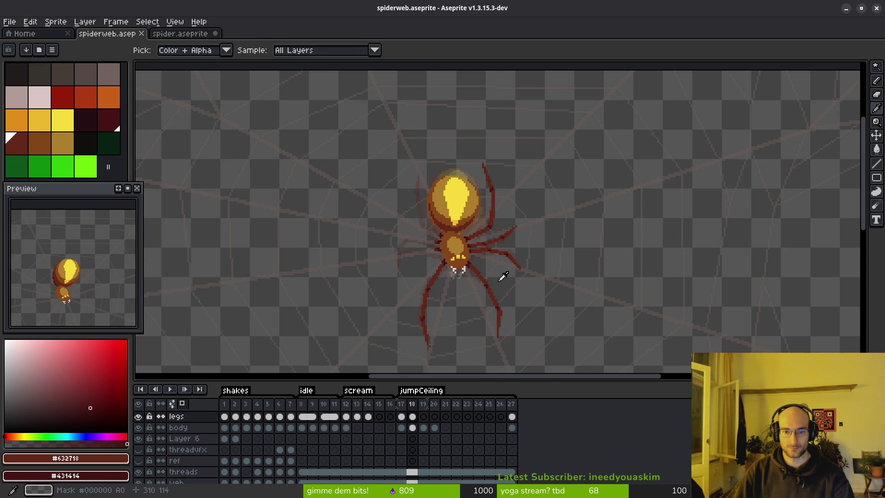
Compare frame 18's legs with neighbouring frames 17 through 20
{"action": "key", "text": "Right"}
{"action": "key", "text": "Right"}
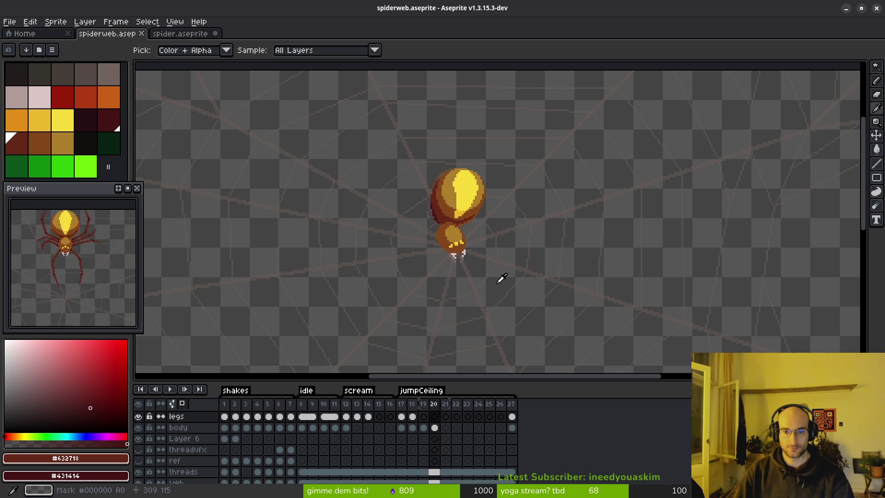
{"action": "key", "text": "Left"}
{"action": "key", "text": "Left"}
{"action": "key", "text": "Left"}
{"action": "key", "text": "b"}
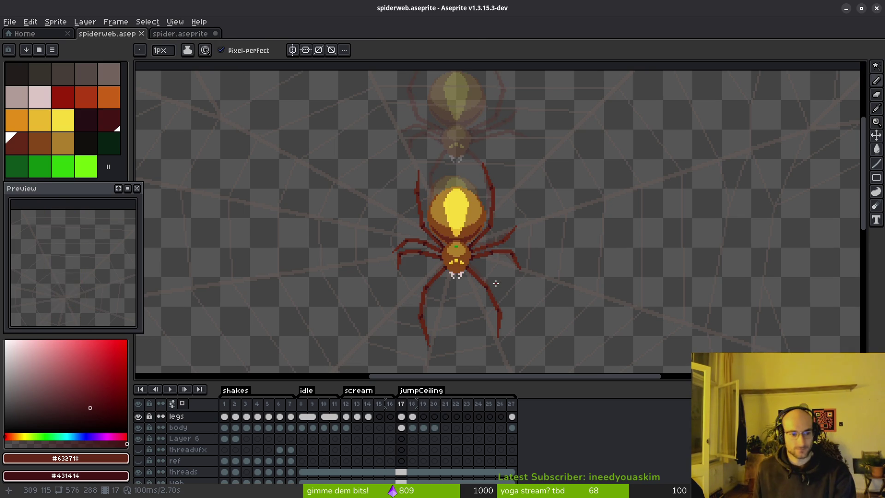
{"action": "key", "text": "i"}
{"action": "key", "text": "Right"}
{"action": "key", "text": "Right"}
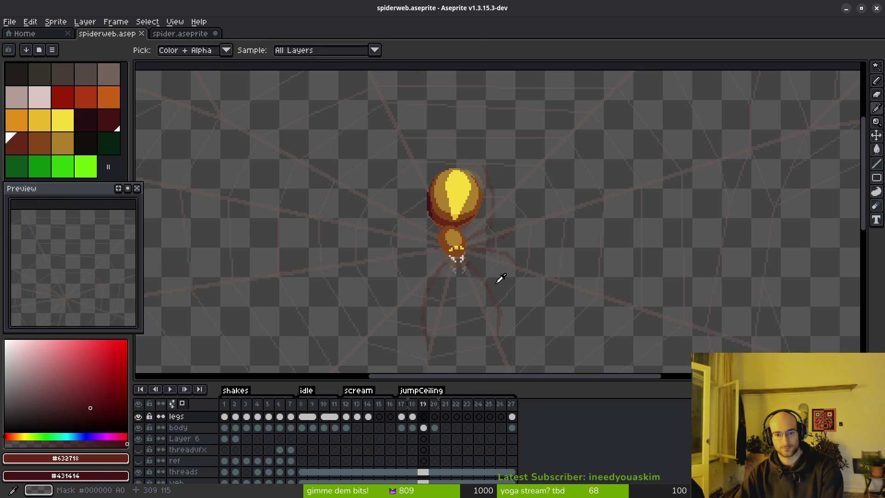
{"action": "key", "text": "Right"}
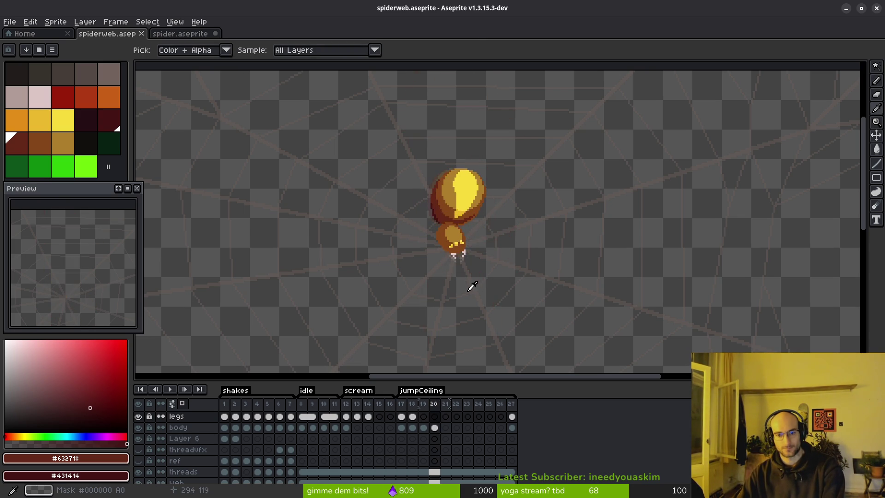
{"action": "key", "text": "b"}
{"action": "scroll", "coordinate": [464, 242], "scroll_direction": "up", "scroll_amount": 3}
{"action": "scroll", "coordinate": [474, 251], "scroll_direction": "down", "scroll_amount": 3}
Eyedrop the dark red leg colour #632718 from the spider while comparing frames 17 and 18
{"action": "left_click", "coordinate": [499, 257], "text": "alt"}
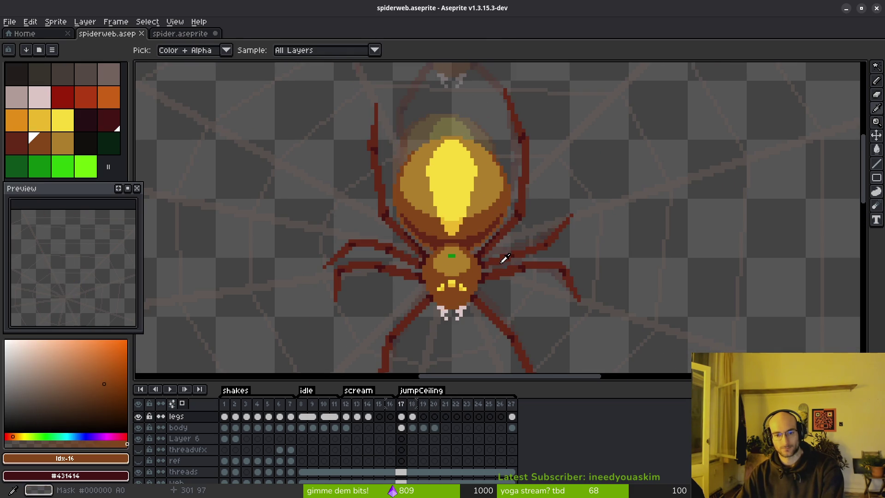
{"action": "key", "text": "Left"}
{"action": "key", "text": "Left"}
{"action": "key", "text": "Left"}
{"action": "scroll", "coordinate": [527, 231], "scroll_direction": "up", "scroll_amount": 2}
{"action": "key", "text": "Right"}
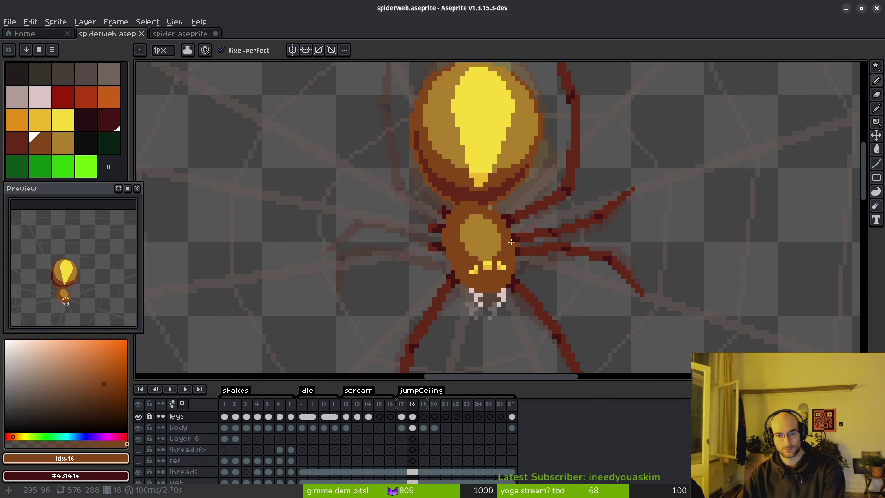
{"action": "key", "text": "b"}
{"action": "key", "text": "i"}
{"action": "key", "text": "Left"}
{"action": "key", "text": "Right"}
{"action": "key", "text": "Left"}
{"action": "key", "text": "Right"}
{"action": "key", "text": "Left"}
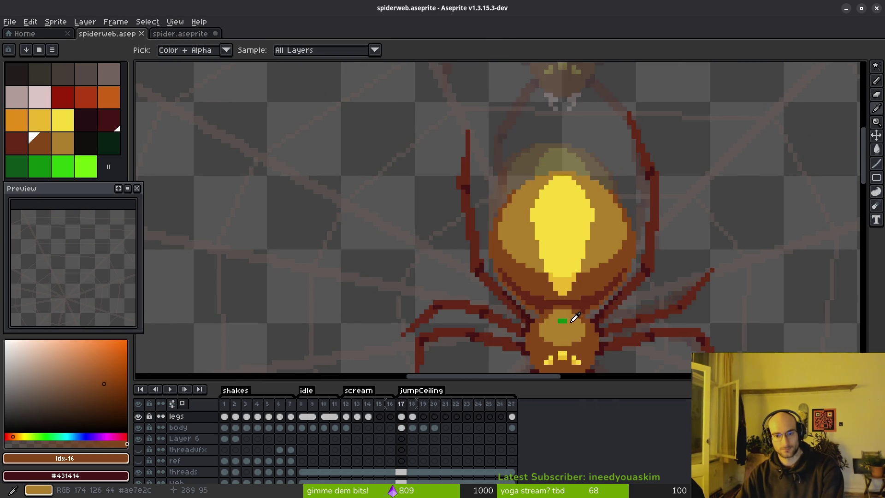
{"action": "key", "text": "Right"}
{"action": "key", "text": "b"}
{"action": "scroll", "coordinate": [546, 304], "scroll_direction": "up", "scroll_amount": 2}
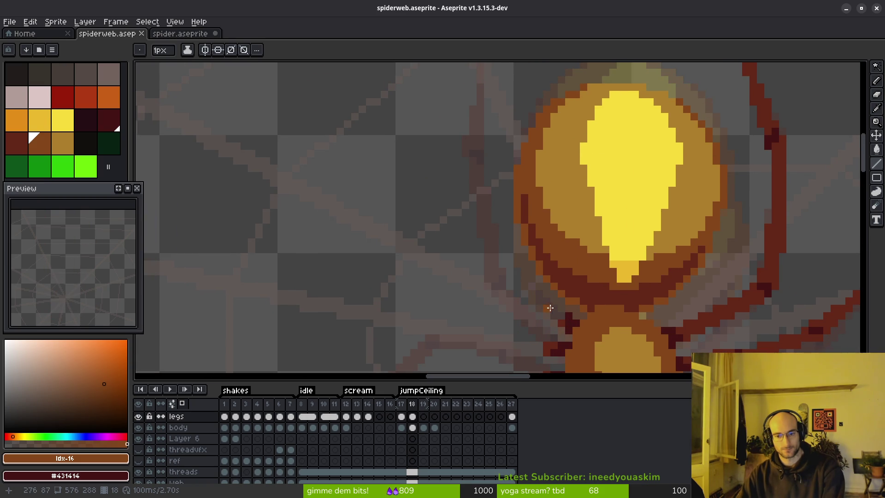
{"action": "key", "text": "Left"}
{"action": "key", "text": "Right"}
{"action": "key", "text": "i"}
{"action": "left_click", "coordinate": [576, 317]}
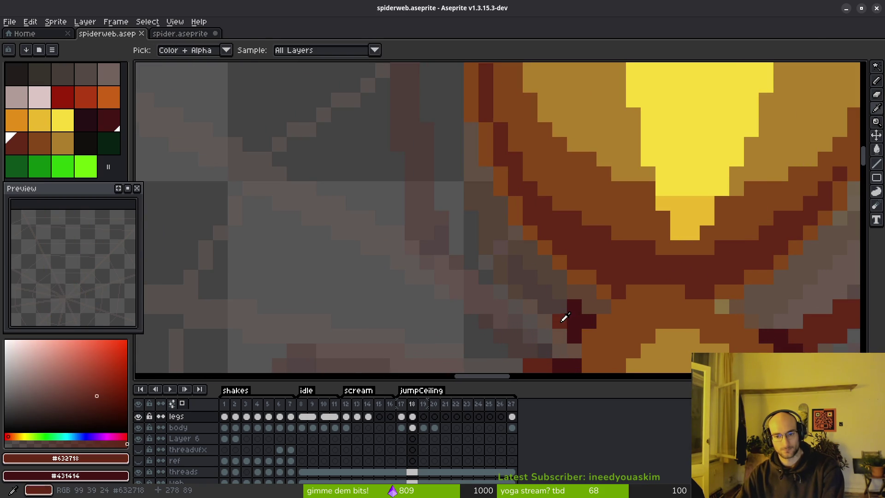
{"action": "key", "text": "b"}
Draw a dark-red diagonal leg line up and out from the body's left side, checking against frame 17
{"action": "key", "text": "Left"}
{"action": "key", "text": "Right"}
{"action": "scroll", "coordinate": [577, 311], "scroll_direction": "down", "scroll_amount": 1}
{"action": "key", "text": "i"}
{"action": "key", "text": "Left"}
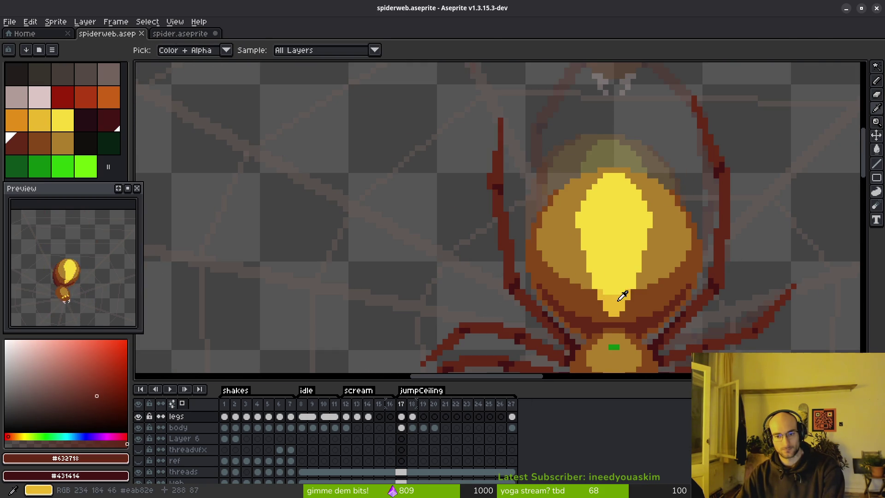
{"action": "key", "text": "Right"}
{"action": "key", "text": "b"}
{"action": "scroll", "coordinate": [600, 312], "scroll_direction": "up", "scroll_amount": 2}
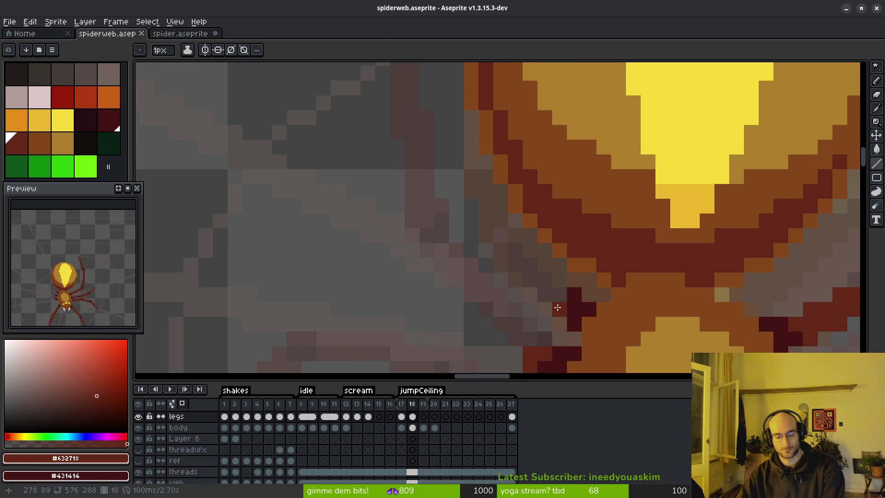
{"action": "left_click", "coordinate": [404, 241], "text": "shift"}
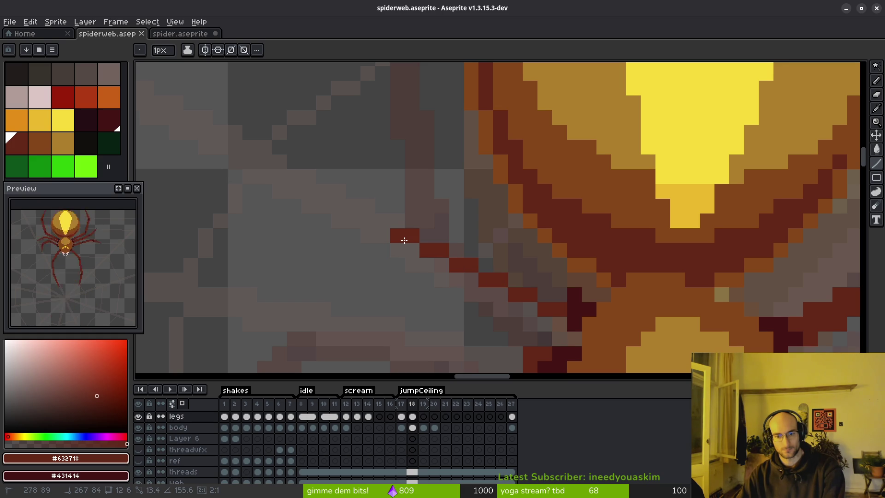
{"action": "scroll", "coordinate": [434, 283], "scroll_direction": "down", "scroll_amount": 3}
{"action": "key", "text": "i"}
{"action": "key", "text": "Left"}
{"action": "key", "text": "Right"}
{"action": "key", "text": "Left"}
{"action": "scroll", "coordinate": [463, 255], "scroll_direction": "up", "scroll_amount": 2}
{"action": "key", "text": "b"}
{"action": "scroll", "coordinate": [501, 271], "scroll_direction": "down", "scroll_amount": 2}
{"action": "key", "text": "i"}
{"action": "key", "text": "Right"}
{"action": "scroll", "coordinate": [458, 158], "scroll_direction": "up", "scroll_amount": 2}
Draw a short straight dark-red leg line up-left from the body
{"action": "key", "text": "b"}
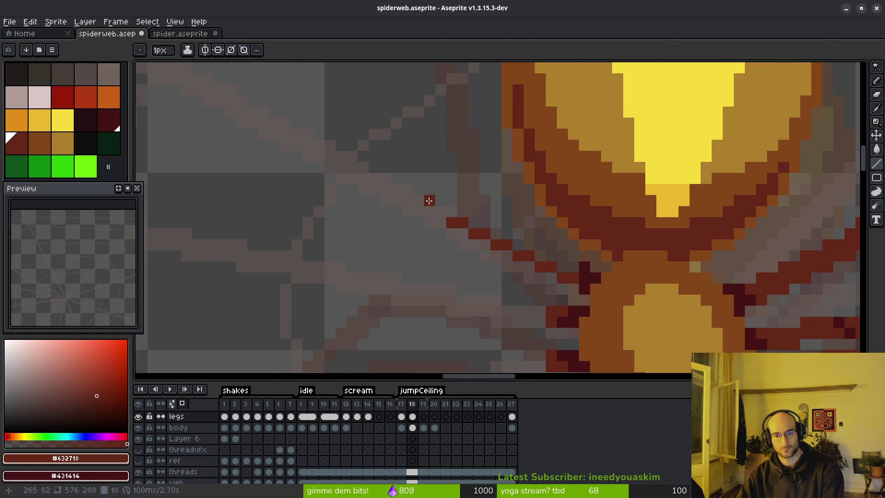
{"action": "left_click_drag", "start_coordinate": [437, 192], "coordinate": [441, 209]}
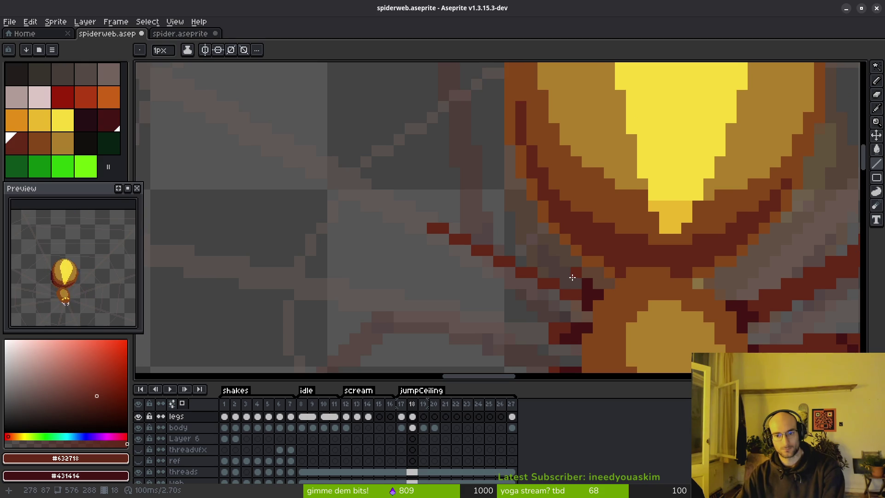
{"action": "mouse_move", "coordinate": [571, 276]}
{"action": "left_mouse_down"}
{"action": "mouse_move", "coordinate": [431, 210]}
{"action": "mouse_move", "coordinate": [562, 276]}
{"action": "left_mouse_up"}
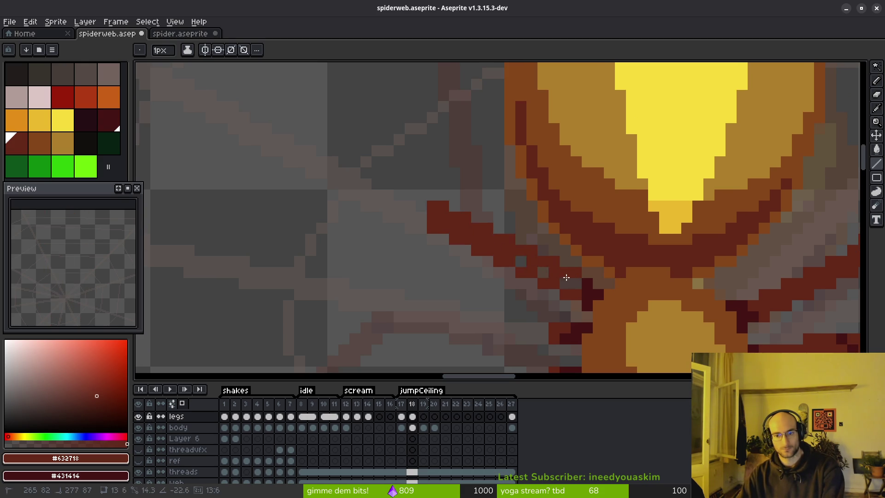
{"action": "scroll", "coordinate": [577, 285], "scroll_direction": "down", "scroll_amount": 3}
{"action": "scroll", "coordinate": [555, 289], "scroll_direction": "up", "scroll_amount": 3}
Draw the leg's long straight segment down-left with the Line tool, undoing an extra line
{"action": "key", "text": "e"}
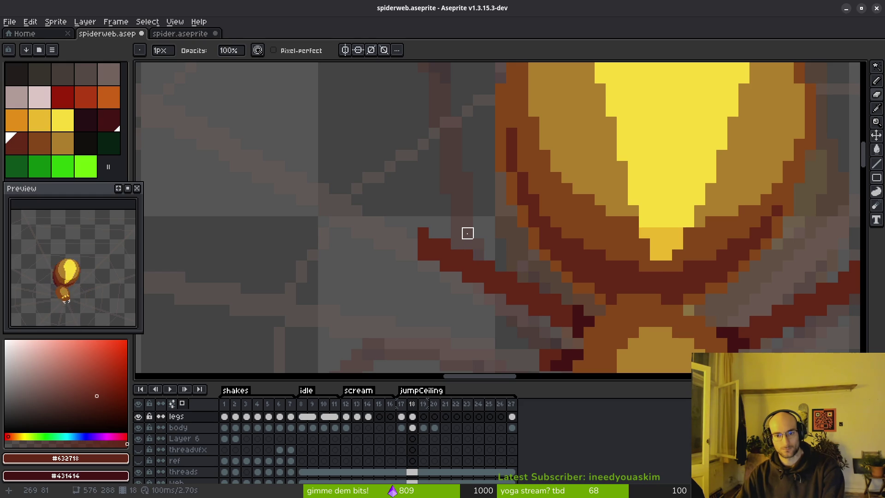
{"action": "scroll", "coordinate": [457, 232], "scroll_direction": "down", "scroll_amount": 2}
{"action": "key", "text": "l"}
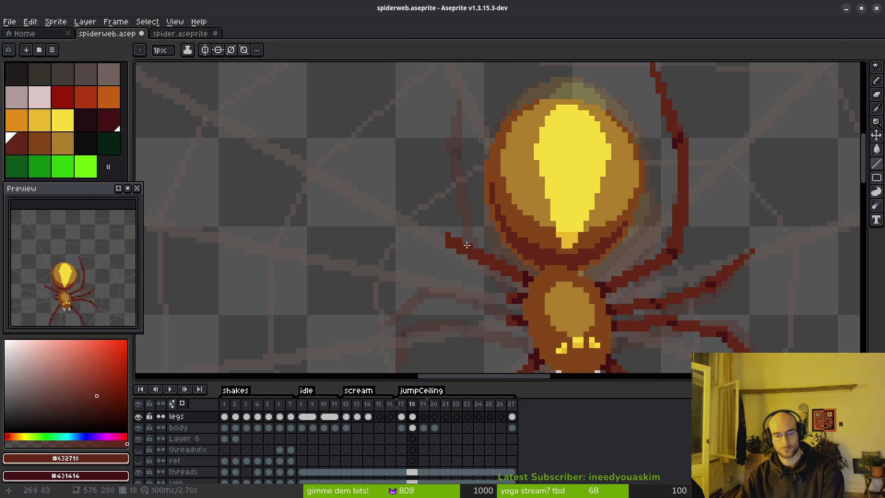
{"action": "scroll", "coordinate": [494, 287], "scroll_direction": "down", "scroll_amount": 2}
{"action": "scroll", "coordinate": [520, 321], "scroll_direction": "up", "scroll_amount": 1}
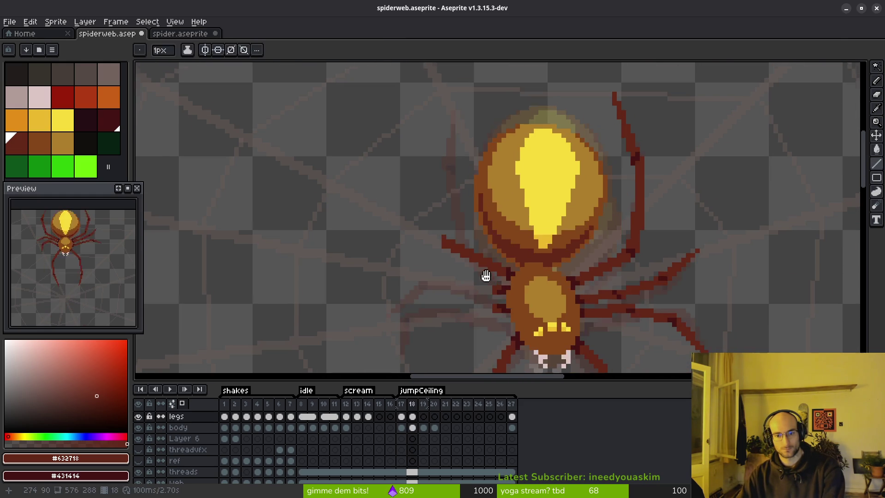
{"action": "scroll", "coordinate": [479, 181], "scroll_direction": "up", "scroll_amount": 2}
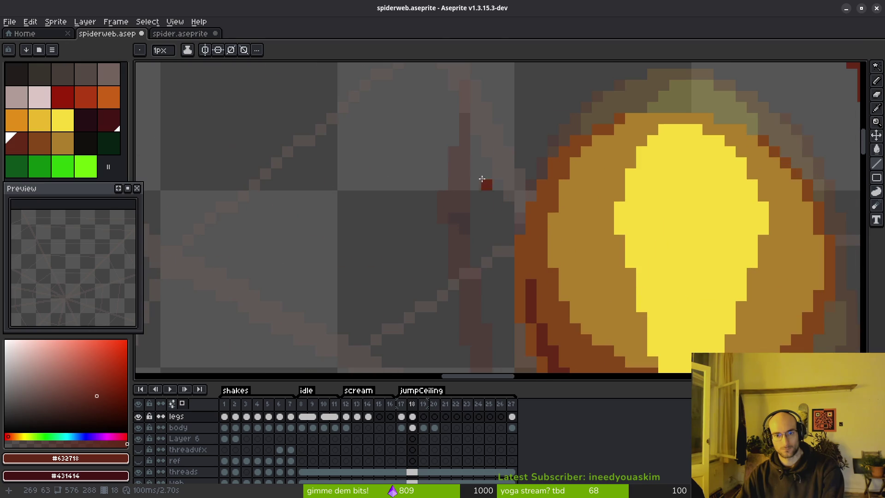
{"action": "left_click_drag", "start_coordinate": [465, 82], "coordinate": [442, 210]}
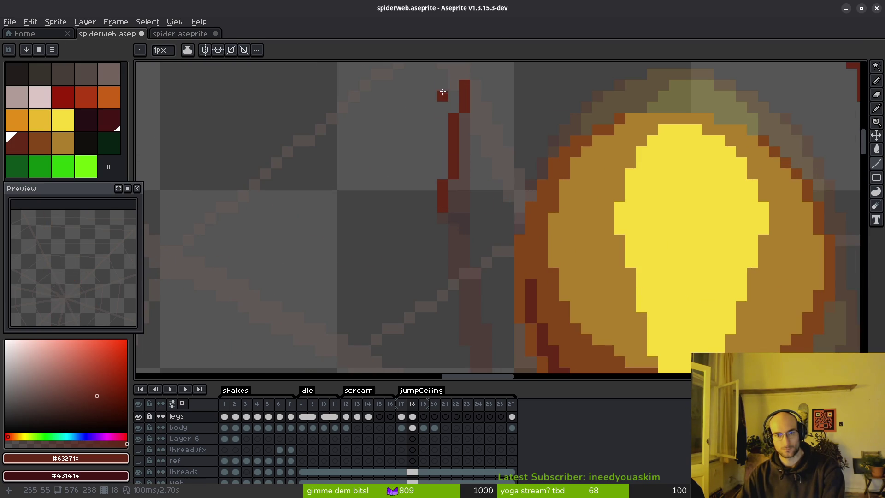
{"action": "mouse_move", "coordinate": [462, 84]}
{"action": "left_mouse_down"}
{"action": "mouse_move", "coordinate": [434, 212]}
{"action": "mouse_move", "coordinate": [420, 197]}
{"action": "mouse_move", "coordinate": [433, 205]}
{"action": "left_mouse_up"}
{"action": "key", "text": "ctrl+z"}
Paint dark-red pixels along the leg and darken the joint pixels
{"action": "scroll", "coordinate": [482, 167], "scroll_direction": "down", "scroll_amount": 3}
{"action": "scroll", "coordinate": [475, 161], "scroll_direction": "up", "scroll_amount": 4}
{"action": "scroll", "coordinate": [469, 193], "scroll_direction": "down", "scroll_amount": 3}
{"action": "scroll", "coordinate": [457, 196], "scroll_direction": "up", "scroll_amount": 3}
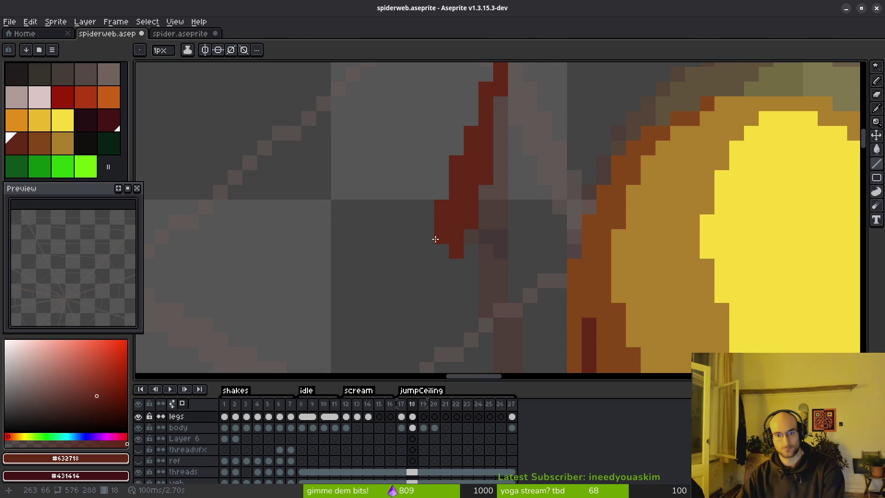
{"action": "left_click_drag", "start_coordinate": [455, 251], "coordinate": [447, 266]}
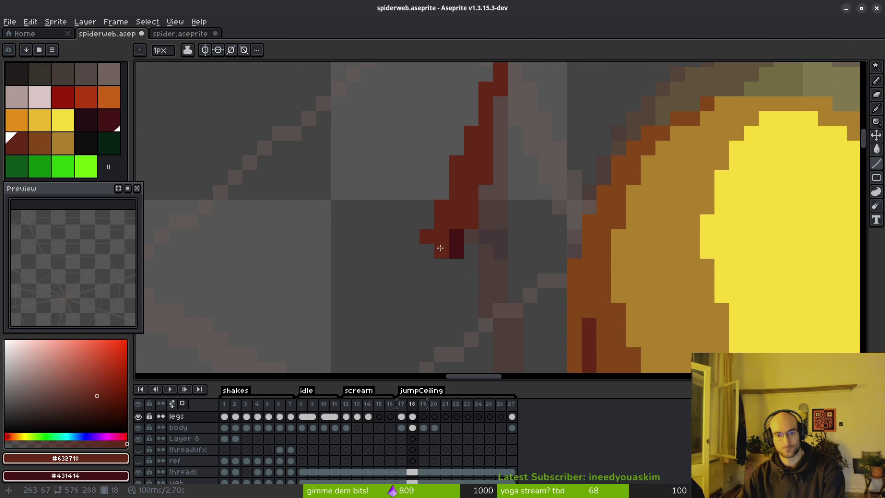
{"action": "left_click_drag", "start_coordinate": [442, 245], "coordinate": [443, 236]}
{"action": "left_click", "coordinate": [454, 242]}
Add a dark shading pixel below the knee and run the leg down alongside the abdomen
{"action": "key", "text": "f"}
{"action": "scroll", "coordinate": [461, 254], "scroll_direction": "down", "scroll_amount": 2}
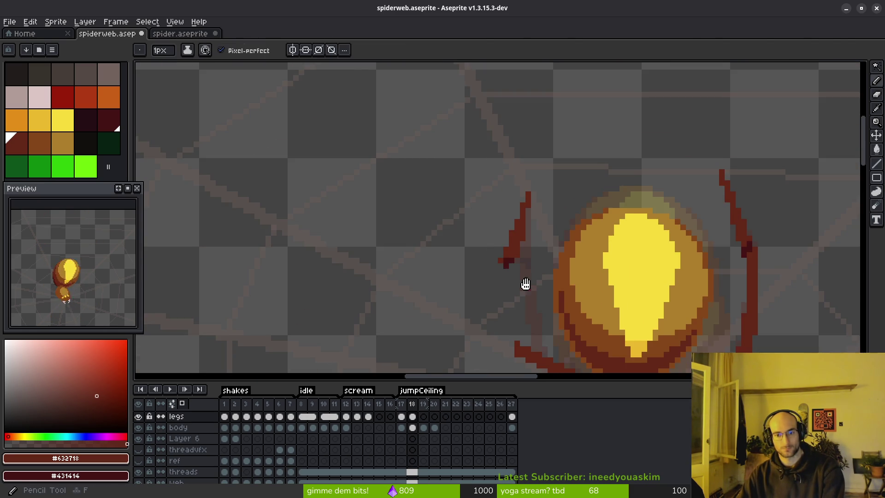
{"action": "scroll", "coordinate": [514, 231], "scroll_direction": "up", "scroll_amount": 3}
{"action": "scroll", "coordinate": [492, 219], "scroll_direction": "down", "scroll_amount": 2}
{"action": "right_click", "coordinate": [469, 213]}
{"action": "scroll", "coordinate": [467, 216], "scroll_direction": "down", "scroll_amount": 3}
{"action": "key", "text": "l"}
{"action": "mouse_move", "coordinate": [450, 178]}
{"action": "left_mouse_down"}
{"action": "mouse_move", "coordinate": [463, 270]}
{"action": "mouse_move", "coordinate": [461, 254]}
{"action": "left_mouse_up"}
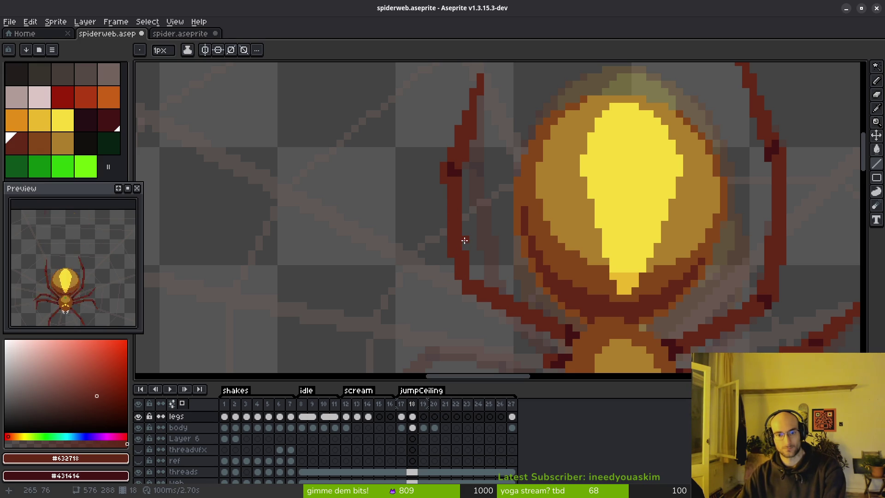
Flip between frames 17 and 18 to compare the leg poses
{"action": "key", "text": "e"}
{"action": "key", "text": "b"}
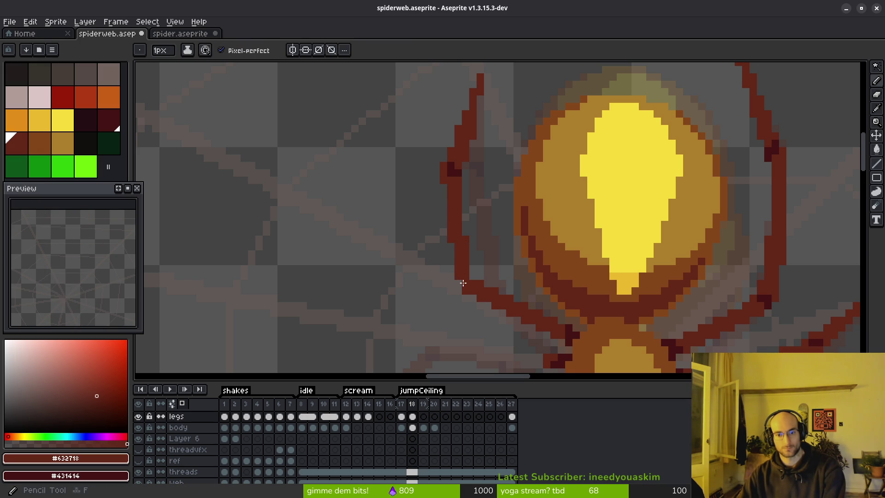
{"action": "scroll", "coordinate": [519, 332], "scroll_direction": "down", "scroll_amount": 1}
{"action": "key", "text": "i"}
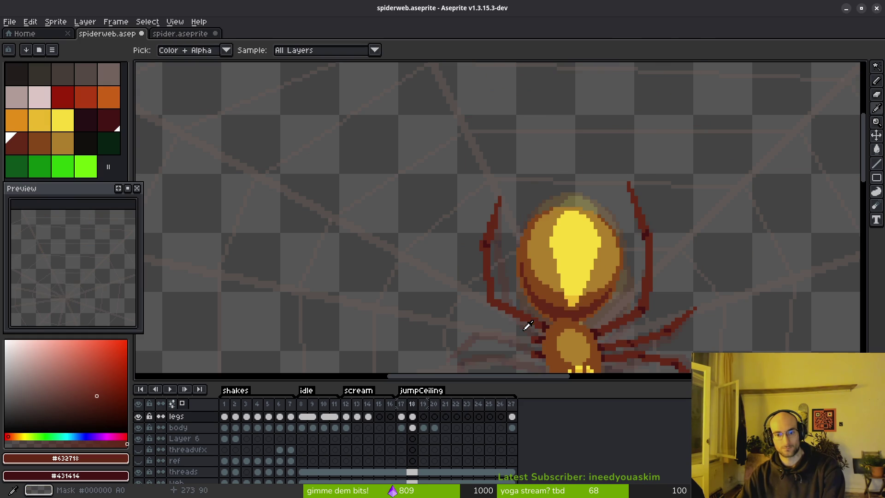
{"action": "scroll", "coordinate": [524, 327], "scroll_direction": "down", "scroll_amount": 2}
{"action": "key", "text": "Left"}
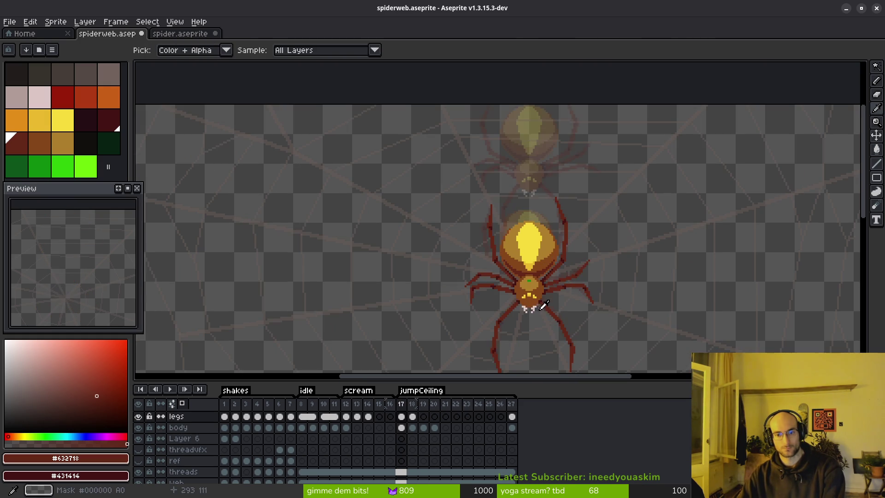
{"action": "key", "text": "Right"}
{"action": "key", "text": "Left"}
{"action": "key", "text": "Right"}
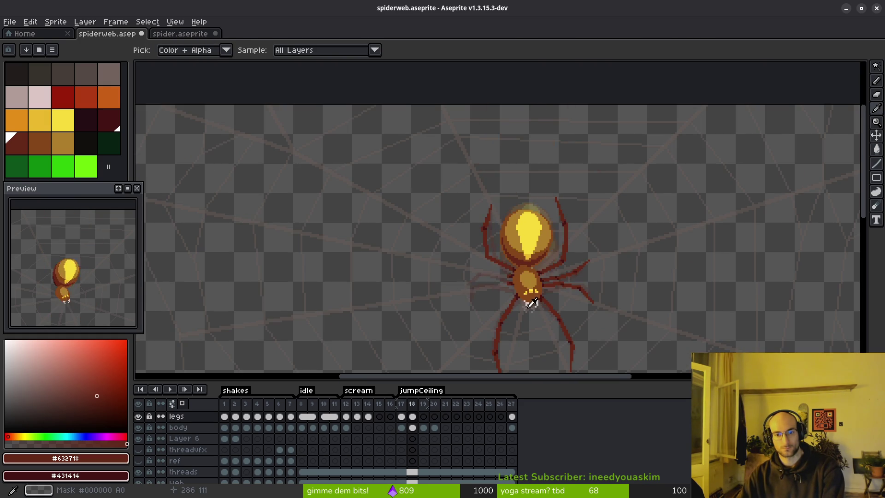
{"action": "scroll", "coordinate": [492, 262], "scroll_direction": "up", "scroll_amount": 5}
{"action": "key", "text": "b"}
Extend frame 18's leg with new dark-red pixels and erase stray leg pixels
{"action": "left_click_drag", "start_coordinate": [443, 283], "coordinate": [451, 232]}
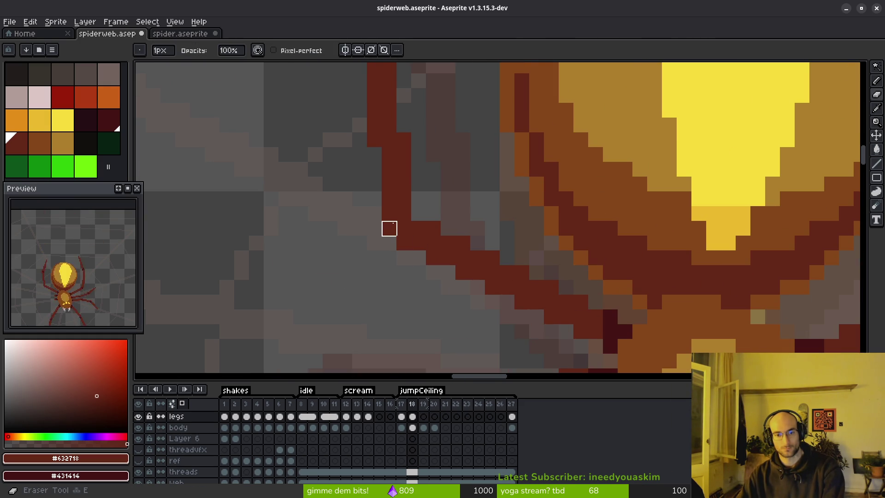
{"action": "left_click_drag", "start_coordinate": [403, 110], "coordinate": [404, 125]}
{"action": "mouse_move", "coordinate": [418, 185]}
{"action": "left_mouse_down"}
{"action": "mouse_move", "coordinate": [423, 200]}
{"action": "mouse_move", "coordinate": [390, 229]}
{"action": "left_mouse_up"}
{"action": "key", "text": "e"}
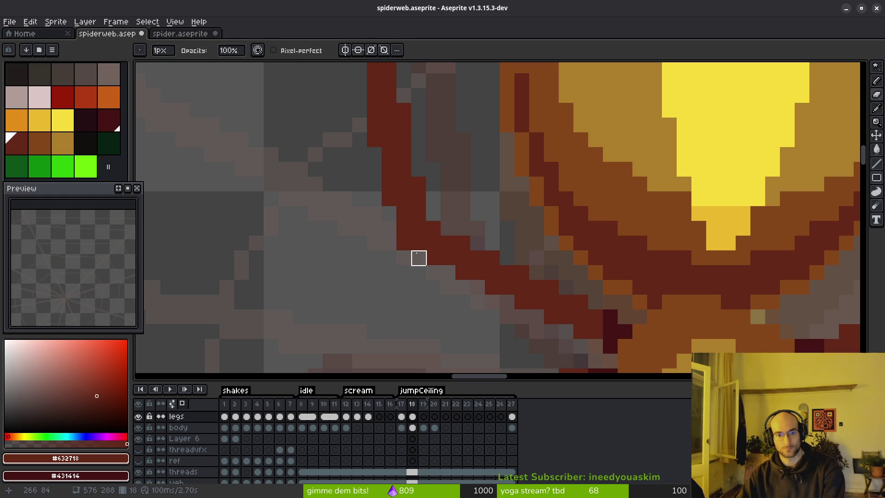
{"action": "scroll", "coordinate": [419, 270], "scroll_direction": "up", "scroll_amount": 1}
{"action": "scroll", "coordinate": [397, 272], "scroll_direction": "up", "scroll_amount": 2}
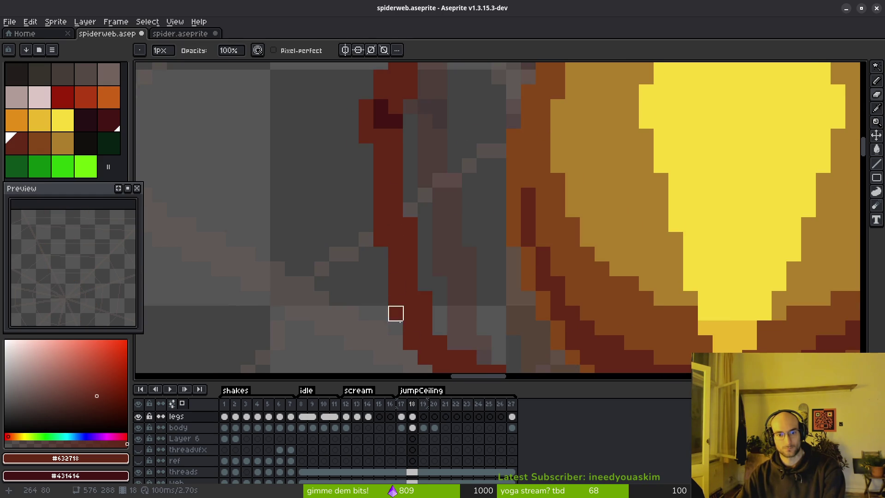
{"action": "key", "text": "b"}
{"action": "scroll", "coordinate": [423, 281], "scroll_direction": "down", "scroll_amount": 5}
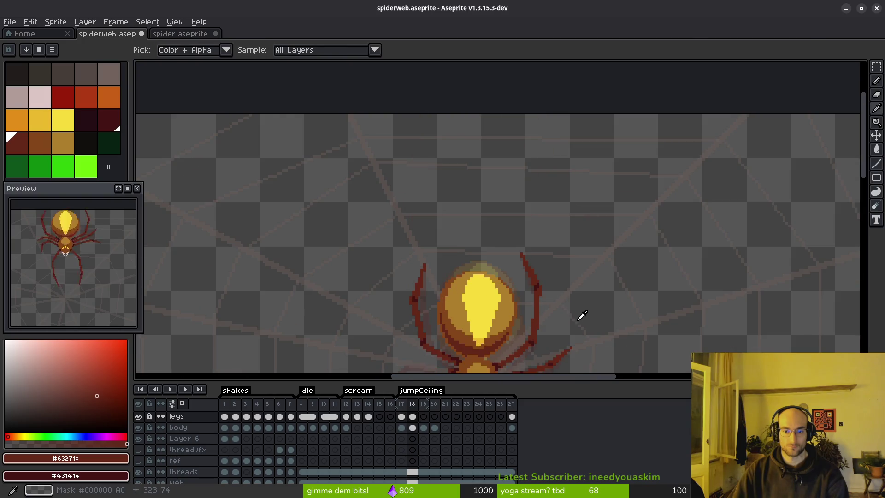
{"action": "scroll", "coordinate": [551, 259], "scroll_direction": "up", "scroll_amount": 1}
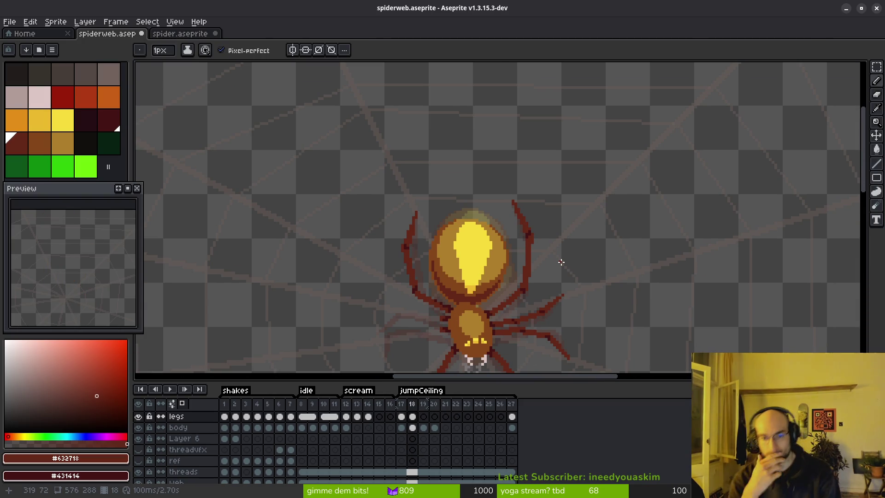
Recheck frame 18's curved upper legs against frame 17, returning to the Pencil
{"action": "key", "text": "i"}
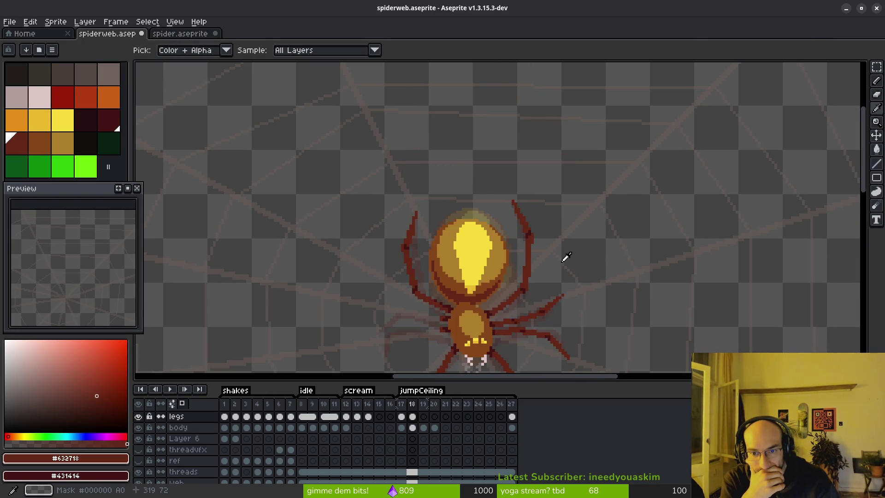
{"action": "key", "text": "b"}
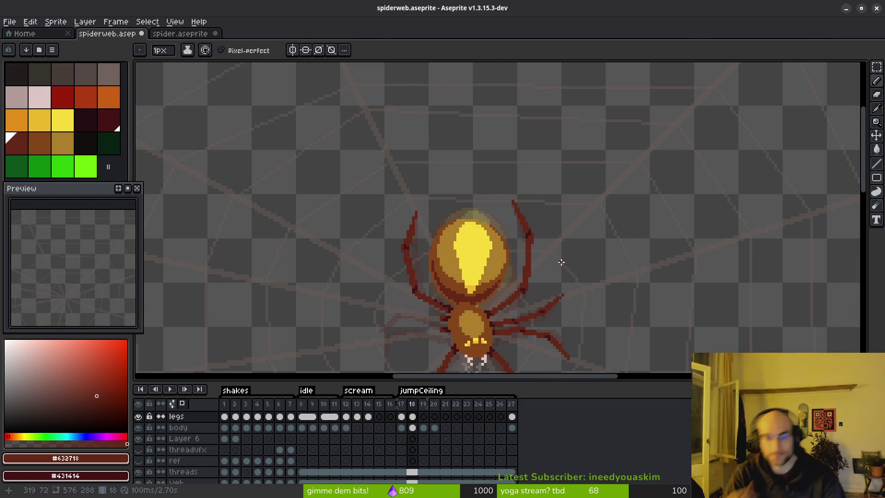
{"action": "scroll", "coordinate": [544, 286], "scroll_direction": "up", "scroll_amount": 3}
{"action": "key", "text": "i"}
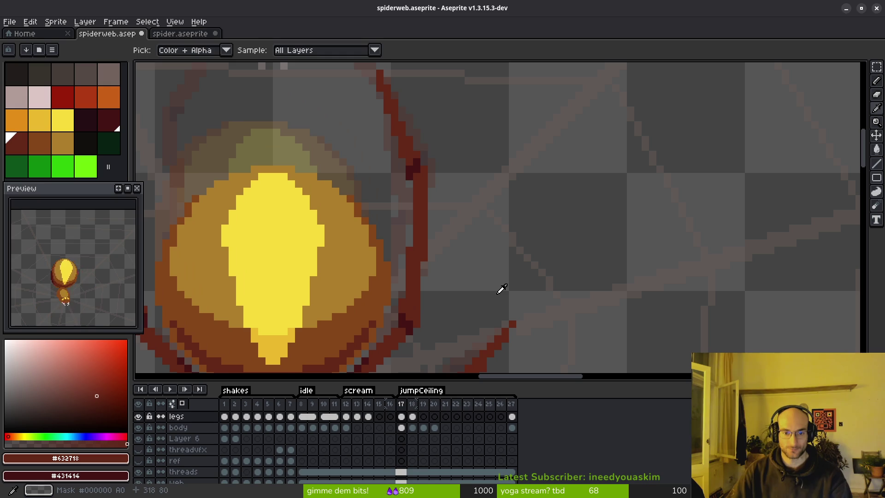
{"action": "key", "text": "b"}
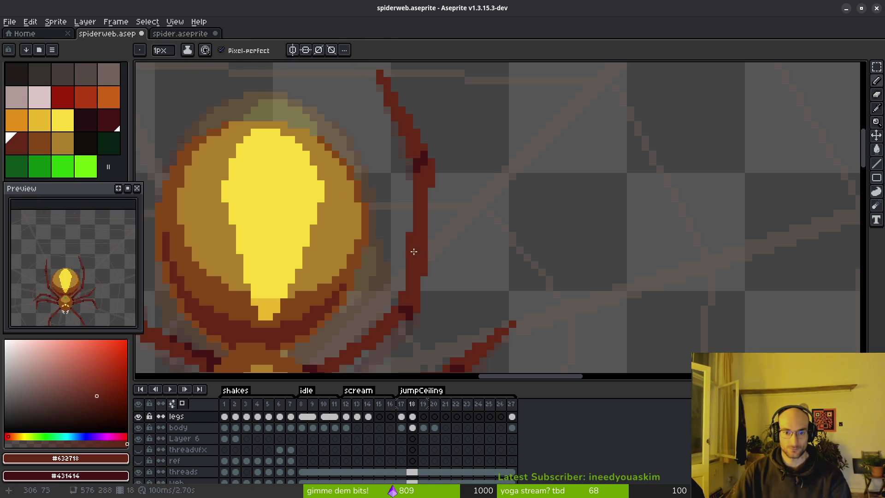
{"action": "scroll", "coordinate": [438, 302], "scroll_direction": "down", "scroll_amount": 3}
{"action": "key", "text": "i"}
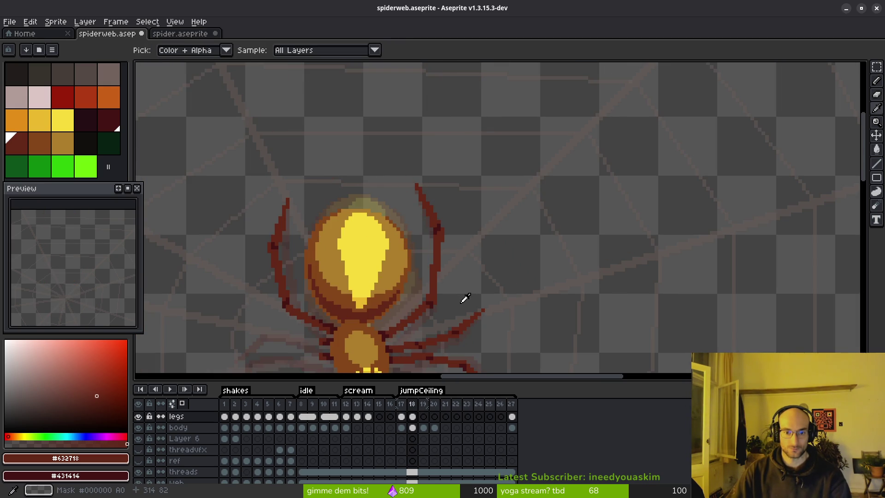
{"action": "key", "text": "b"}
{"action": "key", "text": "comma"}
{"action": "key", "text": "i"}
{"action": "scroll", "coordinate": [476, 244], "scroll_direction": "up", "scroll_amount": 3}
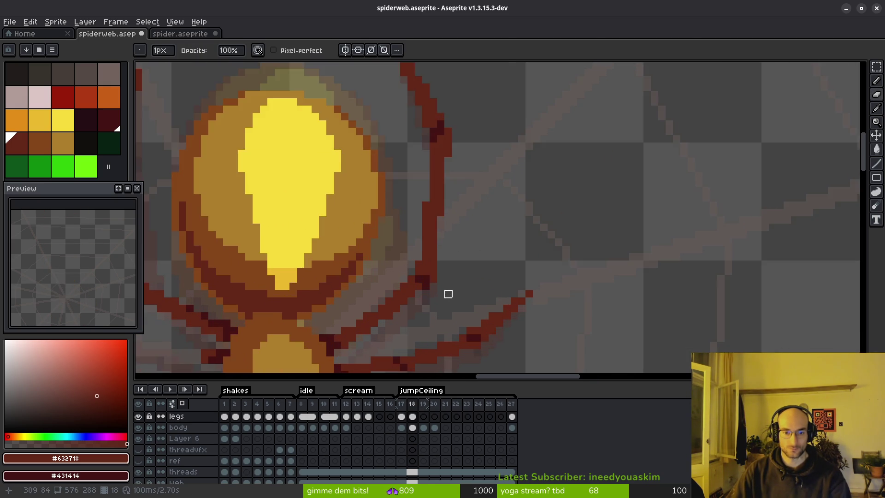
{"action": "key", "text": "period"}
{"action": "key", "text": "b"}
{"action": "key", "text": "m"}
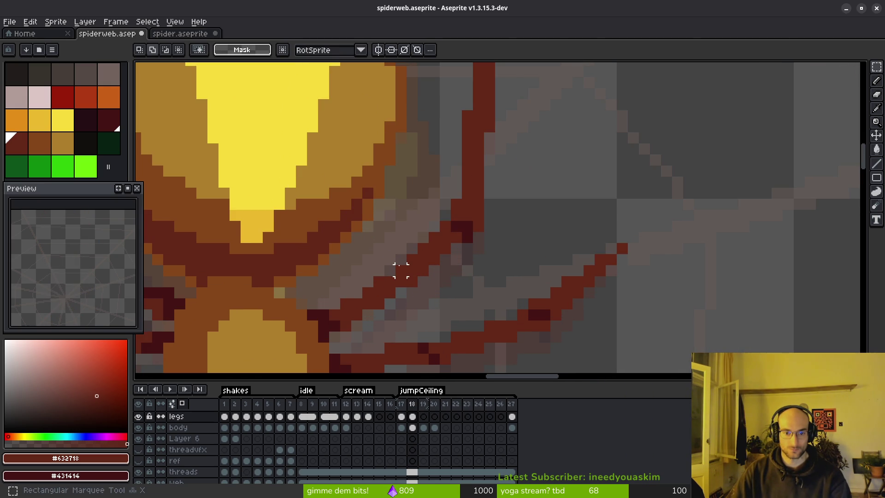
{"action": "scroll", "coordinate": [400, 226], "scroll_direction": "up", "scroll_amount": 1}
{"action": "mouse_move", "coordinate": [369, 197]}
{"action": "left_mouse_down"}
{"action": "mouse_move", "coordinate": [466, 276]}
{"action": "mouse_move", "coordinate": [535, 318]}
{"action": "left_mouse_up"}
{"action": "key", "text": "ctrl+d"}
{"action": "key", "text": "comma"}
{"action": "scroll", "coordinate": [474, 267], "scroll_direction": "down", "scroll_amount": 2}
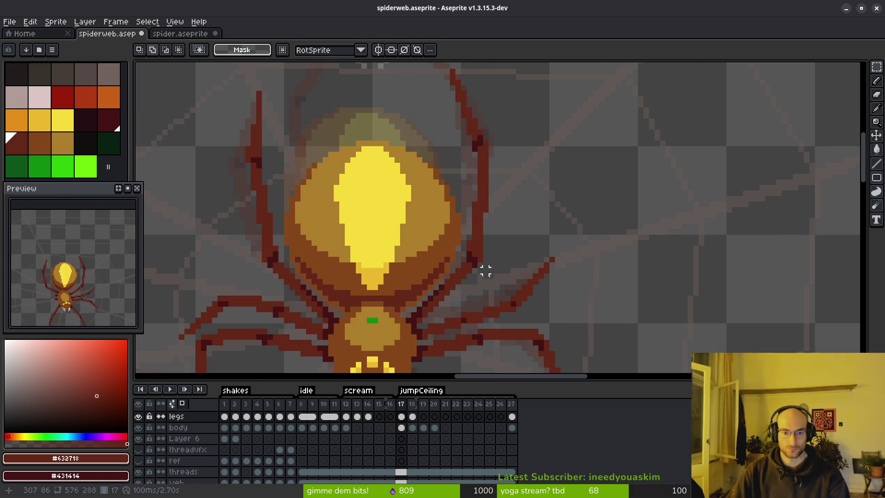
{"action": "scroll", "coordinate": [474, 192], "scroll_direction": "up", "scroll_amount": 1}
{"action": "key", "text": "i"}
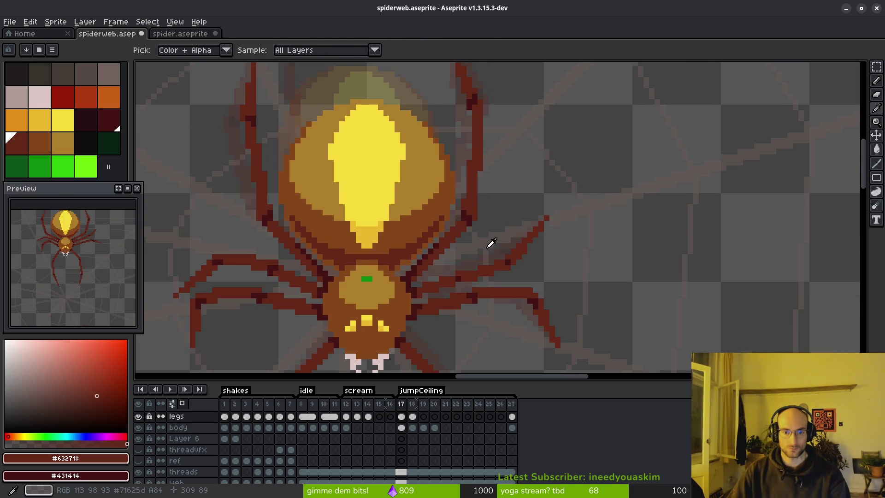
{"action": "key", "text": "period"}
{"action": "key", "text": "b"}
{"action": "scroll", "coordinate": [462, 227], "scroll_direction": "up", "scroll_amount": 3}
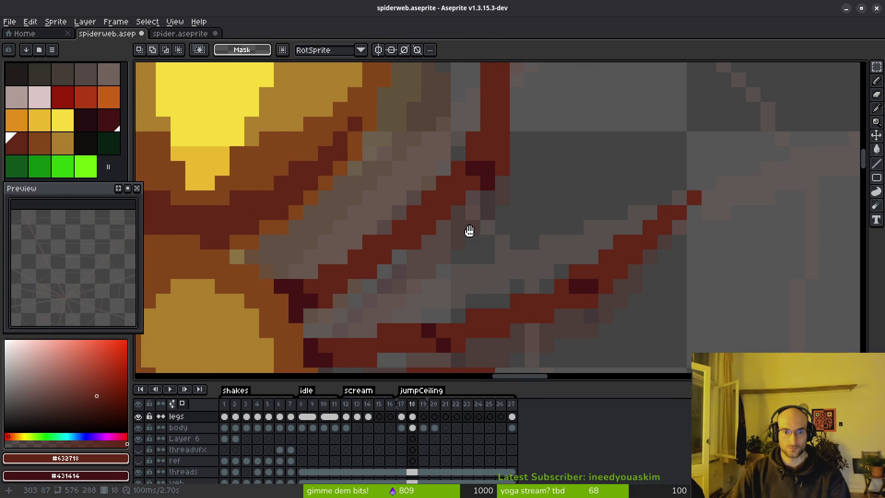
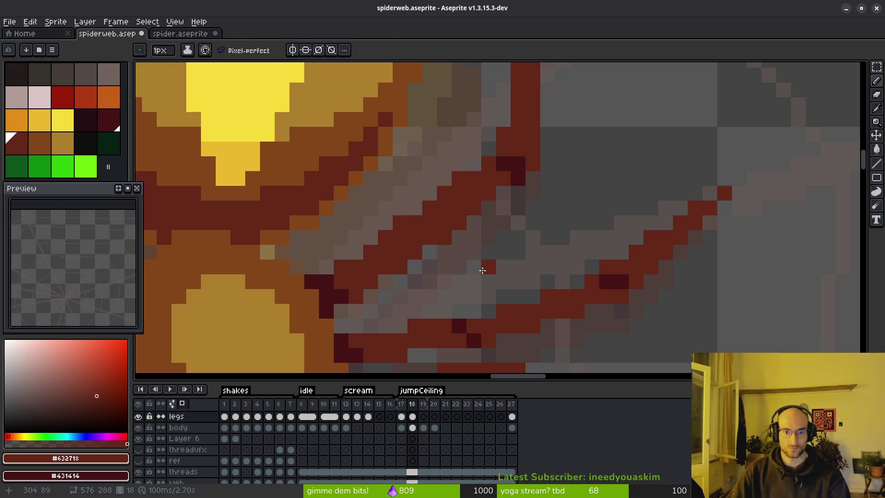
Touch up the leg pixels beside the spider's body on frame 18, alternating eraser and pencil
{"action": "key", "text": "e"}
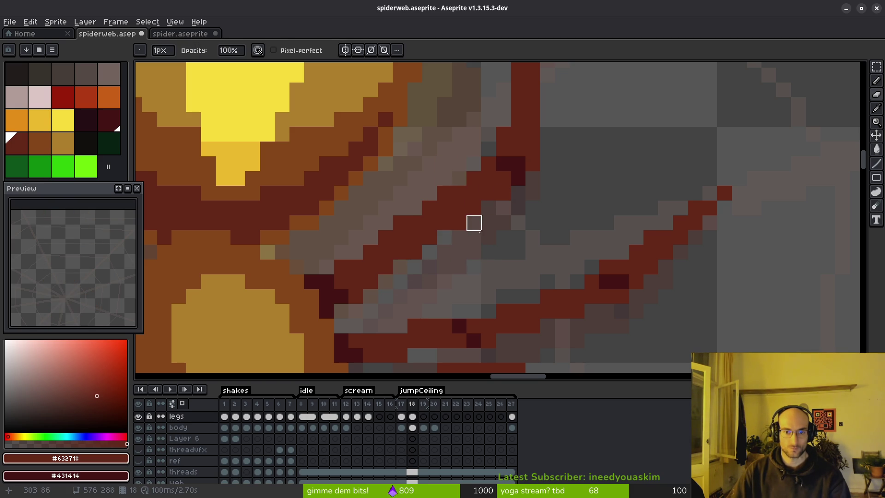
{"action": "scroll", "coordinate": [532, 230], "scroll_direction": "left", "scroll_amount": 3}
{"action": "scroll", "coordinate": [532, 230], "scroll_direction": "down", "scroll_amount": 2}
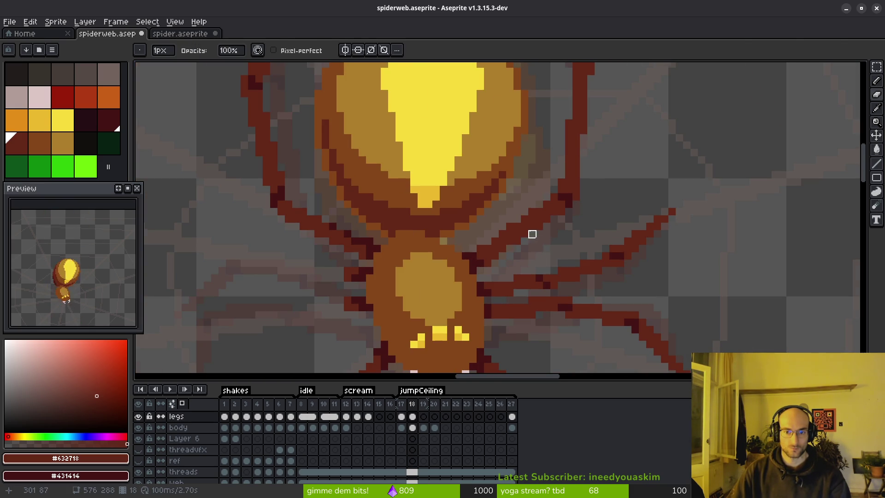
{"action": "scroll", "coordinate": [532, 234], "scroll_direction": "up", "scroll_amount": 2}
{"action": "key", "text": "f"}
{"action": "key", "text": "e"}
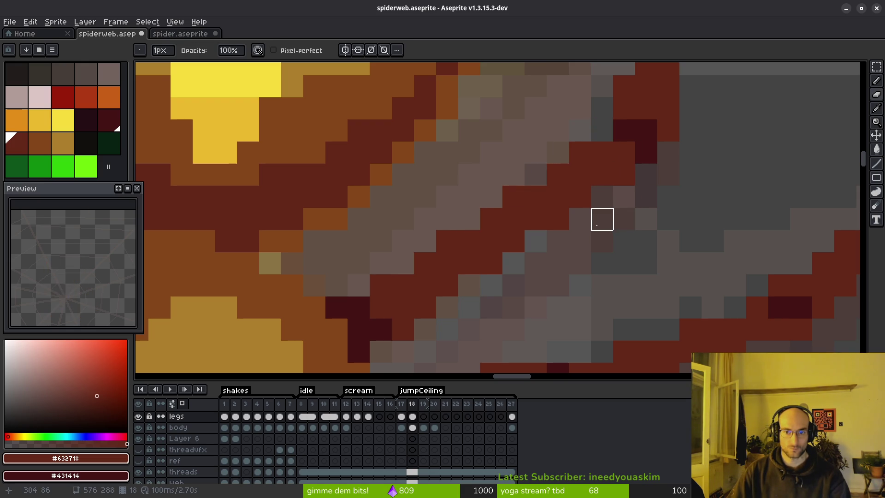
{"action": "key", "text": "b"}
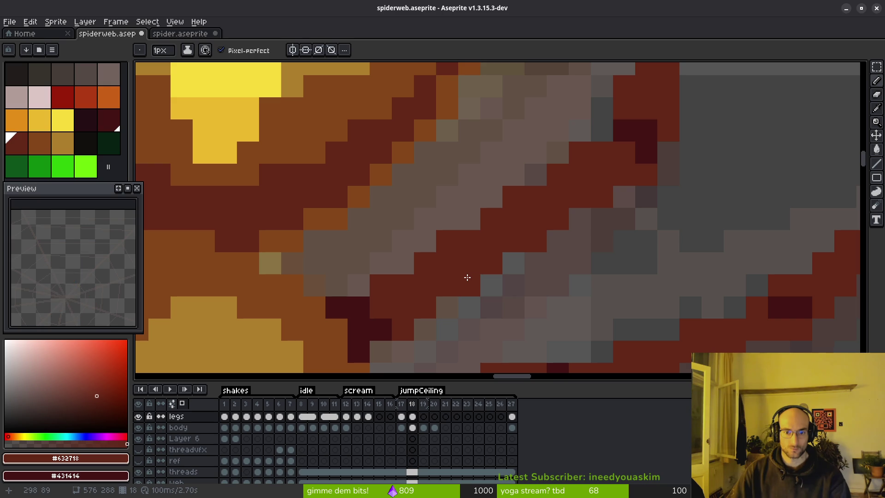
Finish the leg pixel fixes and save spiderweb.aseprite
{"action": "scroll", "coordinate": [502, 311], "scroll_direction": "down", "scroll_amount": 4}
{"action": "scroll", "coordinate": [521, 318], "scroll_direction": "up", "scroll_amount": 4}
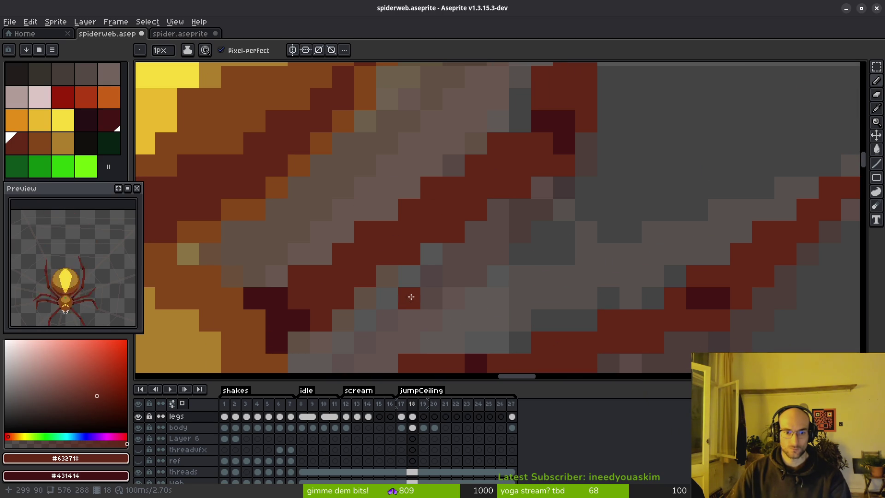
{"action": "scroll", "coordinate": [507, 271], "scroll_direction": "down", "scroll_amount": 3}
{"action": "scroll", "coordinate": [506, 271], "scroll_direction": "up", "scroll_amount": 3}
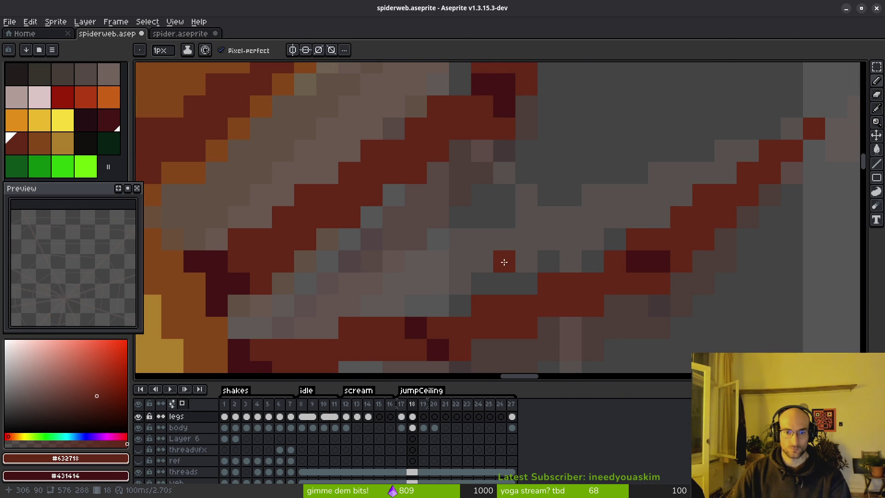
{"action": "key", "text": "b"}
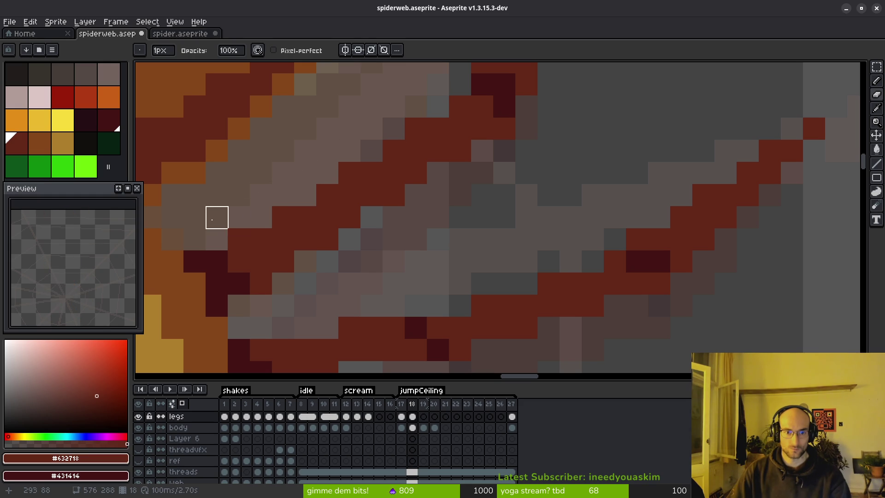
{"action": "scroll", "coordinate": [341, 198], "scroll_direction": "down", "scroll_amount": 3}
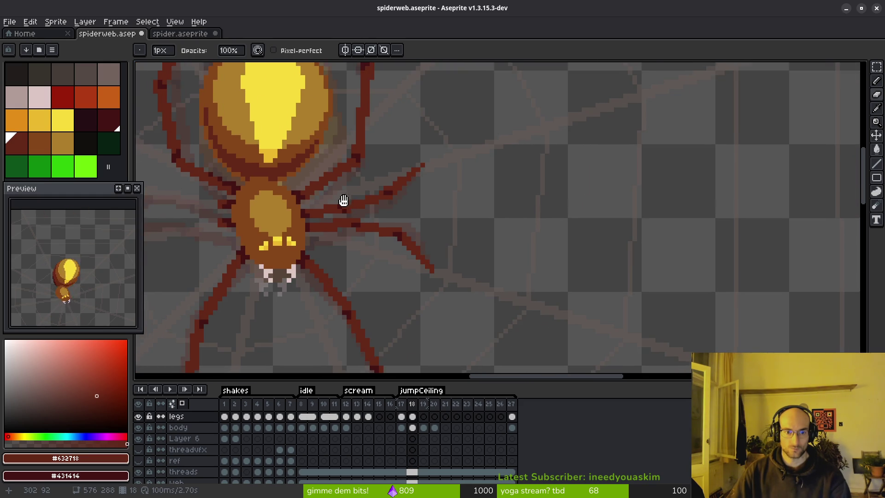
{"action": "left_click_drag", "start_coordinate": [340, 199], "coordinate": [390, 216]}
{"action": "key", "text": "ctrl+s"}
{"action": "scroll", "coordinate": [143, 466], "scroll_direction": "down", "scroll_amount": 2}
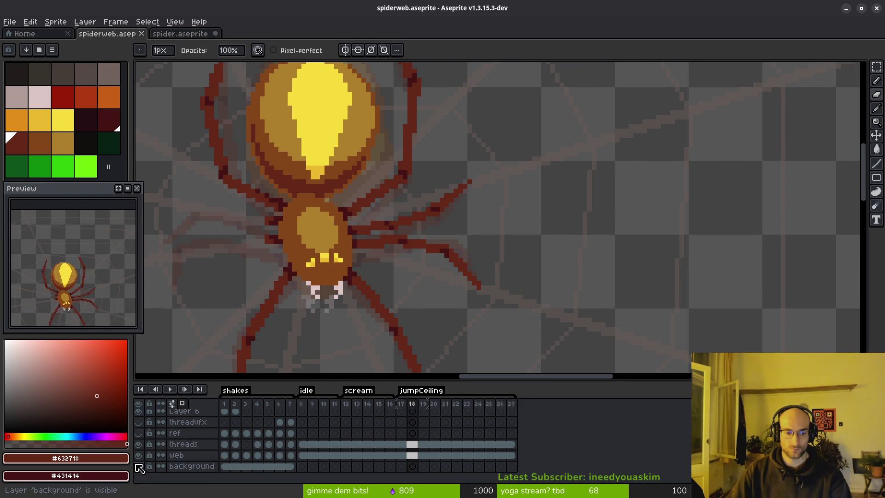
Select background cels 7 through 27 and link them with Link Cels
{"action": "left_click", "coordinate": [302, 469]}
{"action": "left_click", "coordinate": [295, 468], "text": "shift"}
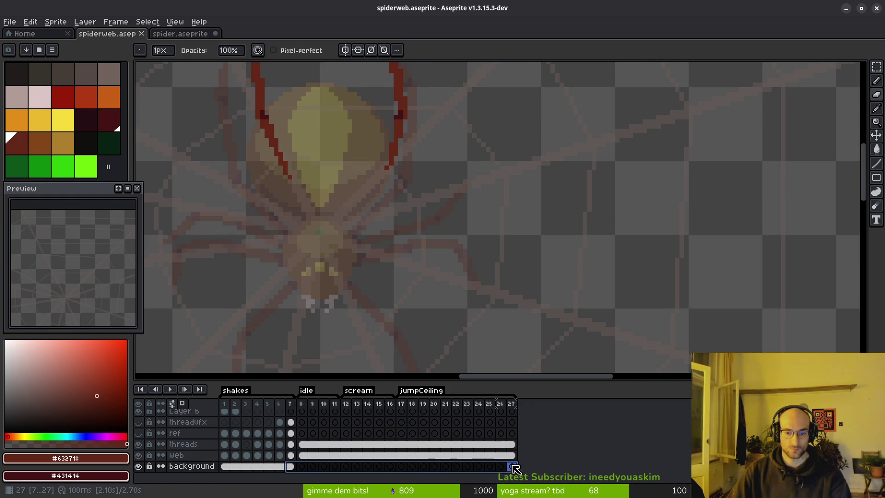
{"action": "right_click", "coordinate": [295, 469]}
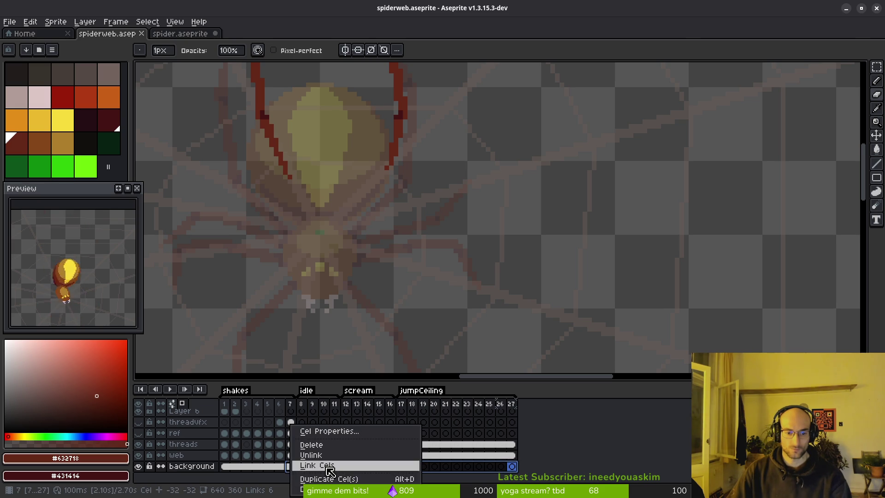
{"action": "left_click", "coordinate": [323, 467]}
Clear the cel range and go to frame 17 of the threads layer
{"action": "left_click", "coordinate": [421, 436]}
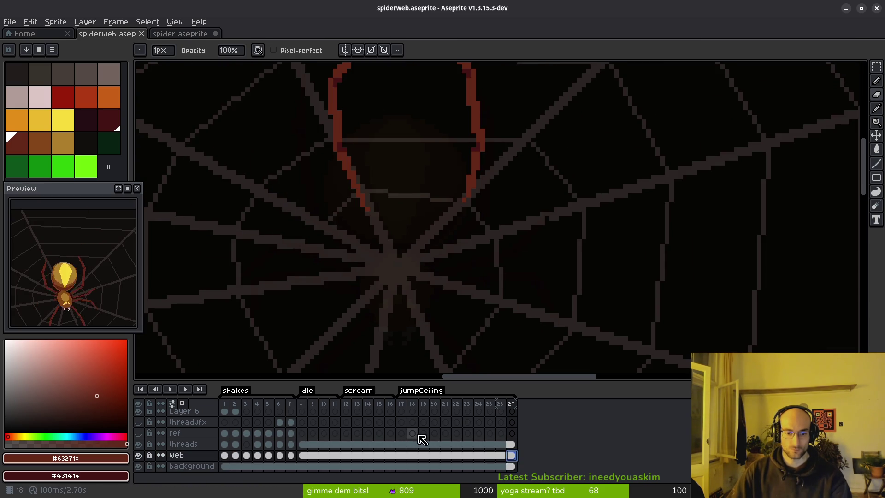
{"action": "left_click", "coordinate": [401, 444]}
{"action": "scroll", "coordinate": [428, 300], "scroll_direction": "up", "scroll_amount": 2}
{"action": "scroll", "coordinate": [429, 301], "scroll_direction": "down", "scroll_amount": 2}
{"action": "scroll", "coordinate": [424, 197], "scroll_direction": "up", "scroll_amount": 1}
Advance to frame 18 and centre the view on the spider
{"action": "key", "text": "i"}
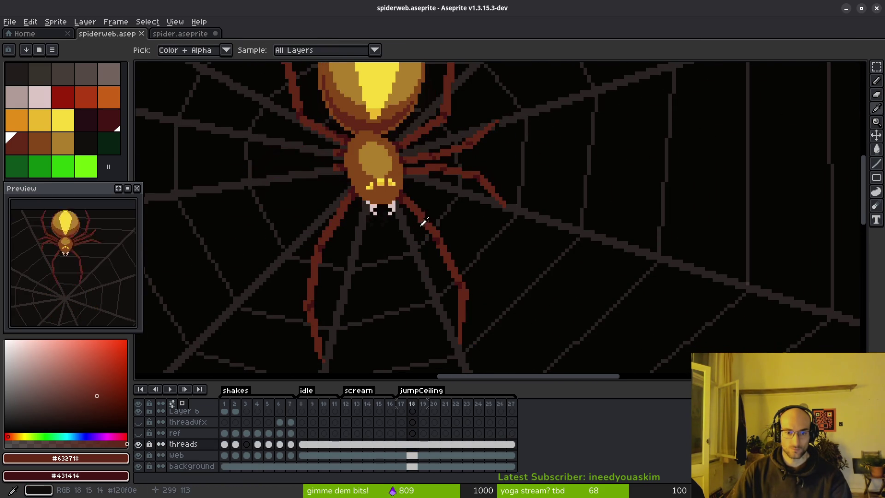
{"action": "key", "text": "Right"}
{"action": "key", "text": "b"}
{"action": "mouse_move", "coordinate": [430, 241]}
{"action": "left_mouse_down"}
{"action": "mouse_move", "coordinate": [489, 267]}
{"action": "mouse_move", "coordinate": [482, 245]}
{"action": "left_mouse_up"}
{"action": "scroll", "coordinate": [482, 244], "scroll_direction": "up", "scroll_amount": 1}
Pick the dark #431414 leg shade from the canvas
{"action": "key", "text": "i"}
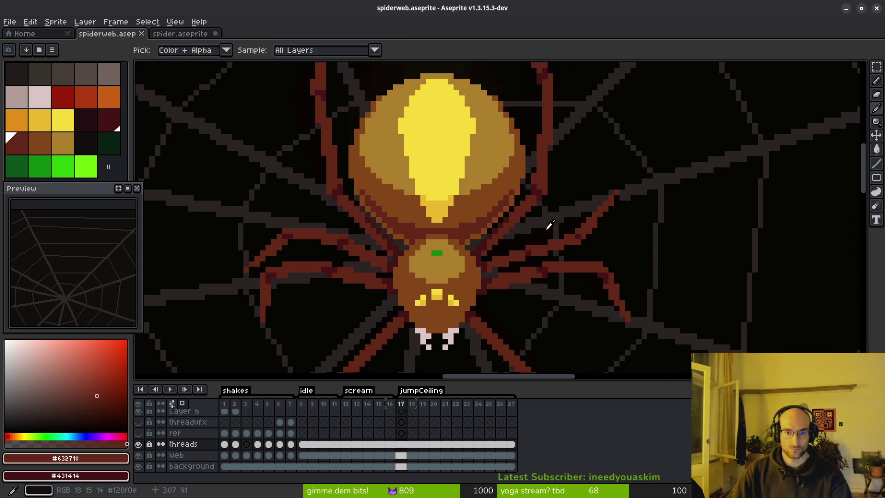
{"action": "key", "text": "b"}
{"action": "scroll", "coordinate": [509, 273], "scroll_direction": "down", "scroll_amount": 1}
{"action": "key", "text": "i"}
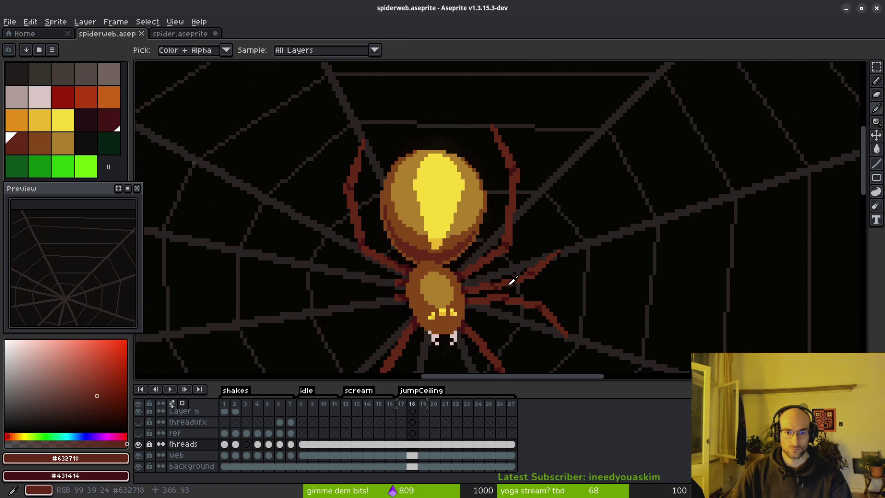
{"action": "key", "text": "b"}
{"action": "scroll", "coordinate": [490, 280], "scroll_direction": "up", "scroll_amount": 3}
{"action": "left_click", "coordinate": [387, 259], "text": "alt"}
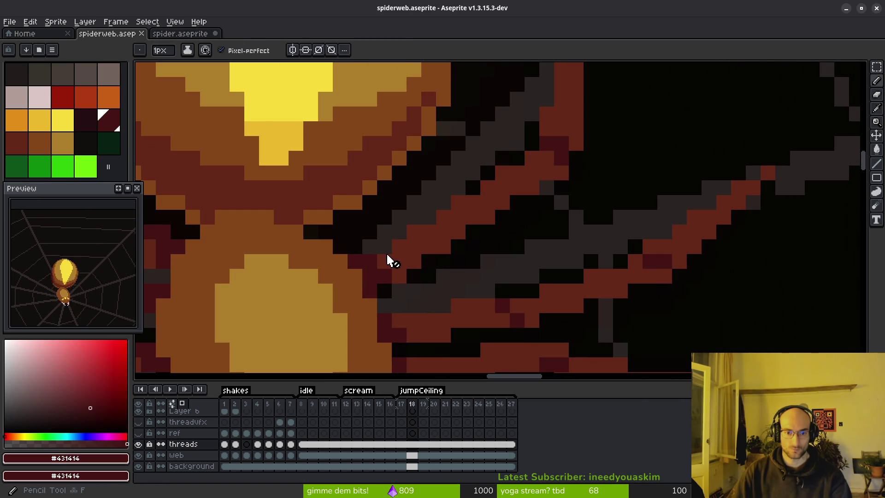
{"action": "scroll", "coordinate": [414, 415], "scroll_direction": "up", "scroll_amount": 2}
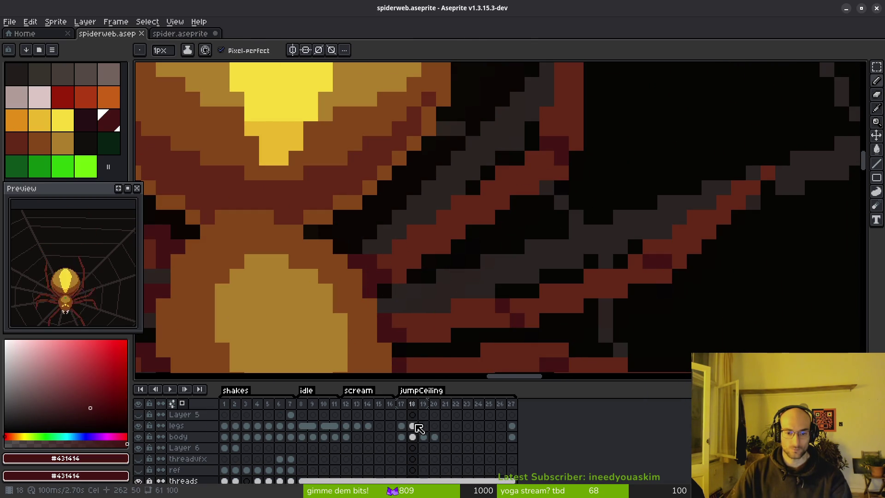
Paint two dark #431414 pixels on the legs cel of frame 18
{"action": "left_click", "coordinate": [419, 428]}
{"action": "key", "text": "w"}
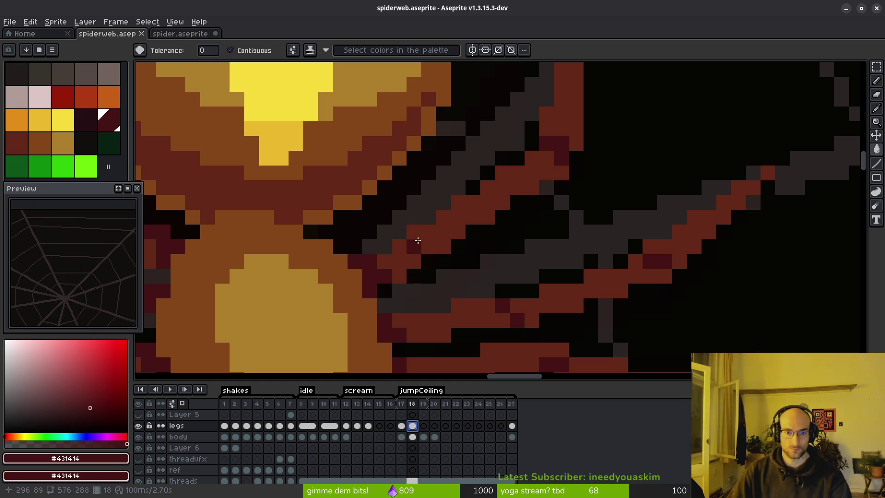
{"action": "key", "text": "b"}
{"action": "left_click", "coordinate": [414, 231]}
{"action": "left_click", "coordinate": [441, 217]}
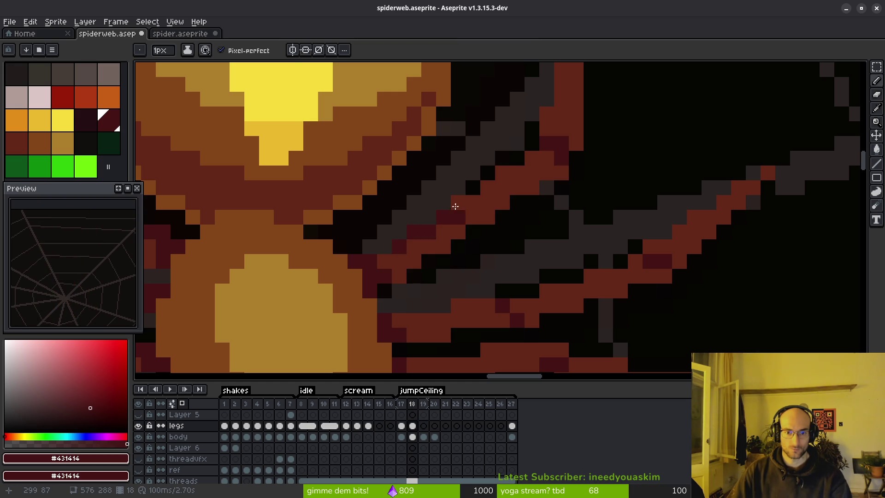
{"action": "scroll", "coordinate": [485, 190], "scroll_direction": "down", "scroll_amount": 3}
{"action": "scroll", "coordinate": [482, 247], "scroll_direction": "up", "scroll_amount": 3}
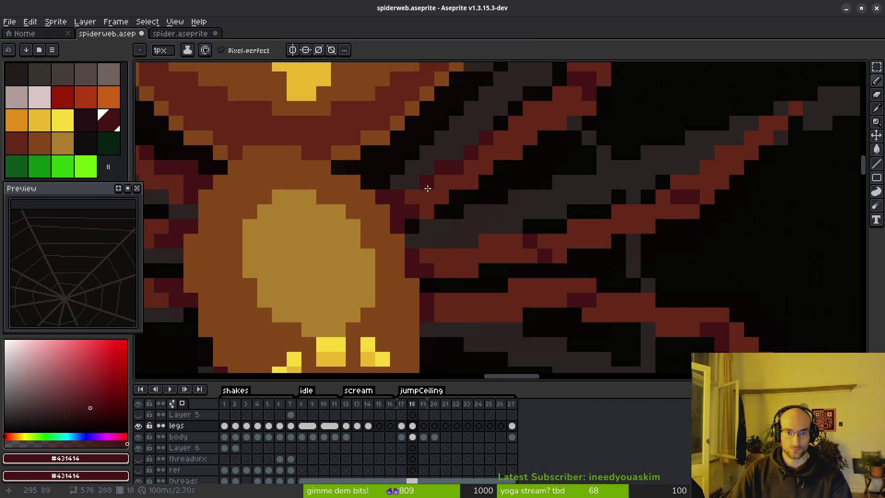
{"action": "scroll", "coordinate": [428, 188], "scroll_direction": "down", "scroll_amount": 4}
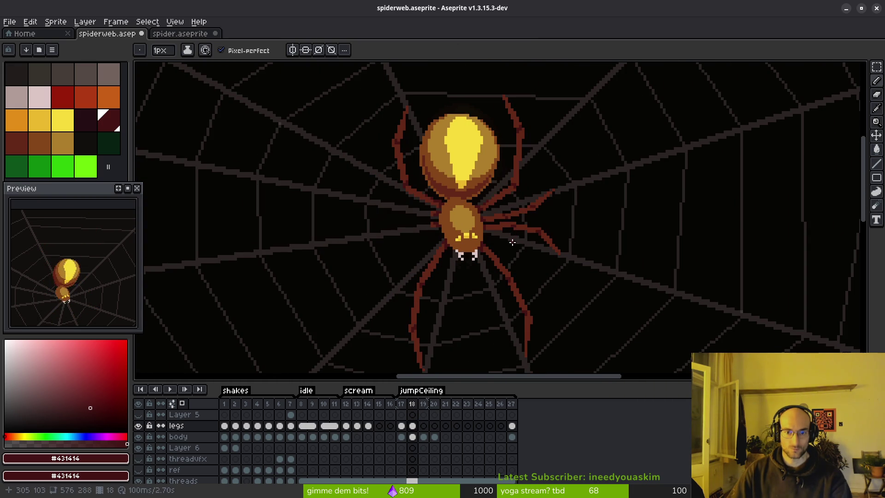
Erase a stray pixel from the spider's upper leg
{"action": "key", "text": "alt"}
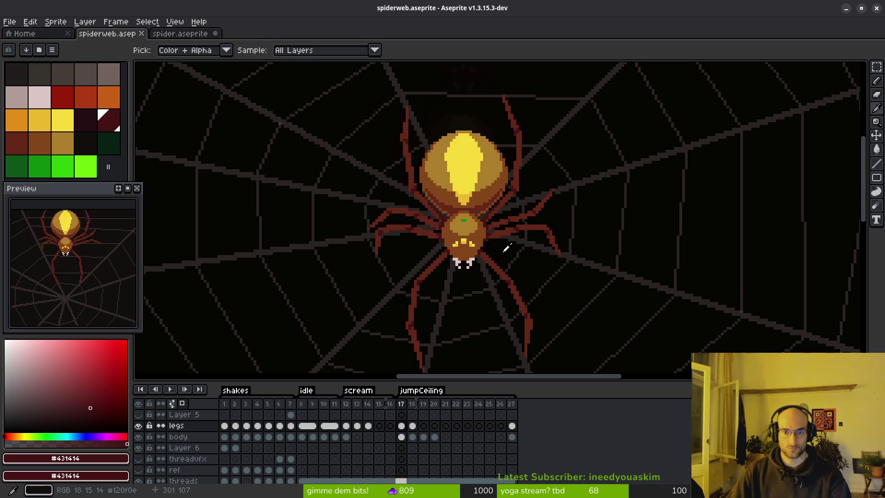
{"action": "scroll", "coordinate": [533, 232], "scroll_direction": "up", "scroll_amount": 1}
{"action": "scroll", "coordinate": [533, 231], "scroll_direction": "up", "scroll_amount": 3}
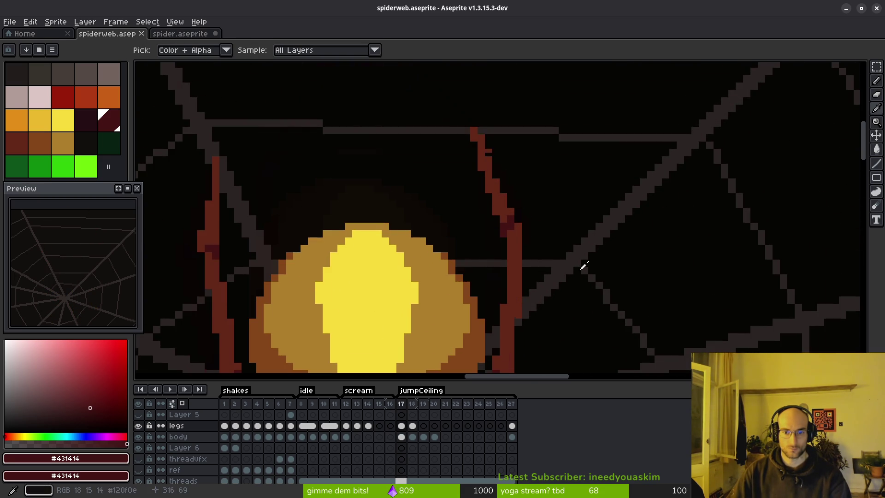
{"action": "scroll", "coordinate": [580, 263], "scroll_direction": "up", "scroll_amount": 4}
{"action": "key", "text": "e"}
{"action": "left_click", "coordinate": [481, 233]}
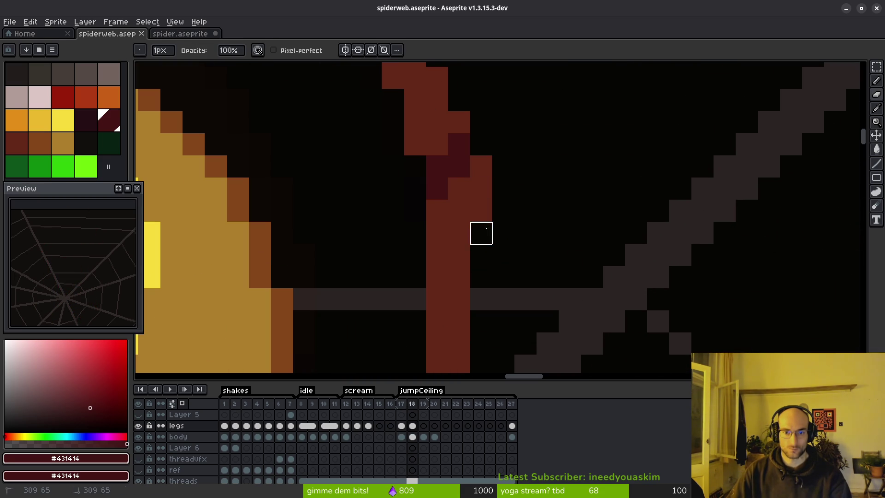
{"action": "scroll", "coordinate": [548, 233], "scroll_direction": "down", "scroll_amount": 4}
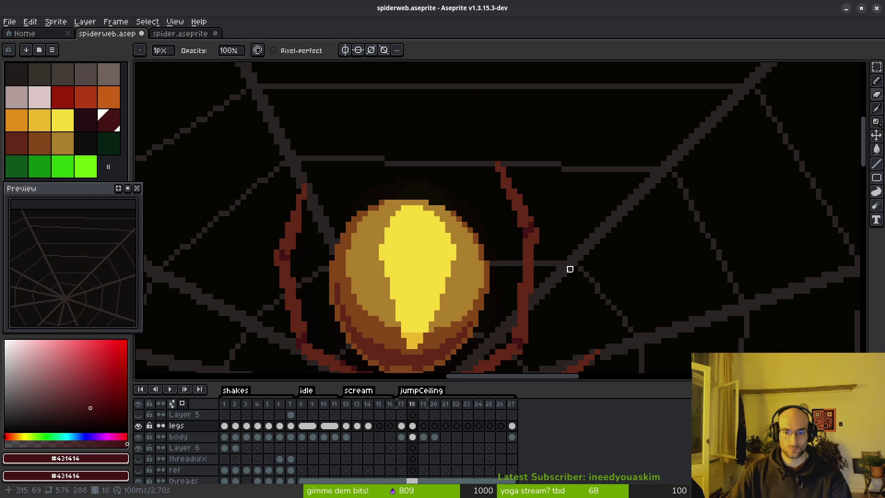
Sample the leg colours with the eyedropper while zooming in and out around the legs
{"action": "key", "text": "i"}
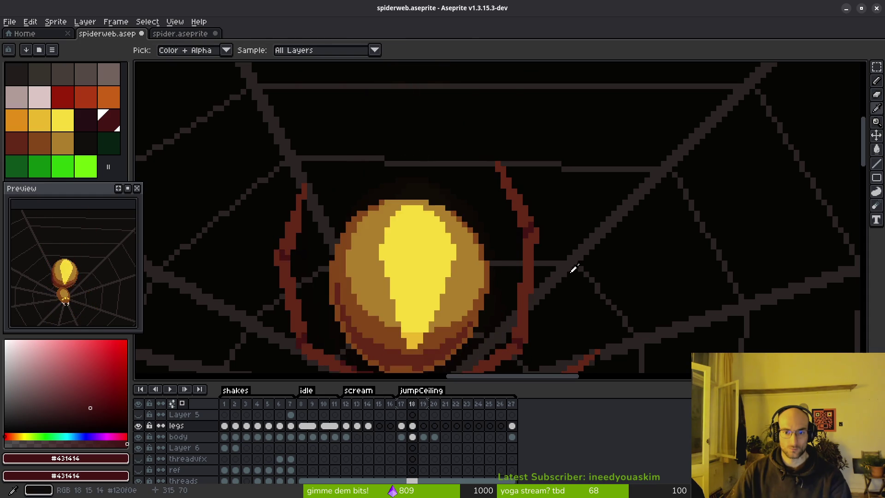
{"action": "key", "text": "b"}
{"action": "scroll", "coordinate": [571, 263], "scroll_direction": "down", "scroll_amount": 1}
{"action": "scroll", "coordinate": [568, 255], "scroll_direction": "up", "scroll_amount": 3}
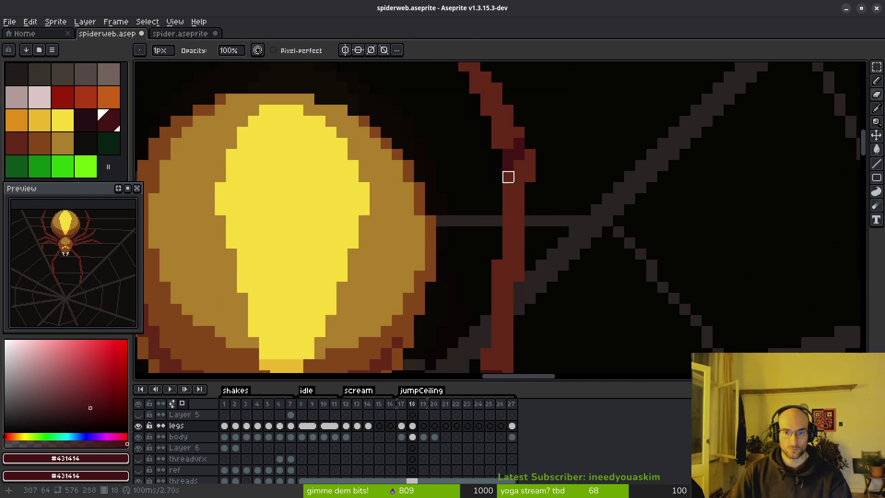
{"action": "scroll", "coordinate": [575, 210], "scroll_direction": "down", "scroll_amount": 3}
{"action": "key", "text": "i"}
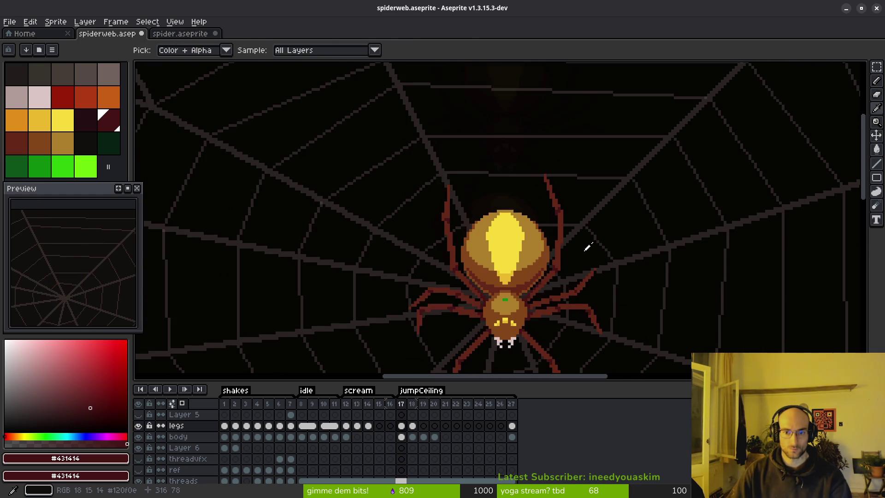
{"action": "key", "text": "b"}
{"action": "scroll", "coordinate": [570, 214], "scroll_direction": "up", "scroll_amount": 3}
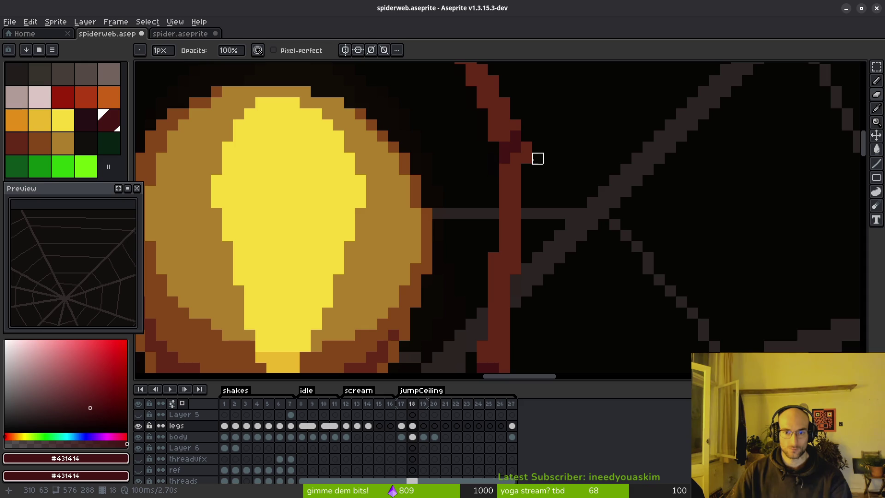
{"action": "scroll", "coordinate": [611, 235], "scroll_direction": "down", "scroll_amount": 3}
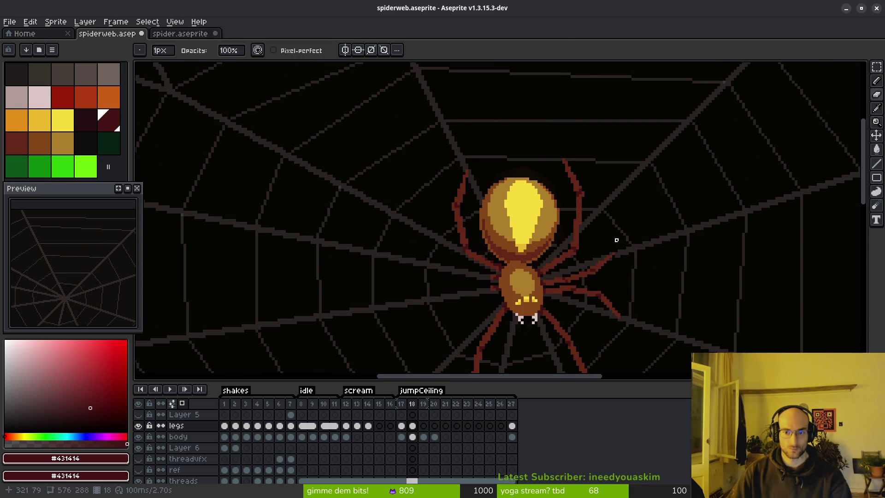
{"action": "key", "text": "i"}
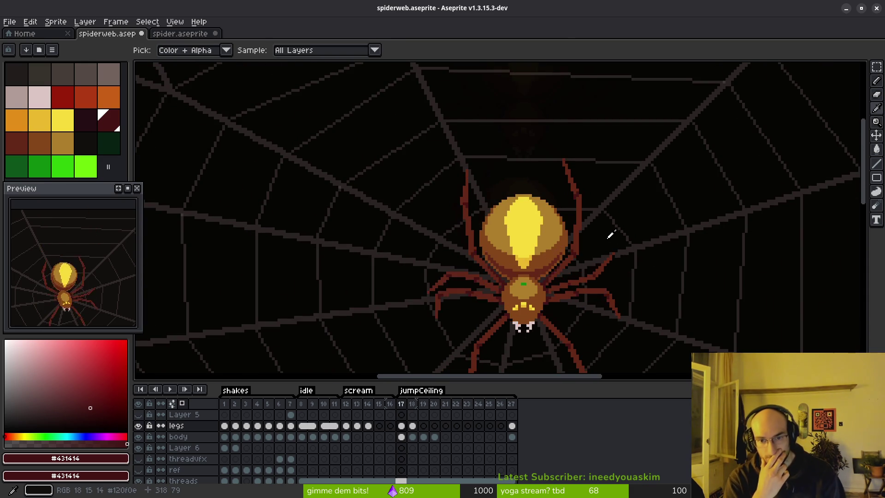
{"action": "scroll", "coordinate": [500, 206], "scroll_direction": "down", "scroll_amount": 3}
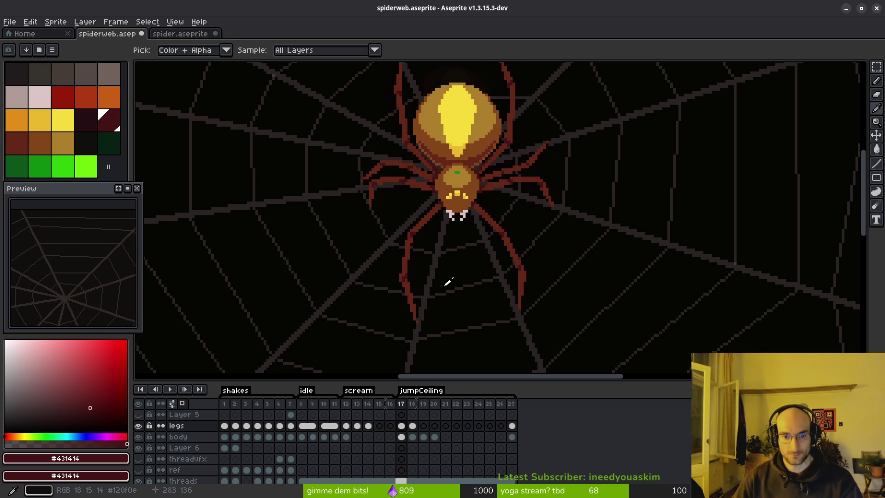
{"action": "scroll", "coordinate": [440, 291], "scroll_direction": "up", "scroll_amount": 2}
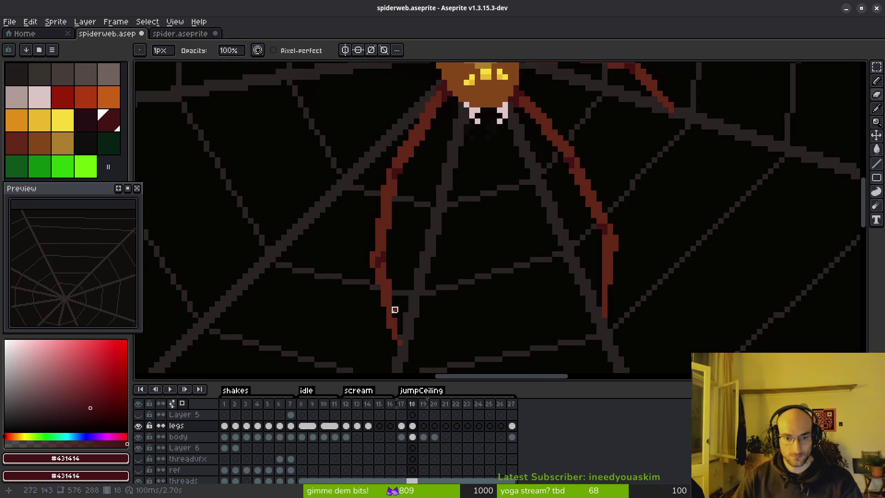
{"action": "scroll", "coordinate": [395, 310], "scroll_direction": "down", "scroll_amount": 3}
{"action": "key", "text": "alt"}
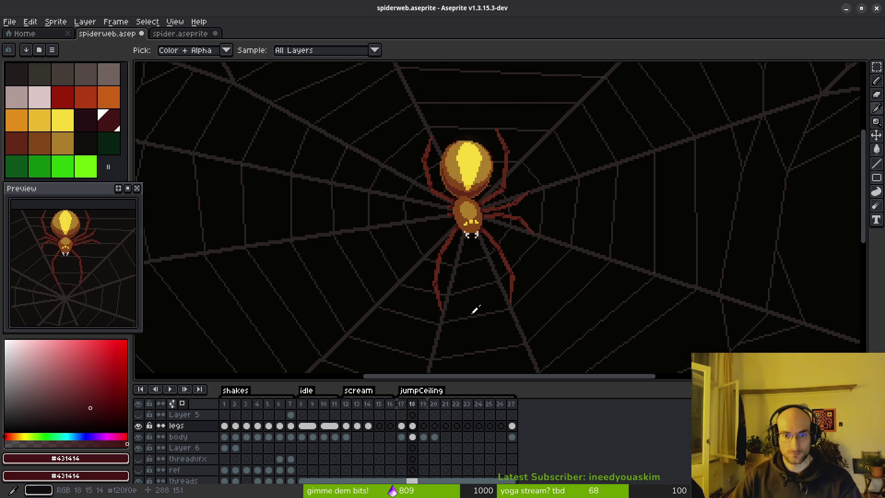
{"action": "scroll", "coordinate": [462, 245], "scroll_direction": "up", "scroll_amount": 3}
Hide the dark background layer so the spider sits over transparency
{"action": "key", "text": "l"}
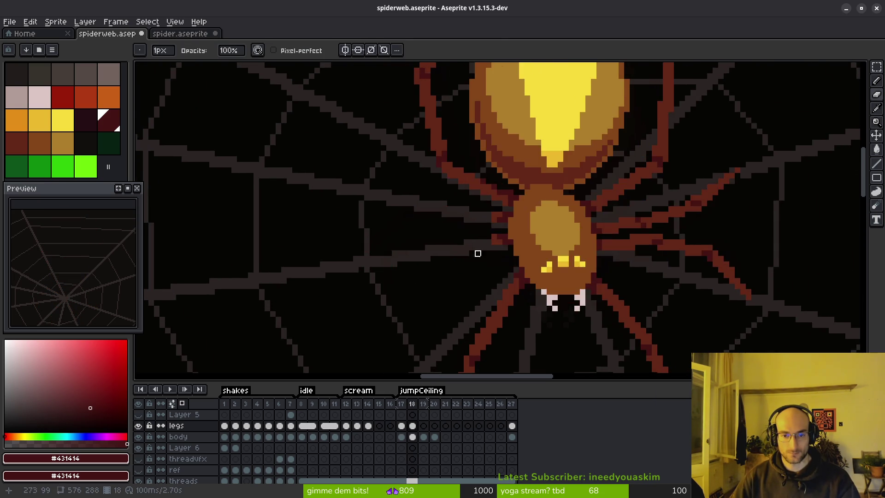
{"action": "scroll", "coordinate": [472, 295], "scroll_direction": "up", "scroll_amount": 2}
{"action": "scroll", "coordinate": [152, 461], "scroll_direction": "down", "scroll_amount": 2}
{"action": "left_click", "coordinate": [138, 477]}
{"action": "scroll", "coordinate": [423, 457], "scroll_direction": "up", "scroll_amount": 2}
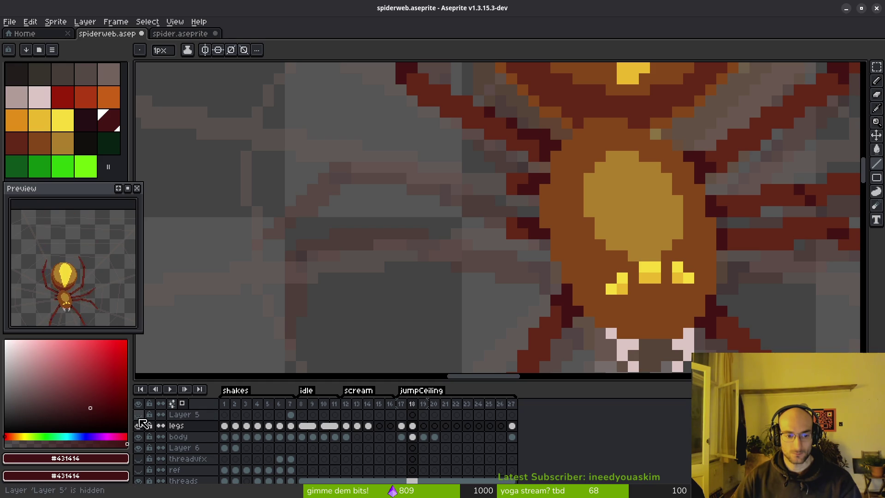
Clear the extra spider from Layer 5's frame 7 cel and save
{"action": "left_click", "coordinate": [290, 414]}
{"action": "scroll", "coordinate": [546, 240], "scroll_direction": "down", "scroll_amount": 3}
{"action": "scroll", "coordinate": [544, 254], "scroll_direction": "down", "scroll_amount": 5}
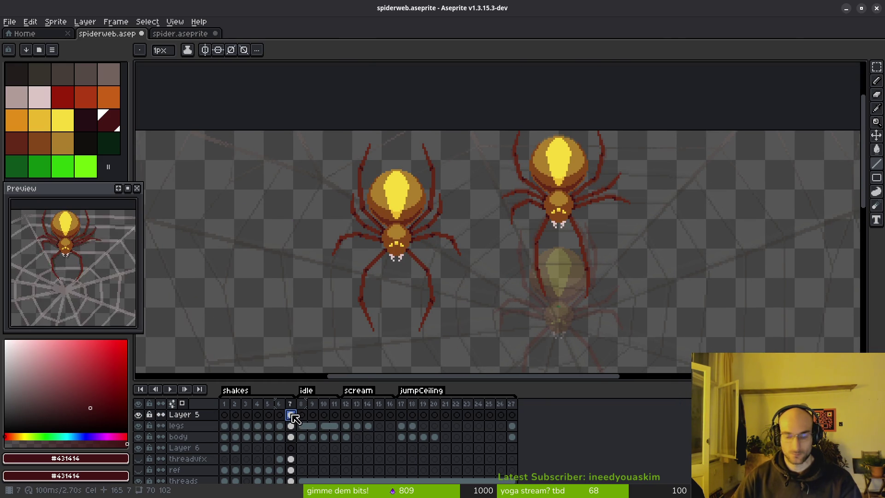
{"action": "key", "text": "Delete"}
{"action": "key", "text": "ctrl+s"}
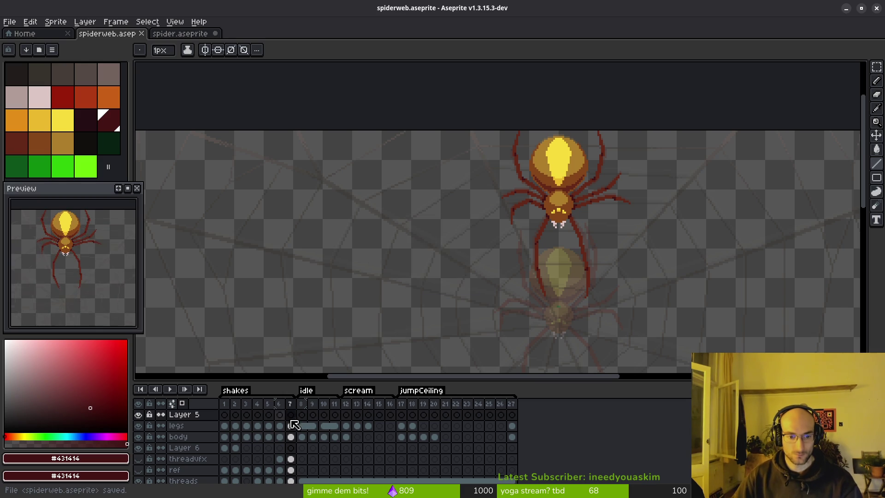
Delete Layer 5 entirely, save, and return to the body cel on frame 18
{"action": "left_click", "coordinate": [281, 415]}
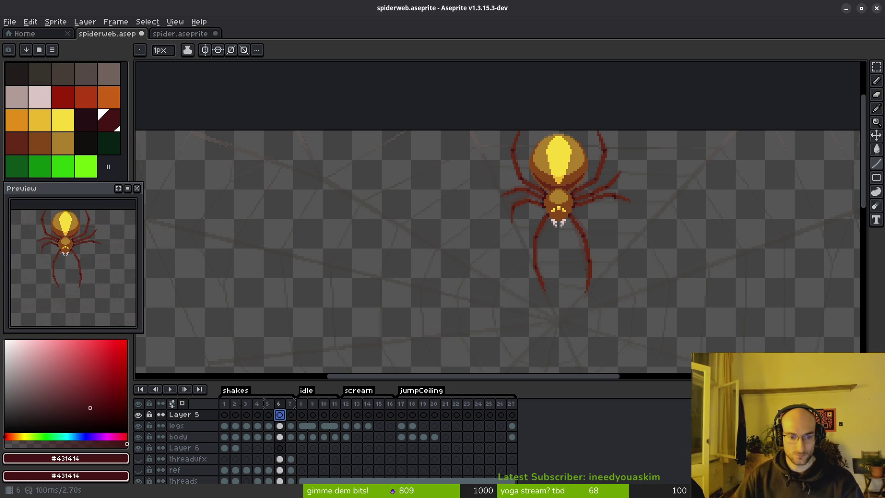
{"action": "left_click", "coordinate": [198, 415]}
{"action": "key", "text": "Delete"}
{"action": "key", "text": "ctrl+s"}
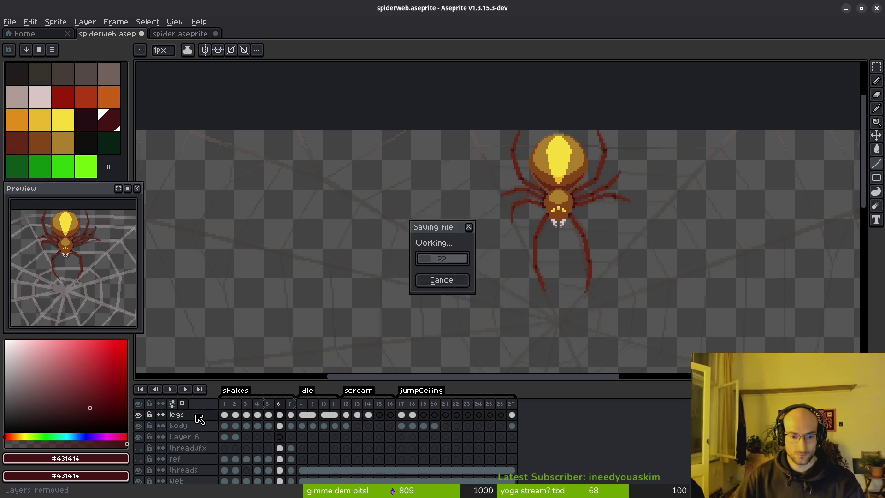
{"action": "left_click", "coordinate": [413, 426]}
{"action": "left_click_drag", "start_coordinate": [551, 303], "coordinate": [539, 279]}
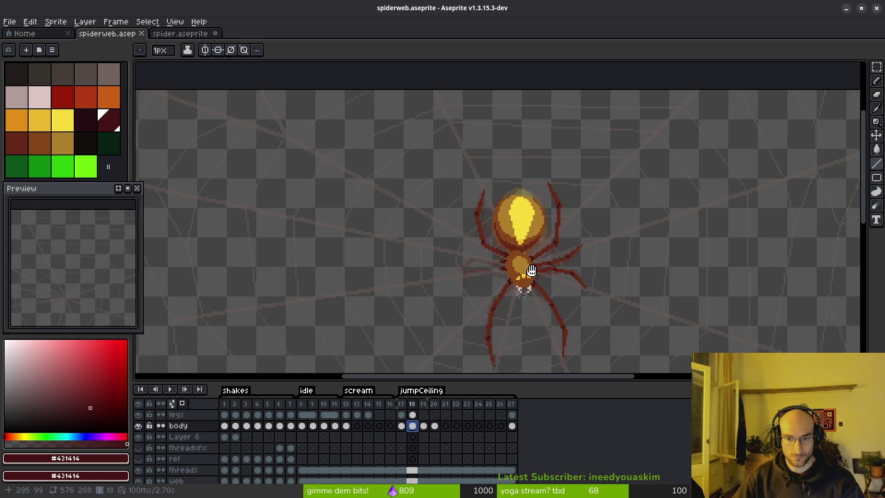
Sample the dark red leg colour #632718 from the canvas for the Pencil
{"action": "scroll", "coordinate": [535, 268], "scroll_direction": "up", "scroll_amount": 5}
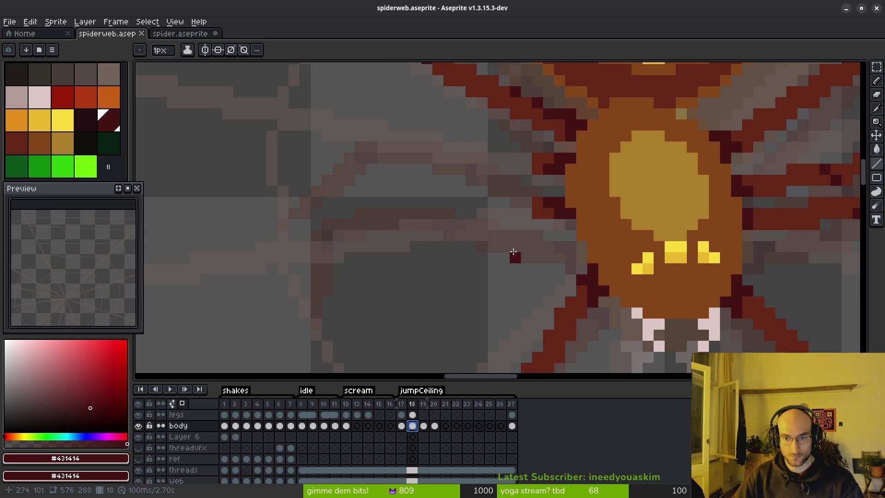
{"action": "key", "text": "i"}
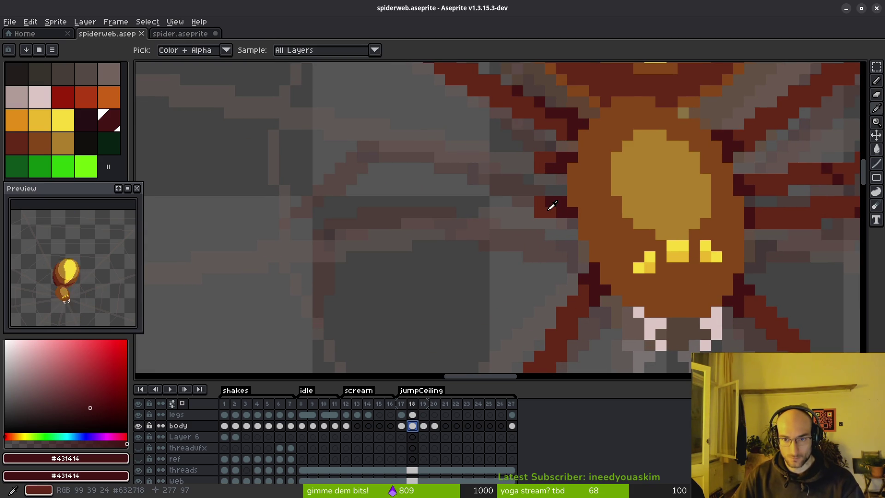
{"action": "left_click", "coordinate": [552, 206]}
{"action": "key", "text": "b"}
{"action": "scroll", "coordinate": [521, 214], "scroll_direction": "down", "scroll_amount": 2}
{"action": "scroll", "coordinate": [541, 257], "scroll_direction": "up", "scroll_amount": 2}
On frame 18, draw a thicker upward dark red leg segment with extra pixels
{"action": "key", "text": "Left"}
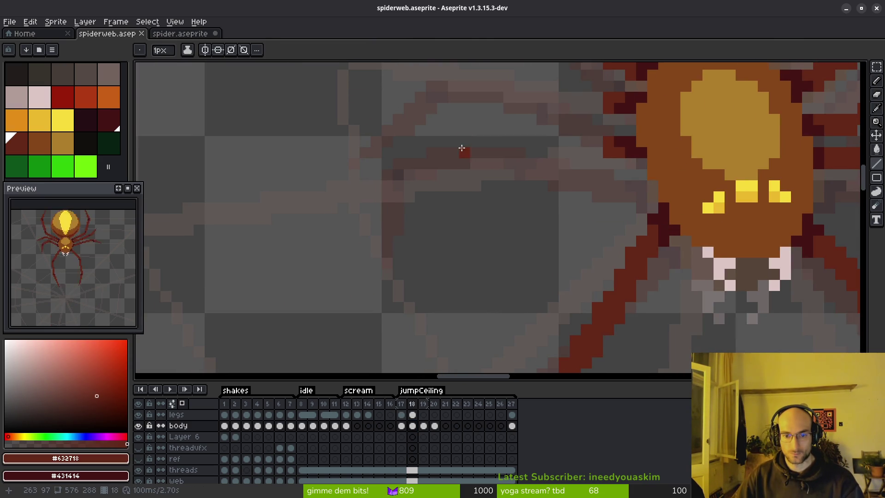
{"action": "key", "text": "i"}
{"action": "key", "text": "Right"}
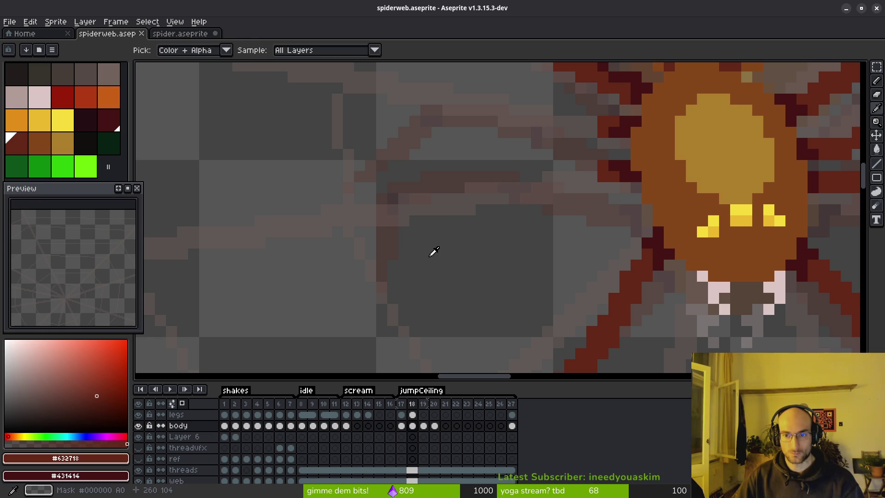
{"action": "key", "text": "b"}
{"action": "left_click_drag", "start_coordinate": [381, 285], "coordinate": [388, 191]}
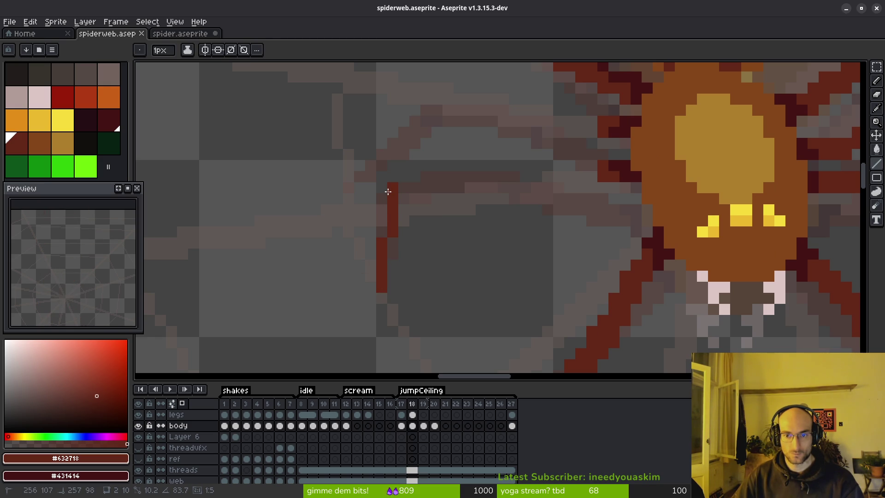
{"action": "left_click", "coordinate": [415, 205]}
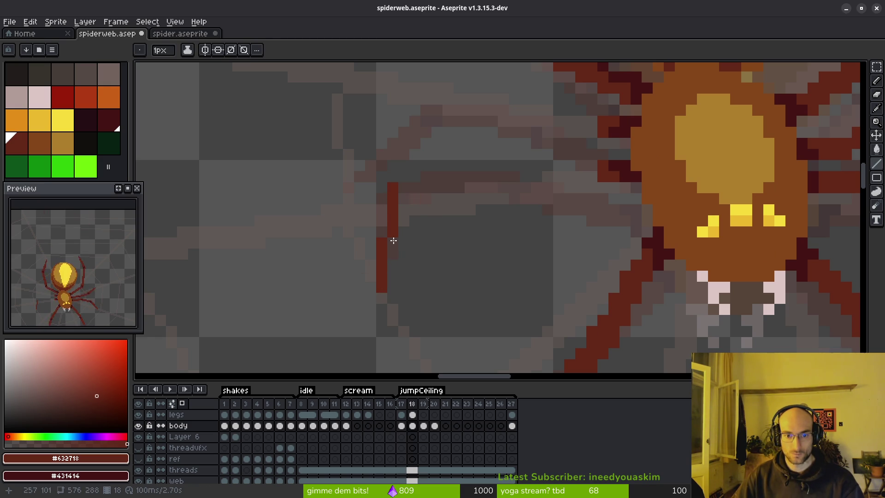
{"action": "left_click_drag", "start_coordinate": [383, 283], "coordinate": [406, 194]}
{"action": "left_click", "coordinate": [448, 187]}
After comparing with frame 17, draw a horizontal dark red leg line leftward on frame 18
{"action": "key", "text": "i"}
{"action": "key", "text": "Left"}
{"action": "key", "text": "Right"}
{"action": "key", "text": "Left"}
{"action": "key", "text": "Right"}
{"action": "key", "text": "Left"}
{"action": "key", "text": "Right"}
{"action": "key", "text": "Left"}
{"action": "key", "text": "Right"}
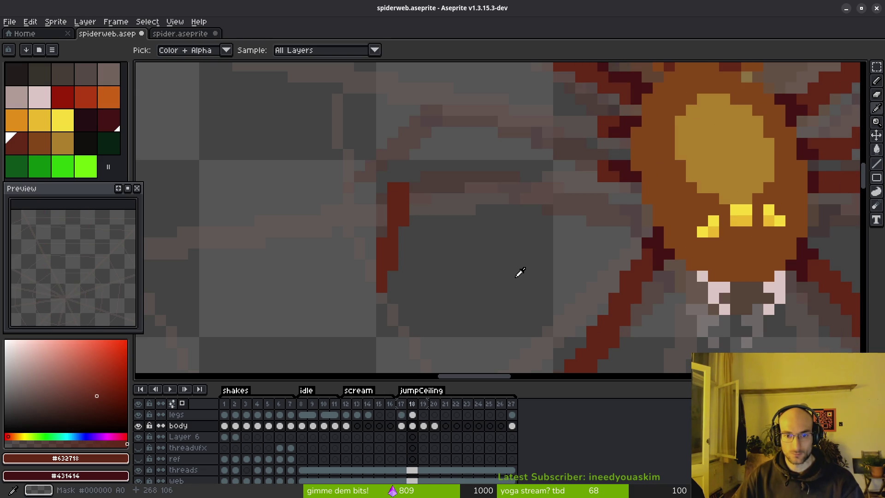
{"action": "key", "text": "Left"}
{"action": "key", "text": "Right"}
{"action": "key", "text": "b"}
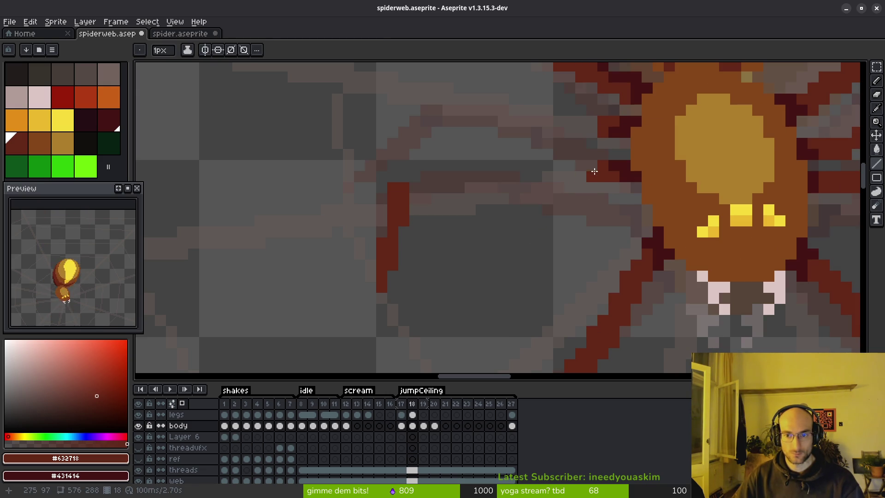
{"action": "left_click_drag", "start_coordinate": [601, 163], "coordinate": [506, 179]}
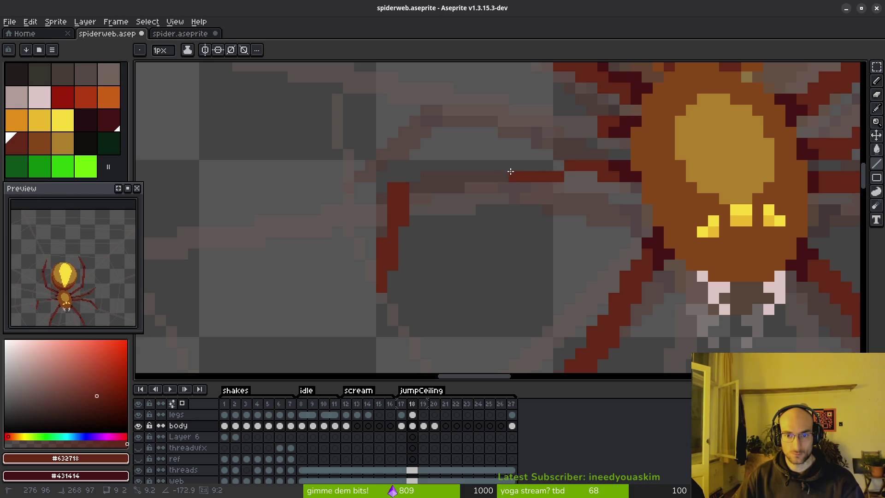
{"action": "left_click", "coordinate": [518, 168], "text": "shift"}
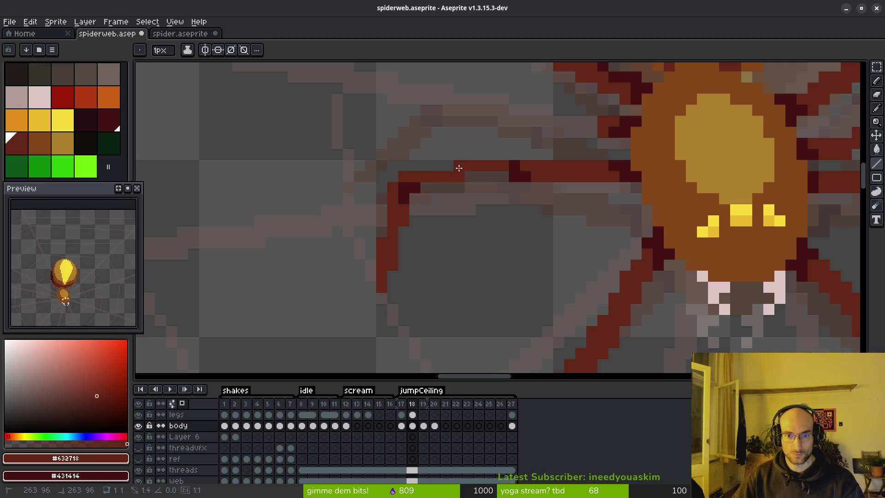
{"action": "left_click", "coordinate": [446, 186], "text": "shift"}
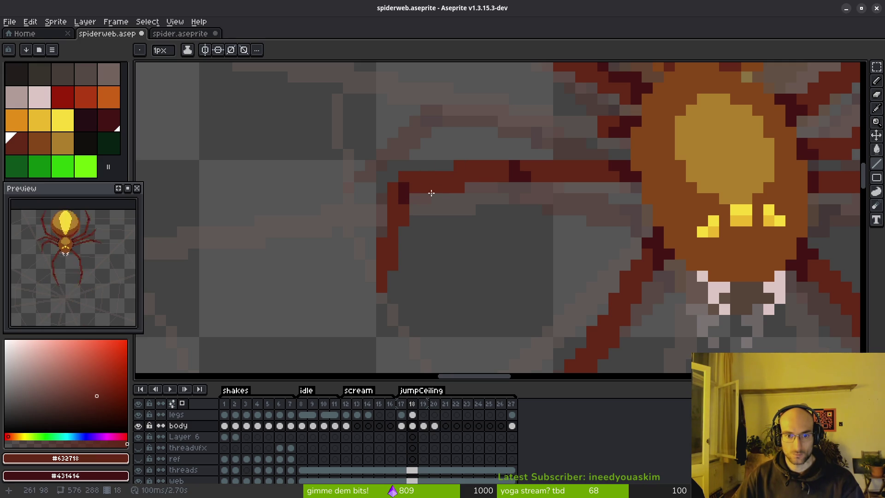
Extend the leg with two dark red pixels and turn one dark leg pixel red
{"action": "scroll", "coordinate": [415, 187], "scroll_direction": "down", "scroll_amount": 4}
{"action": "key", "text": "i"}
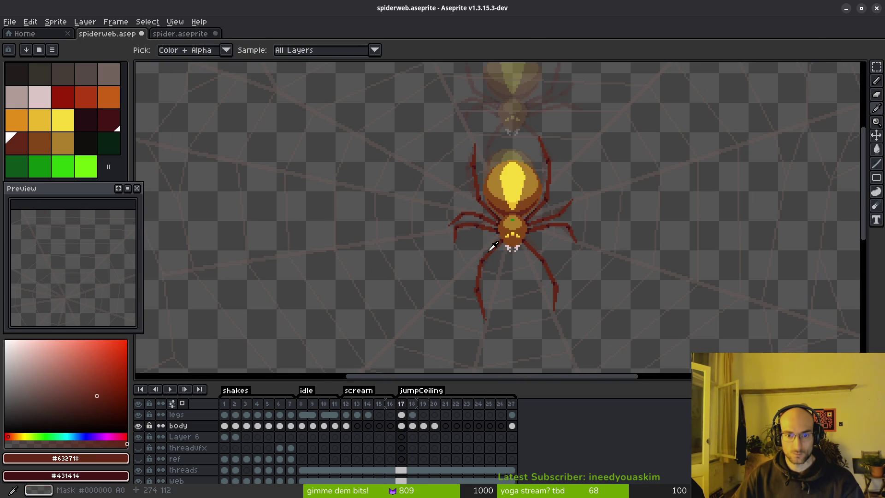
{"action": "key", "text": "b"}
{"action": "scroll", "coordinate": [514, 219], "scroll_direction": "up", "scroll_amount": 4}
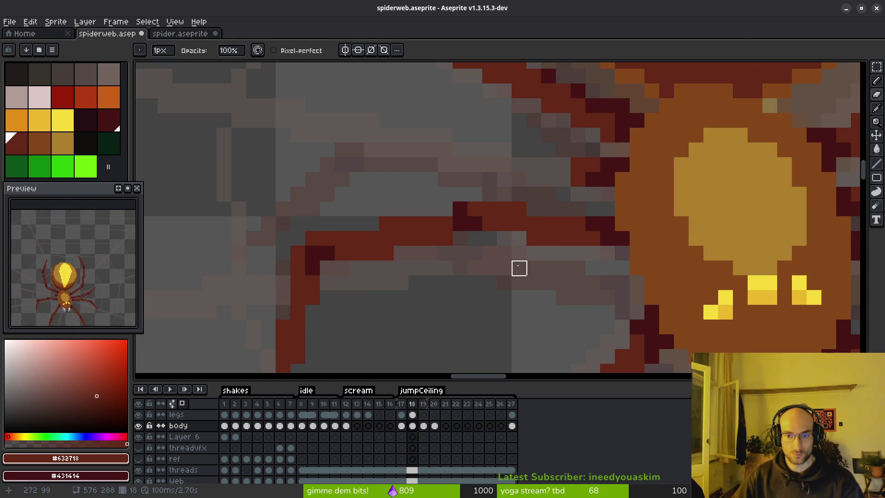
{"action": "scroll", "coordinate": [547, 267], "scroll_direction": "down", "scroll_amount": 3}
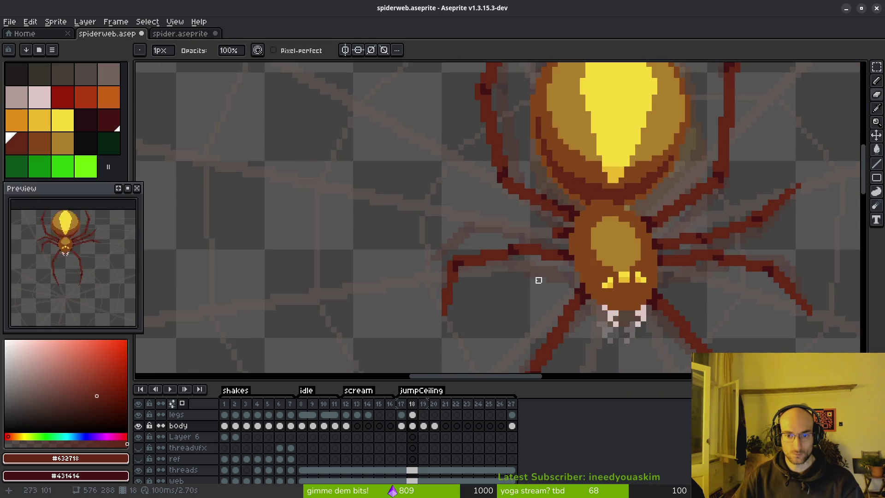
{"action": "scroll", "coordinate": [543, 279], "scroll_direction": "up", "scroll_amount": 5}
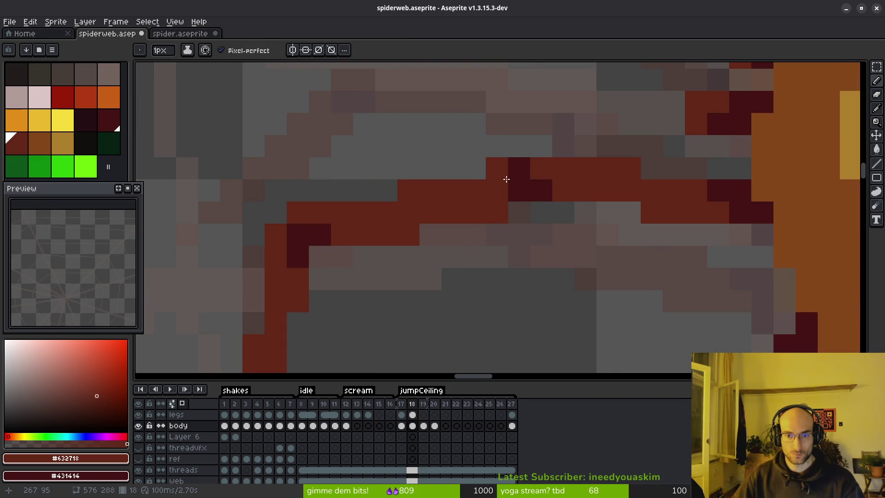
{"action": "left_click_drag", "start_coordinate": [505, 171], "coordinate": [470, 170]}
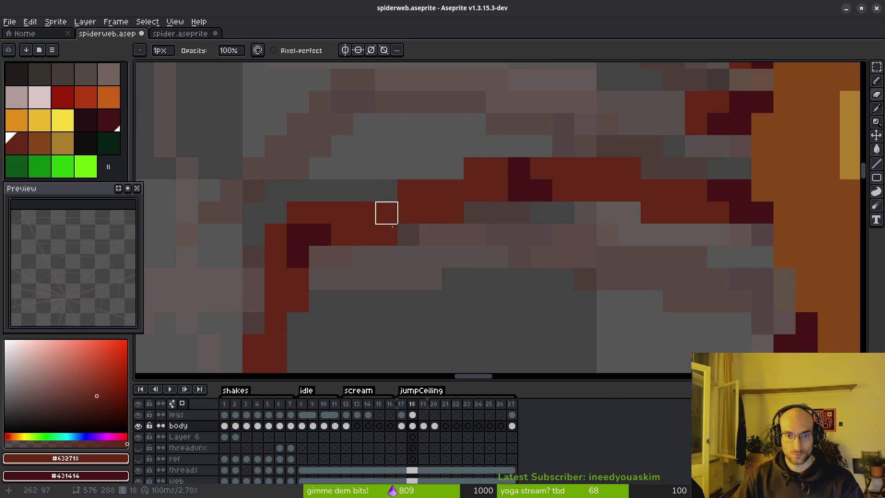
{"action": "scroll", "coordinate": [416, 280], "scroll_direction": "down", "scroll_amount": 3}
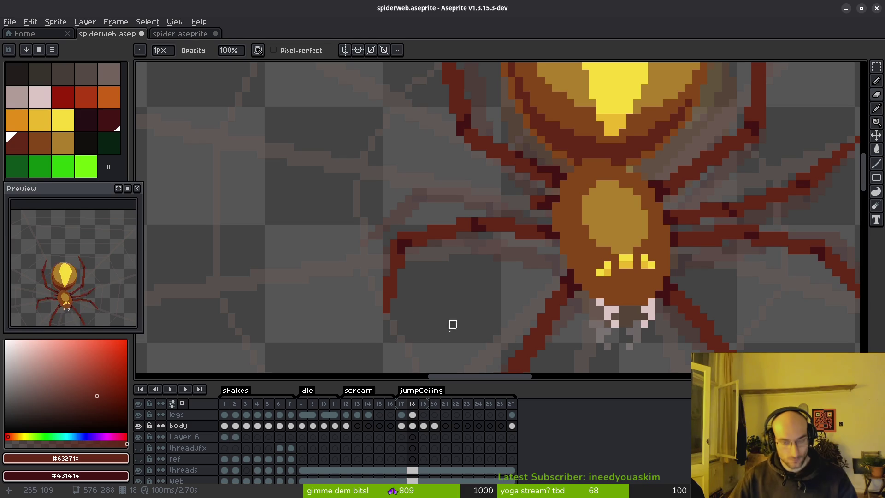
{"action": "scroll", "coordinate": [458, 248], "scroll_direction": "up", "scroll_amount": 3}
{"action": "key", "text": "e"}
{"action": "left_click", "coordinate": [502, 211]}
{"action": "scroll", "coordinate": [498, 208], "scroll_direction": "down", "scroll_amount": 3}
Paint red pixels and a dark maroon pixel at the leg bend on frame 18
{"action": "key", "text": "Left"}
{"action": "key", "text": "i"}
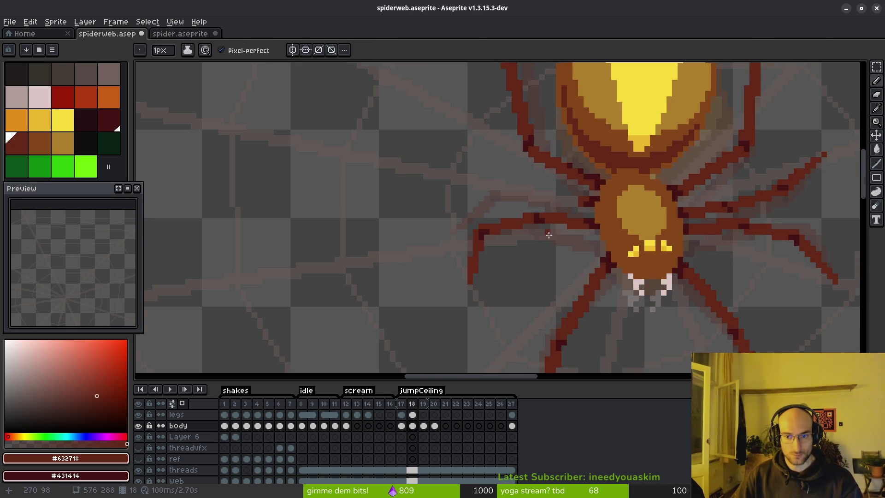
{"action": "key", "text": "Right"}
{"action": "key", "text": "Left"}
{"action": "key", "text": "Right"}
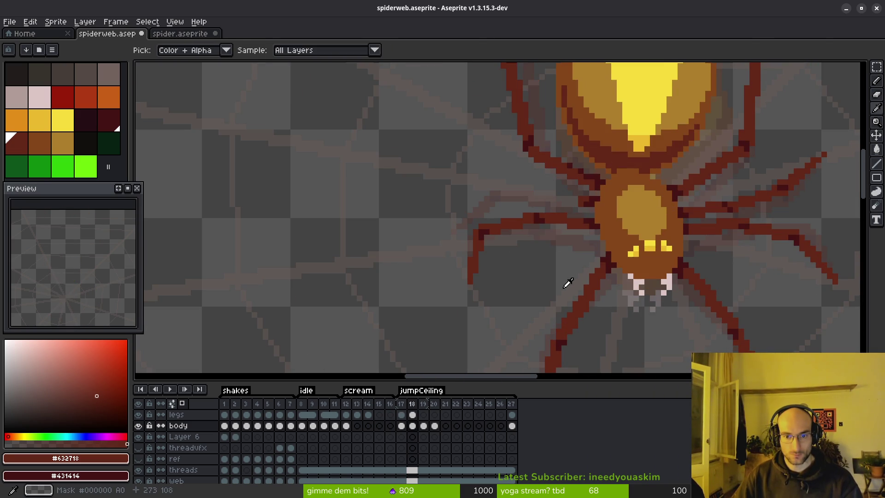
{"action": "key", "text": "b"}
{"action": "scroll", "coordinate": [557, 279], "scroll_direction": "down", "scroll_amount": 1}
{"action": "key", "text": "i"}
{"action": "key", "text": "Left"}
{"action": "key", "text": "Right"}
{"action": "key", "text": "Left"}
{"action": "key", "text": "Right"}
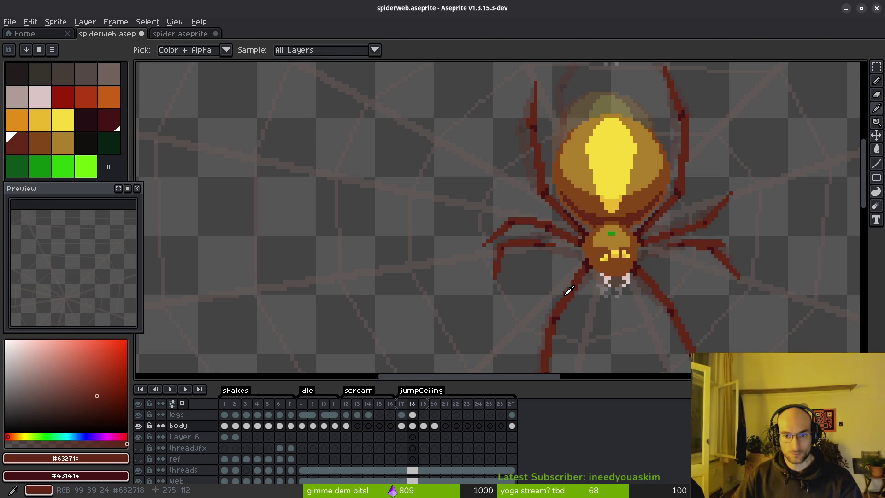
{"action": "key", "text": "b"}
{"action": "scroll", "coordinate": [531, 263], "scroll_direction": "up", "scroll_amount": 3}
{"action": "scroll", "coordinate": [531, 263], "scroll_direction": "down", "scroll_amount": 2}
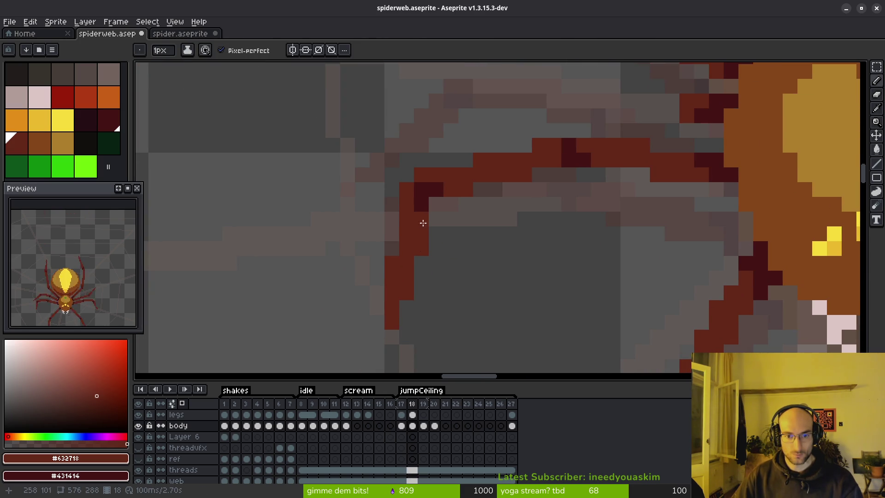
{"action": "left_click", "coordinate": [430, 209]}
{"action": "right_click", "coordinate": [419, 217]}
{"action": "left_click", "coordinate": [423, 191]}
{"action": "scroll", "coordinate": [423, 179], "scroll_direction": "down", "scroll_amount": 1}
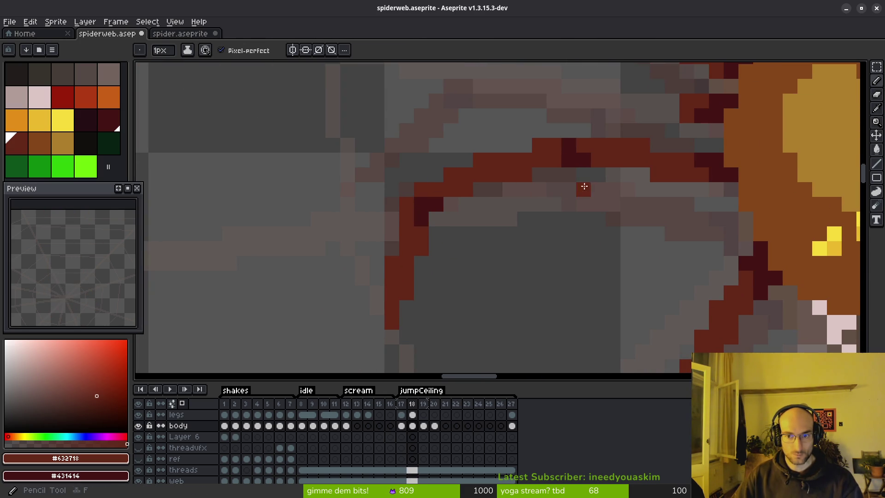
Try adding a red pixel and erasing a stray one by the leg, undoing both
{"action": "key", "text": "comma"}
{"action": "key", "text": "alt"}
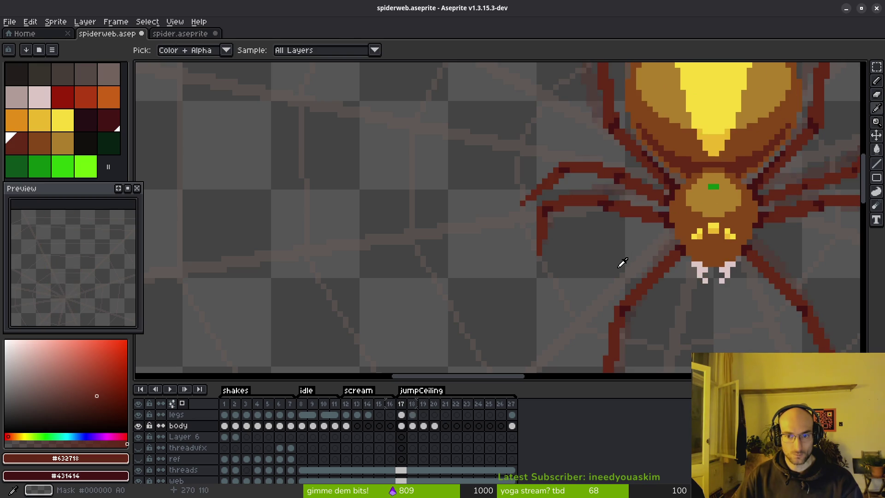
{"action": "key", "text": "period"}
{"action": "key", "text": "comma"}
{"action": "key", "text": "period"}
{"action": "scroll", "coordinate": [642, 231], "scroll_direction": "up", "scroll_amount": 1}
{"action": "left_click", "coordinate": [560, 217]}
{"action": "key", "text": "ctrl+z"}
{"action": "scroll", "coordinate": [531, 195], "scroll_direction": "up", "scroll_amount": 1}
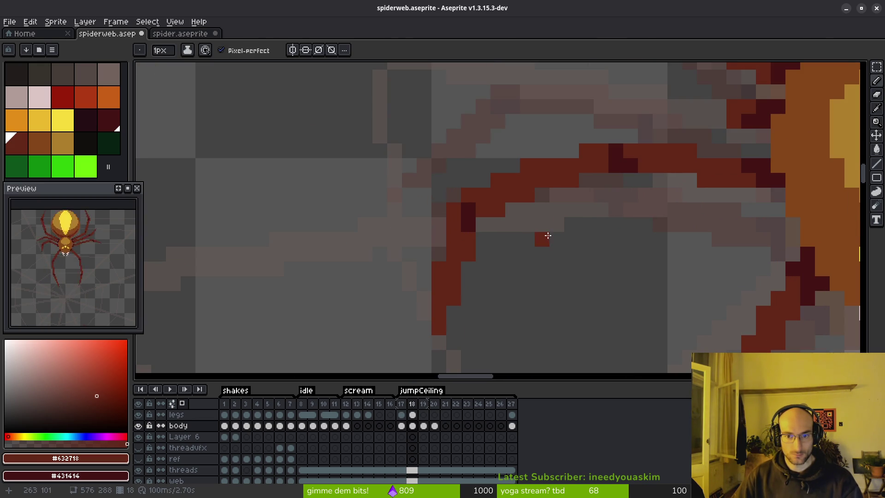
{"action": "key", "text": "e"}
{"action": "left_click", "coordinate": [527, 165]}
{"action": "scroll", "coordinate": [557, 240], "scroll_direction": "down", "scroll_amount": 4}
{"action": "scroll", "coordinate": [568, 246], "scroll_direction": "up", "scroll_amount": 4}
{"action": "key", "text": "ctrl+z"}
{"action": "scroll", "coordinate": [568, 246], "scroll_direction": "down", "scroll_amount": 2}
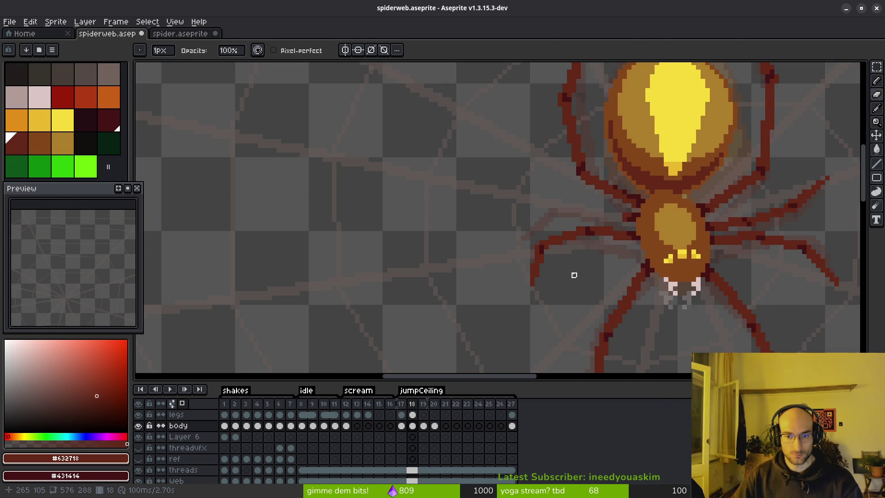
{"action": "scroll", "coordinate": [579, 275], "scroll_direction": "up", "scroll_amount": 3}
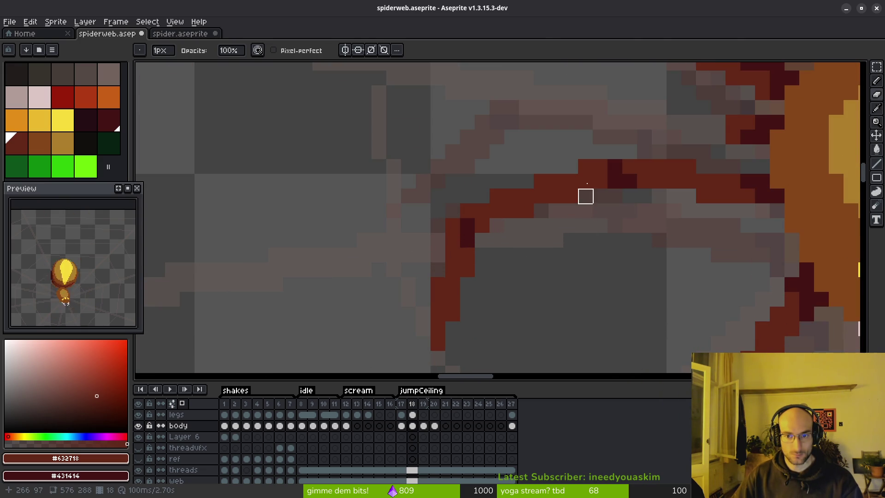
{"action": "scroll", "coordinate": [614, 240], "scroll_direction": "down", "scroll_amount": 2}
Flip between frames 17 and 18 to compare body shading, ending on frame 17
{"action": "key", "text": "Left"}
{"action": "key", "text": "Right"}
{"action": "key", "text": "Left"}
{"action": "key", "text": "Right"}
{"action": "key", "text": "Left"}
{"action": "key", "text": "Right"}
{"action": "key", "text": "Left"}
{"action": "scroll", "coordinate": [606, 241], "scroll_direction": "up", "scroll_amount": 3}
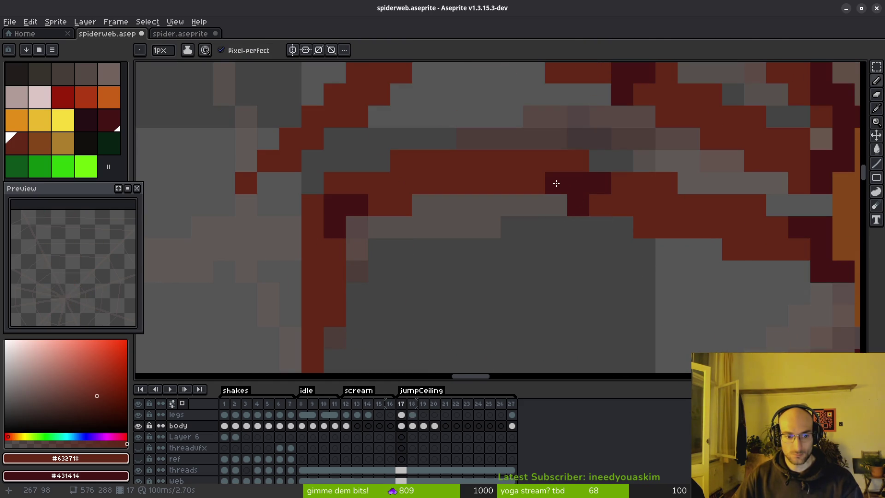
{"action": "scroll", "coordinate": [558, 188], "scroll_direction": "down", "scroll_amount": 4}
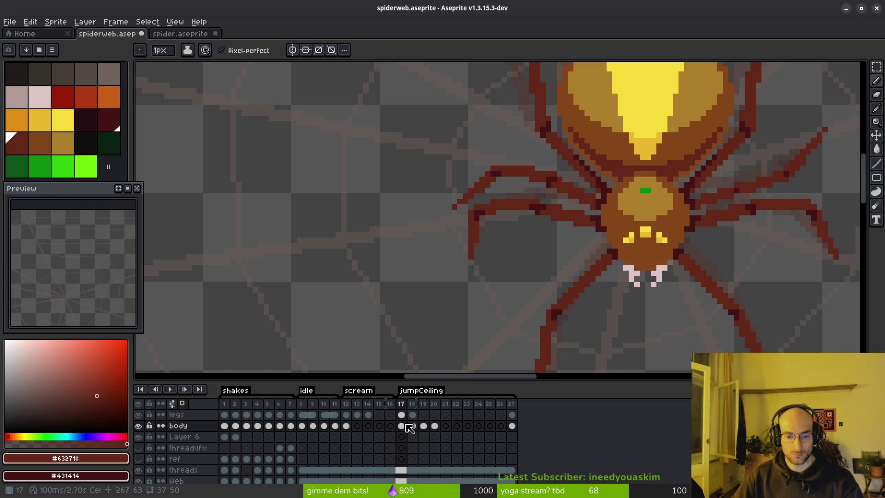
Hide the legs layer and make the body layer's cel on frame 18 active
{"action": "left_click", "coordinate": [138, 414]}
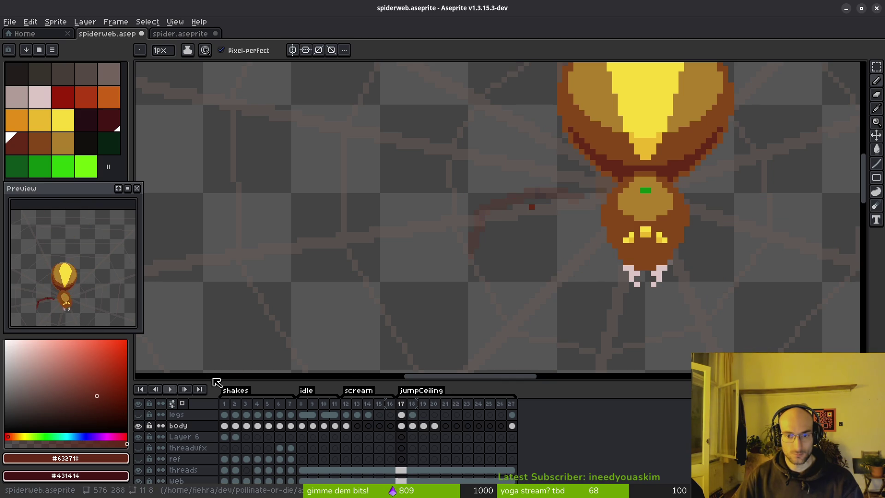
{"action": "left_click", "coordinate": [411, 416]}
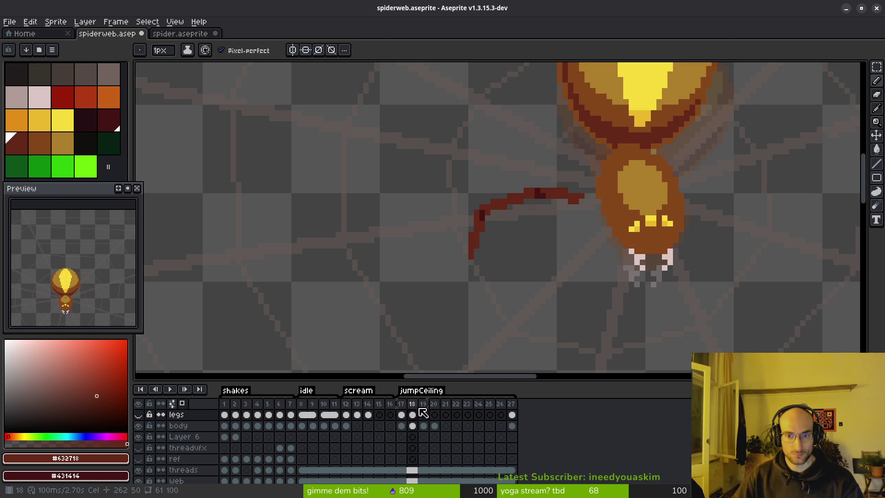
{"action": "key", "text": "Left"}
{"action": "scroll", "coordinate": [526, 208], "scroll_direction": "up", "scroll_amount": 3}
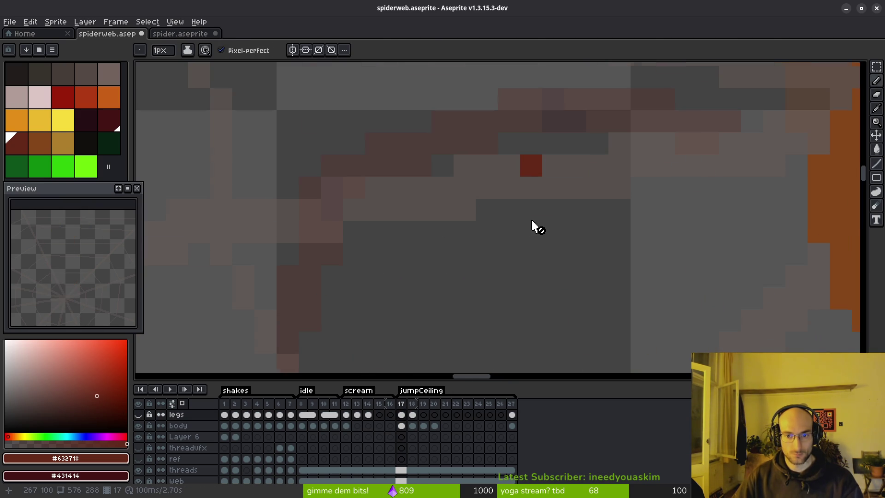
{"action": "key", "text": "e"}
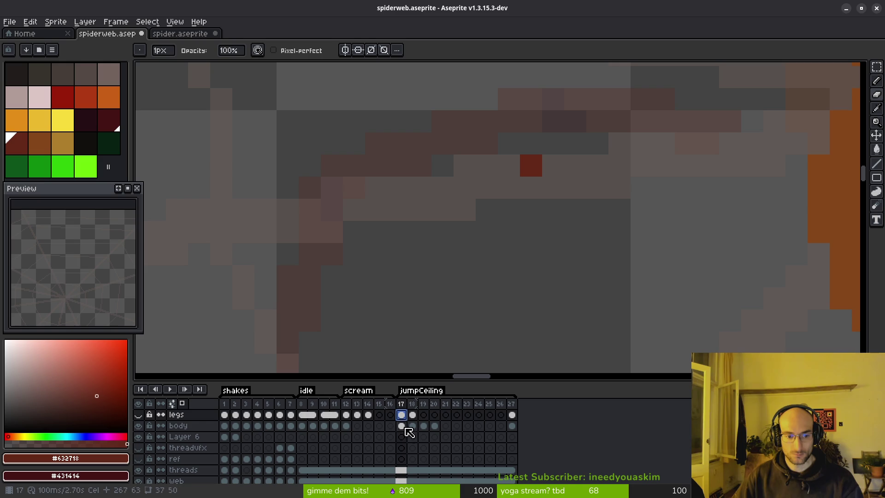
{"action": "left_click", "coordinate": [401, 425]}
{"action": "scroll", "coordinate": [544, 188], "scroll_direction": "down", "scroll_amount": 2}
{"action": "key", "text": "Right"}
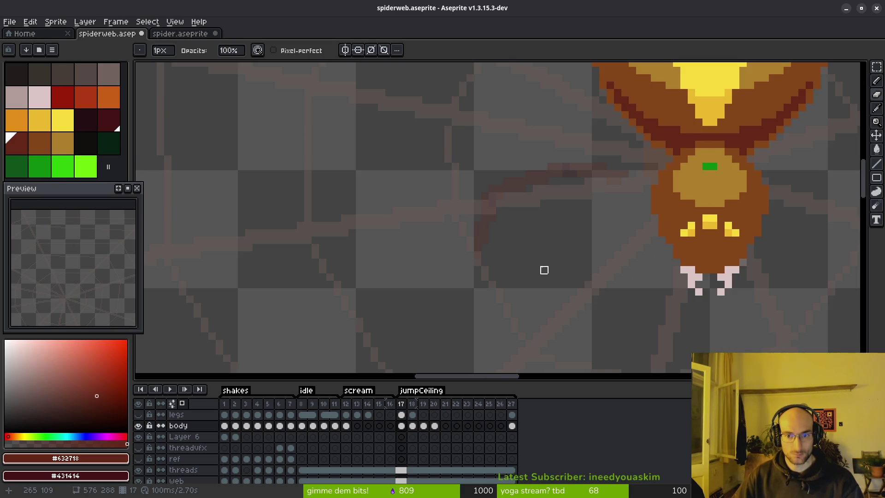
Lasso the red strand beside the body, delete it, deselect, and select the legs cel
{"action": "key", "text": "m"}
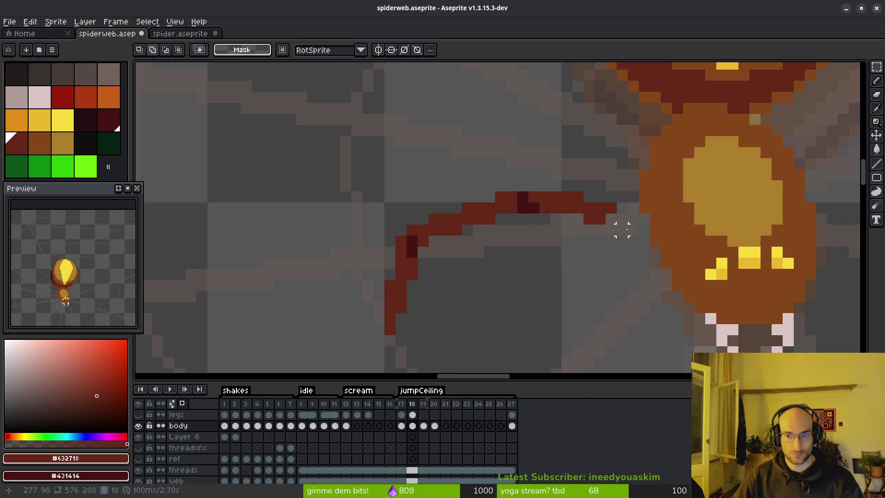
{"action": "key", "text": "q"}
{"action": "mouse_move", "coordinate": [617, 204]}
{"action": "left_mouse_down"}
{"action": "mouse_move", "coordinate": [601, 182]}
{"action": "mouse_move", "coordinate": [407, 339]}
{"action": "mouse_move", "coordinate": [613, 170]}
{"action": "mouse_move", "coordinate": [416, 303]}
{"action": "left_mouse_up"}
{"action": "key", "text": "ctrl+d"}
{"action": "mouse_move", "coordinate": [594, 141]}
{"action": "left_mouse_down"}
{"action": "mouse_move", "coordinate": [313, 306]}
{"action": "mouse_move", "coordinate": [611, 264]}
{"action": "mouse_move", "coordinate": [538, 150]}
{"action": "left_mouse_up"}
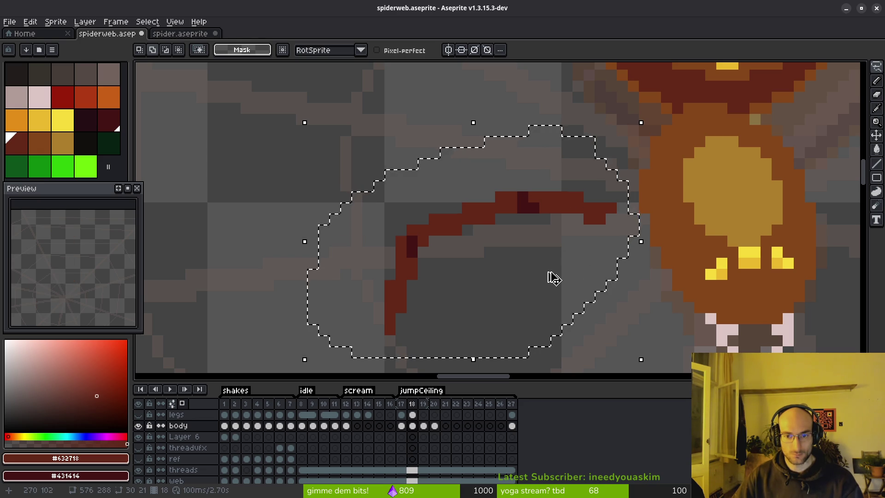
{"action": "key", "text": "Delete"}
{"action": "key", "text": "ctrl+d"}
{"action": "left_click", "coordinate": [413, 415]}
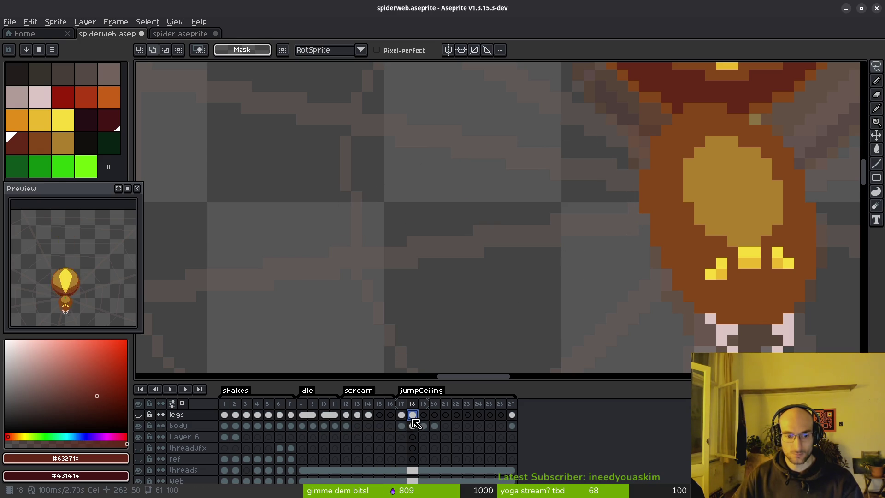
Show the legs layer, undo the strand deletion, deselect, and save the spider file
{"action": "left_click", "coordinate": [139, 415]}
{"action": "key", "text": "ctrl+z"}
{"action": "key", "text": "ctrl+z"}
{"action": "key", "text": "ctrl+d"}
{"action": "key", "text": "ctrl+s"}
On frame 17, paint a dark maroon pixel and a red pixel at the left leg's bend
{"action": "key", "text": "comma"}
{"action": "scroll", "coordinate": [505, 247], "scroll_direction": "up", "scroll_amount": 3}
{"action": "key", "text": "b"}
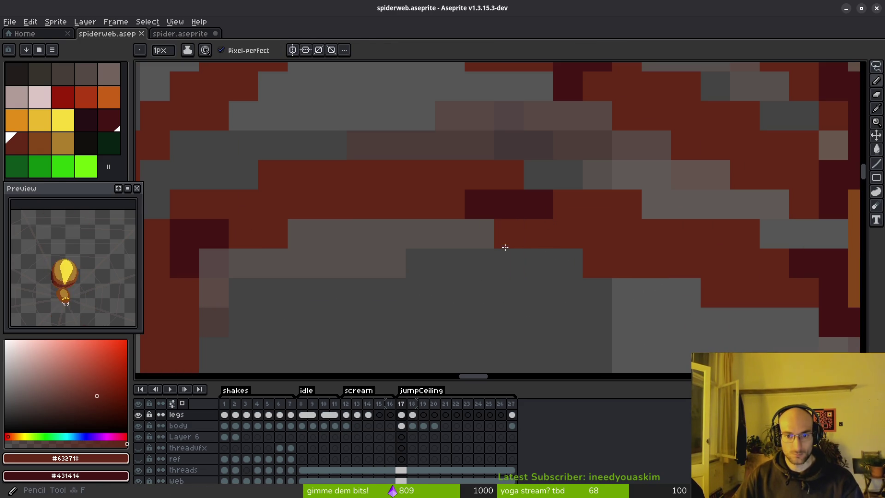
{"action": "right_click", "coordinate": [506, 245]}
{"action": "left_click", "coordinate": [530, 212]}
{"action": "scroll", "coordinate": [583, 243], "scroll_direction": "down", "scroll_amount": 5}
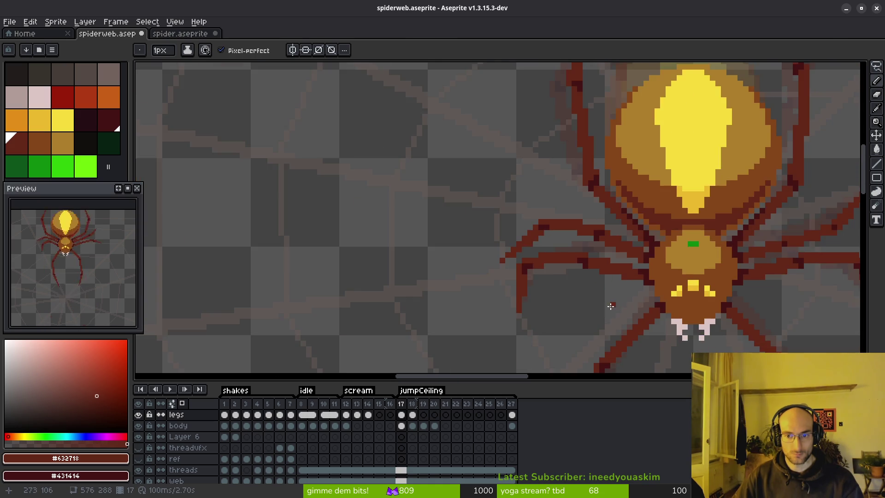
{"action": "scroll", "coordinate": [563, 239], "scroll_direction": "up", "scroll_amount": 4}
{"action": "scroll", "coordinate": [572, 227], "scroll_direction": "down", "scroll_amount": 5}
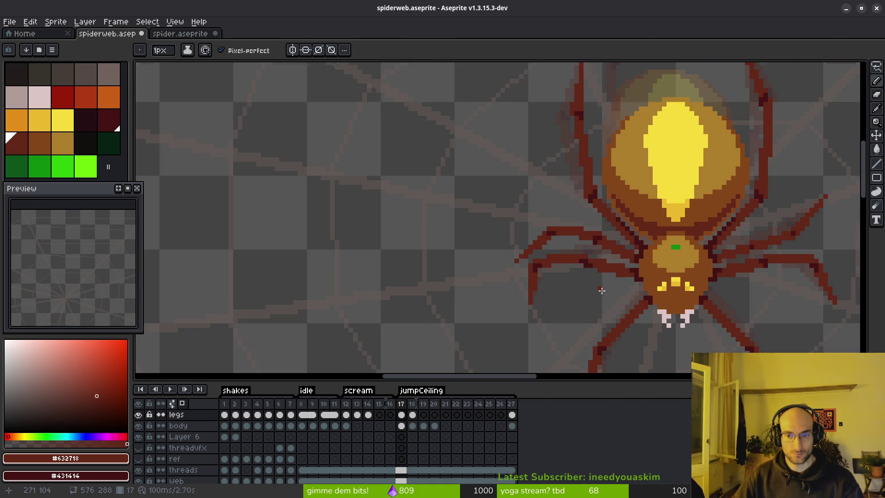
{"action": "scroll", "coordinate": [547, 237], "scroll_direction": "up", "scroll_amount": 3}
{"action": "scroll", "coordinate": [551, 244], "scroll_direction": "up", "scroll_amount": 1}
{"action": "key", "text": "e"}
{"action": "scroll", "coordinate": [572, 281], "scroll_direction": "down", "scroll_amount": 2}
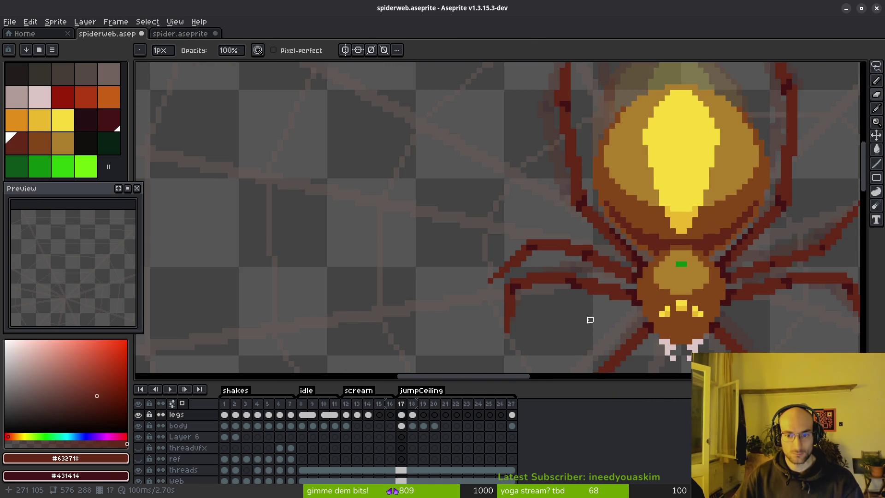
{"action": "scroll", "coordinate": [567, 295], "scroll_direction": "up", "scroll_amount": 3}
{"action": "key", "text": "b"}
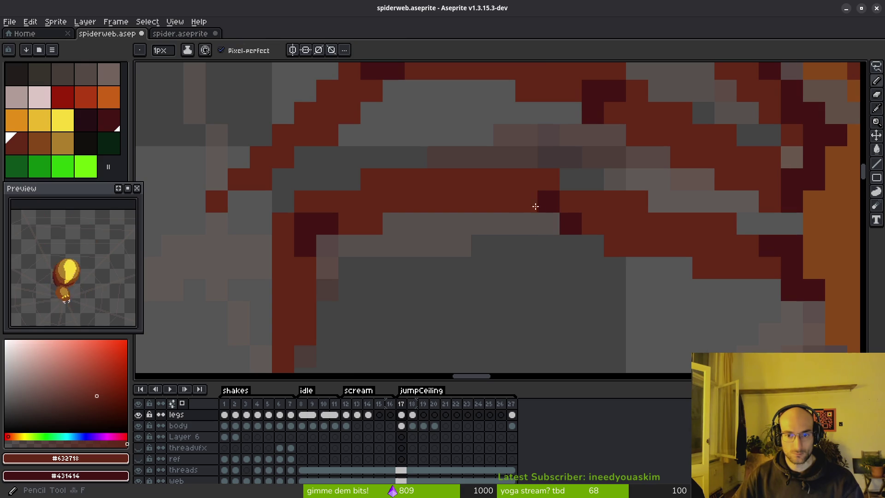
{"action": "scroll", "coordinate": [623, 307], "scroll_direction": "down", "scroll_amount": 3}
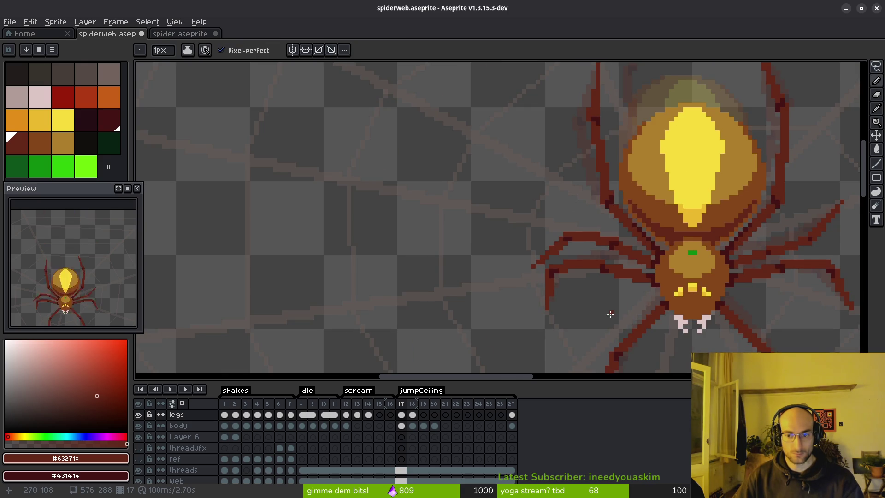
{"action": "scroll", "coordinate": [600, 314], "scroll_direction": "down", "scroll_amount": 1}
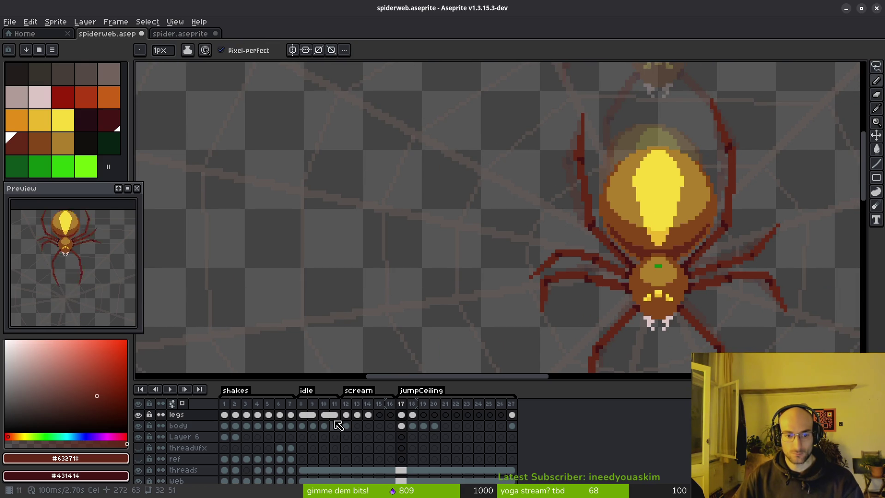
{"action": "left_click", "coordinate": [302, 426]}
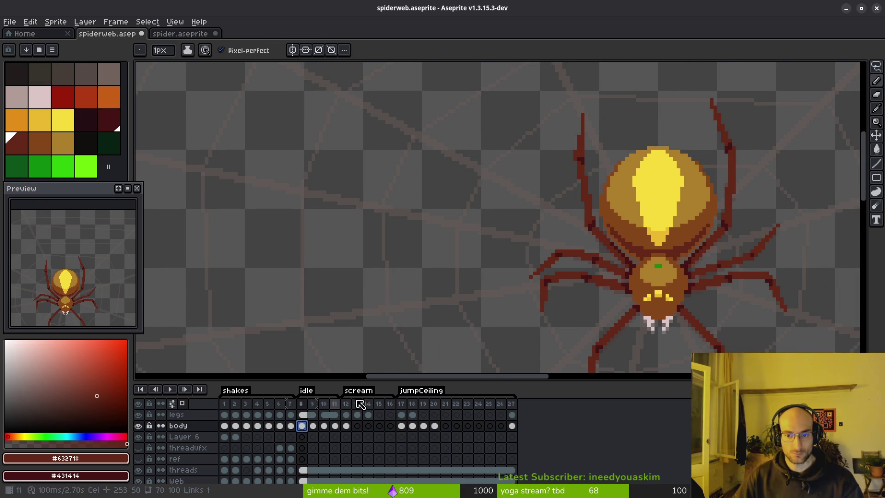
Undo the last change, return to frame 8 on the body layer, and play the idle loop
{"action": "scroll", "coordinate": [570, 236], "scroll_direction": "up", "scroll_amount": 3}
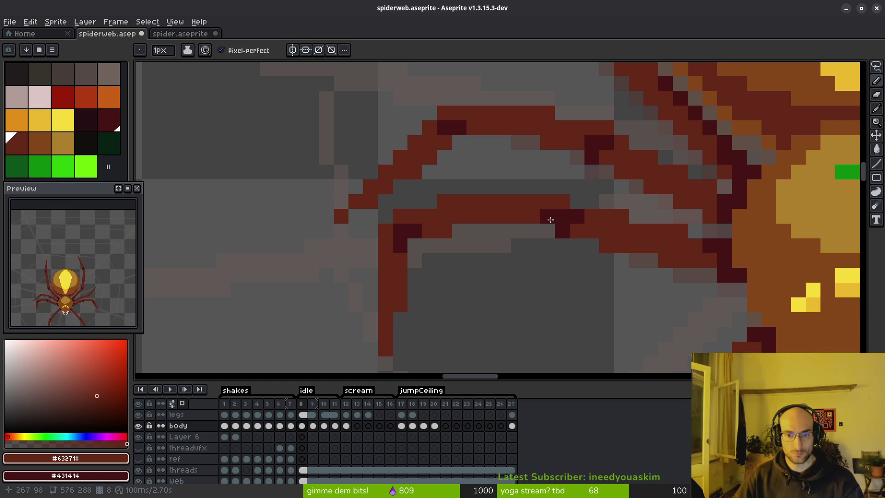
{"action": "key", "text": "ctrl+z"}
{"action": "key", "text": "ctrl+z"}
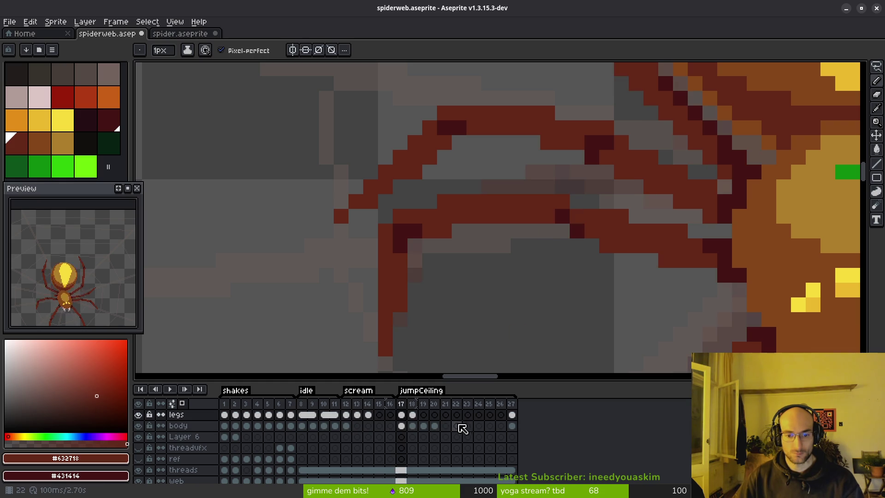
{"action": "left_click", "coordinate": [303, 426]}
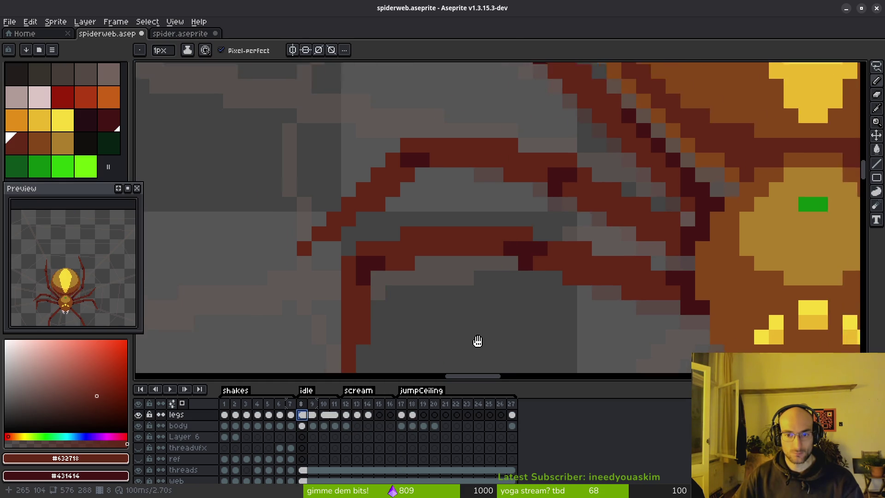
{"action": "scroll", "coordinate": [502, 223], "scroll_direction": "up", "scroll_amount": 1}
{"action": "scroll", "coordinate": [592, 323], "scroll_direction": "down", "scroll_amount": 2}
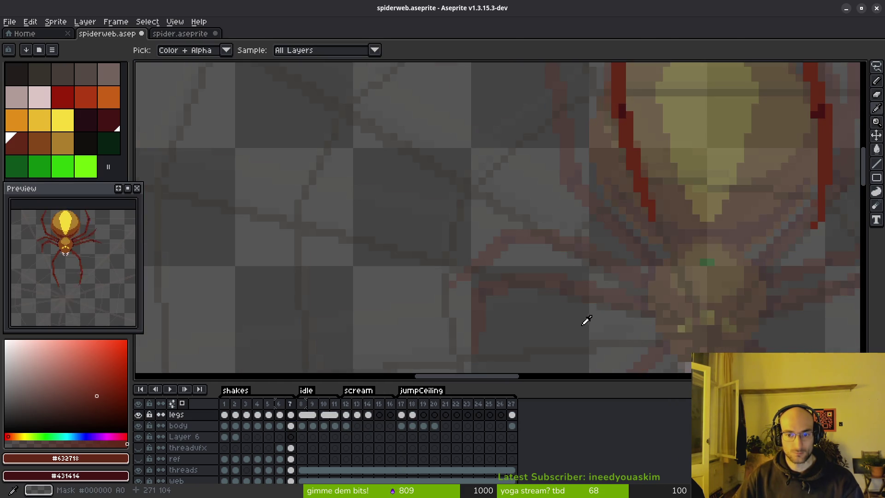
{"action": "scroll", "coordinate": [585, 320], "scroll_direction": "up", "scroll_amount": 4}
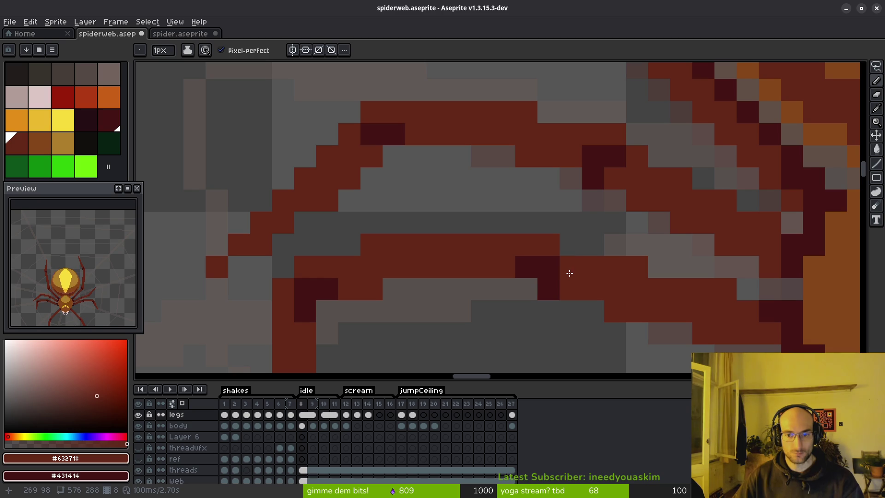
{"action": "scroll", "coordinate": [575, 273], "scroll_direction": "down", "scroll_amount": 3}
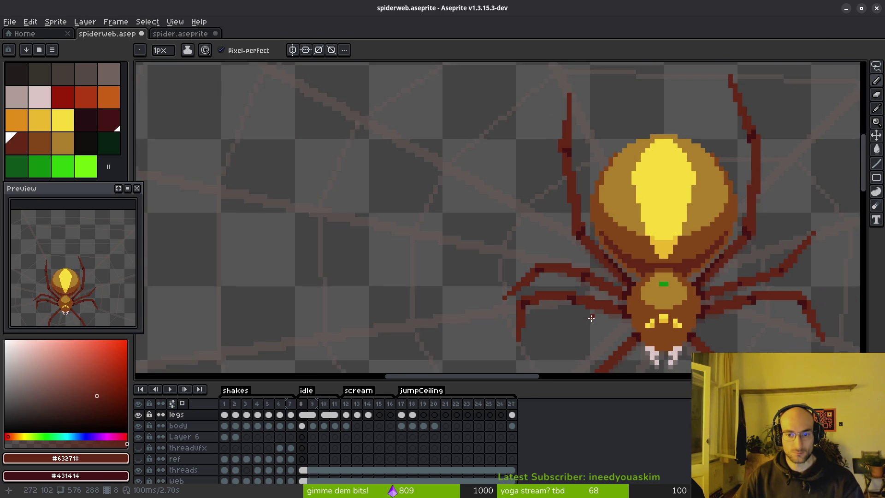
{"action": "scroll", "coordinate": [592, 318], "scroll_direction": "up", "scroll_amount": 3}
{"action": "scroll", "coordinate": [544, 331], "scroll_direction": "down", "scroll_amount": 4}
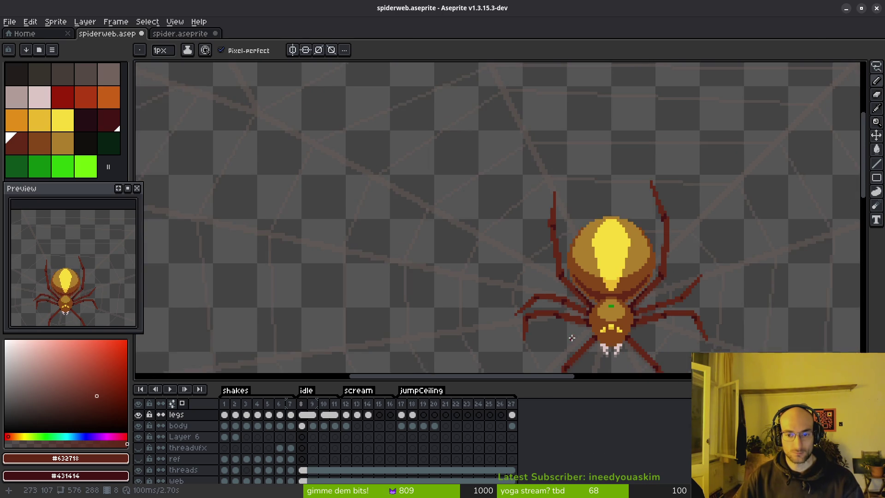
{"action": "key", "text": "Left"}
{"action": "scroll", "coordinate": [533, 330], "scroll_direction": "up", "scroll_amount": 2}
{"action": "key", "text": "Return"}
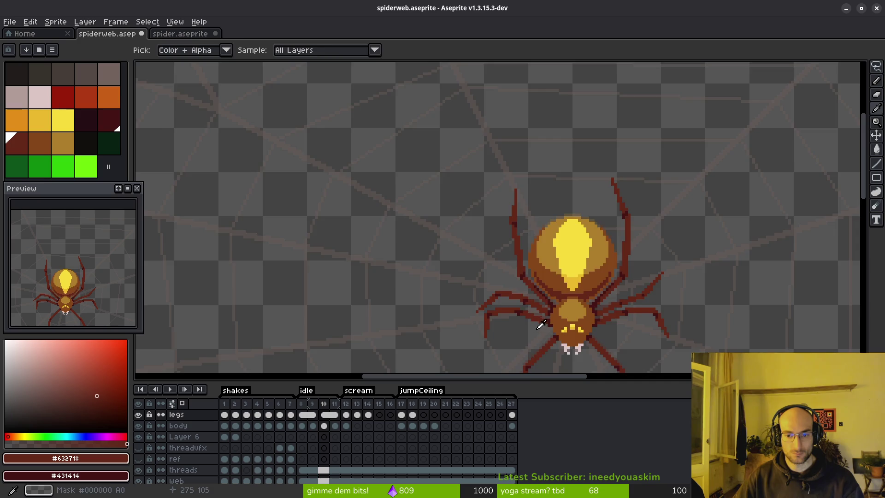
Zoom on the left legs, sample the leg colour and ready the eraser
{"action": "scroll", "coordinate": [542, 327], "scroll_direction": "up", "scroll_amount": 5}
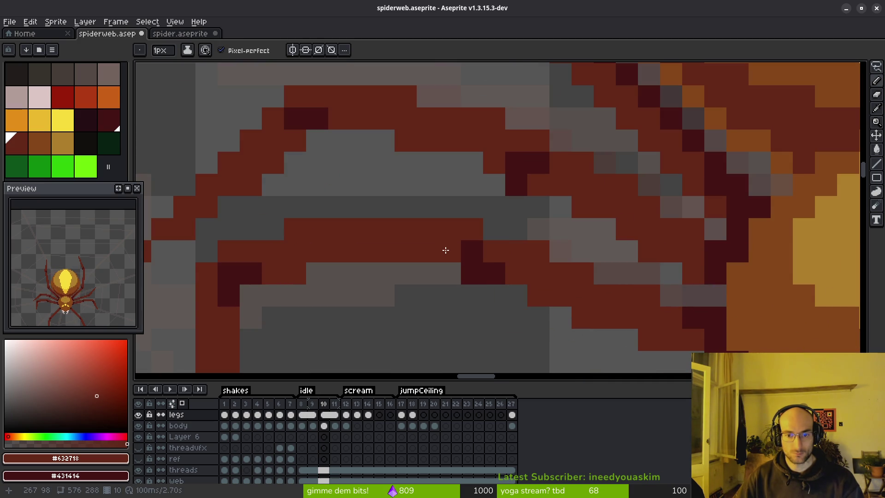
{"action": "scroll", "coordinate": [445, 250], "scroll_direction": "down", "scroll_amount": 4}
{"action": "scroll", "coordinate": [521, 332], "scroll_direction": "up", "scroll_amount": 4}
{"action": "key", "text": "alt"}
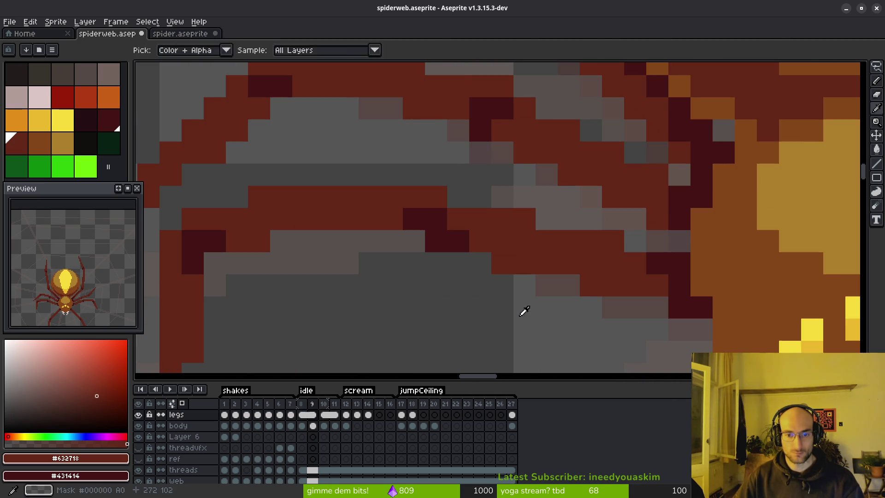
{"action": "key", "text": "alt"}
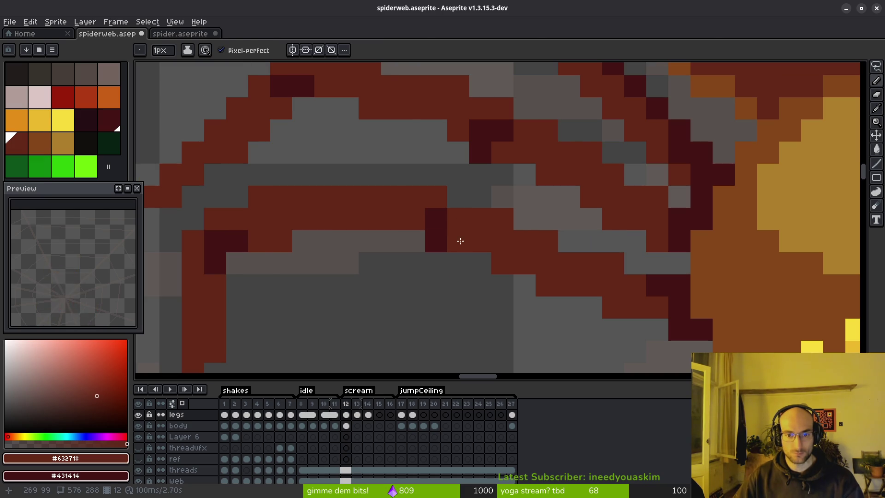
{"action": "scroll", "coordinate": [510, 310], "scroll_direction": "down", "scroll_amount": 4}
{"action": "scroll", "coordinate": [507, 320], "scroll_direction": "up", "scroll_amount": 5}
{"action": "key", "text": "e"}
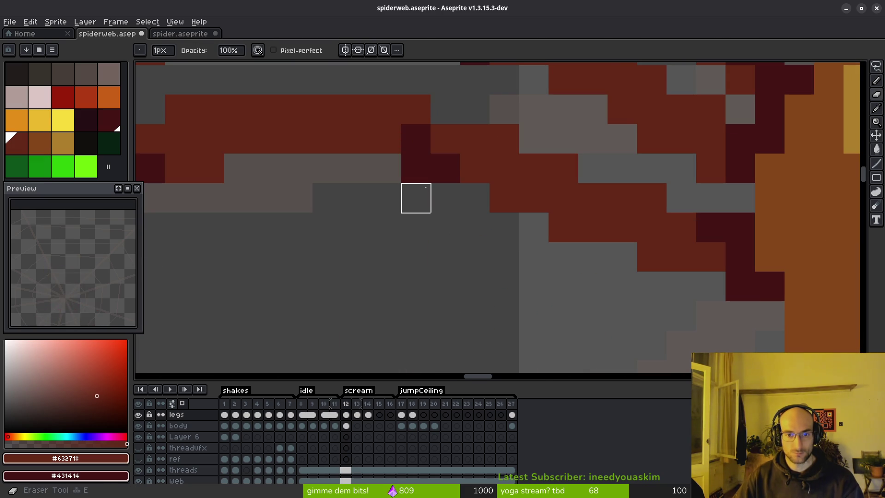
{"action": "scroll", "coordinate": [445, 198], "scroll_direction": "down", "scroll_amount": 3}
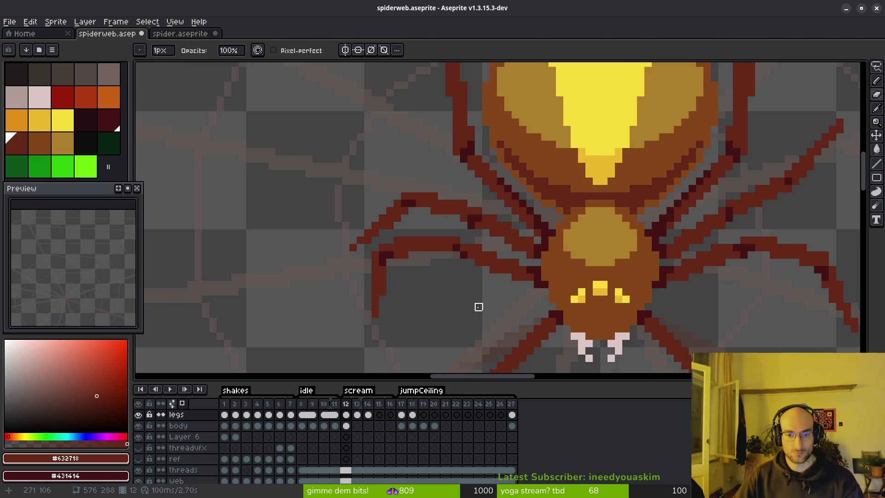
Step back through the idle frames from 12 to 9 with the colour sampler ready
{"action": "key", "text": "comma"}
{"action": "scroll", "coordinate": [465, 276], "scroll_direction": "down", "scroll_amount": 2}
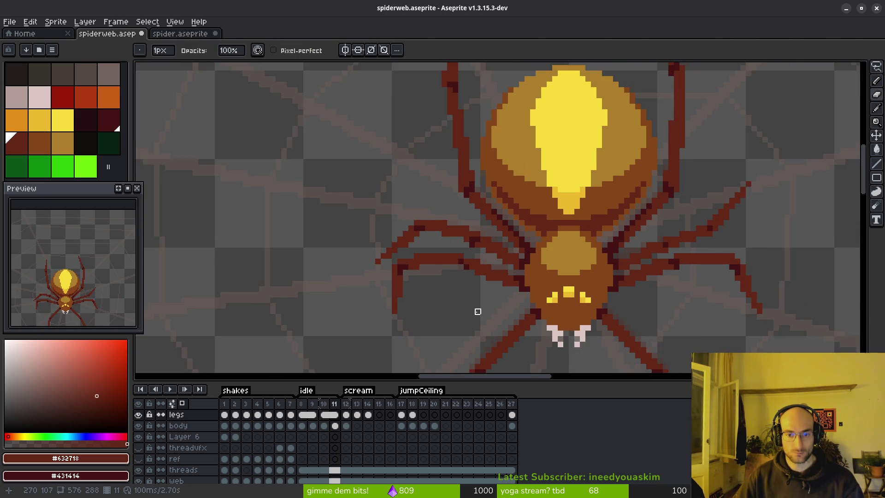
{"action": "scroll", "coordinate": [479, 277], "scroll_direction": "up", "scroll_amount": 4}
{"action": "key", "text": "w"}
{"action": "key", "text": "e"}
{"action": "key", "text": "comma"}
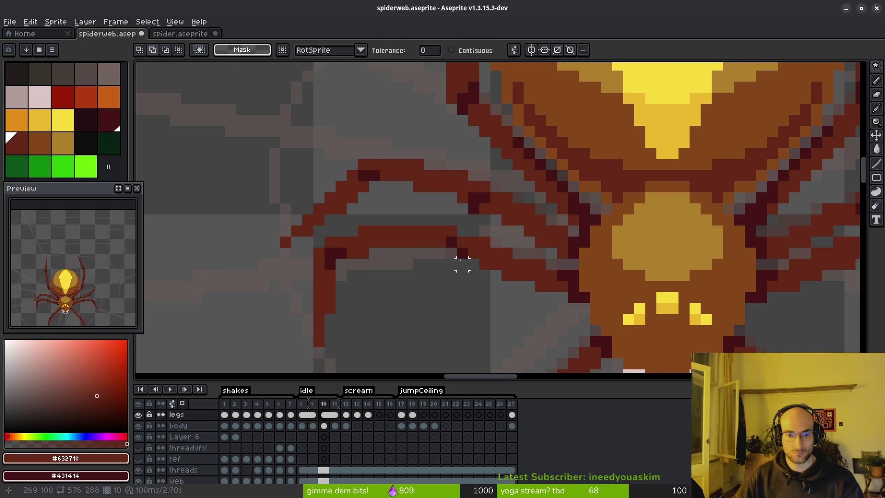
{"action": "key", "text": "comma"}
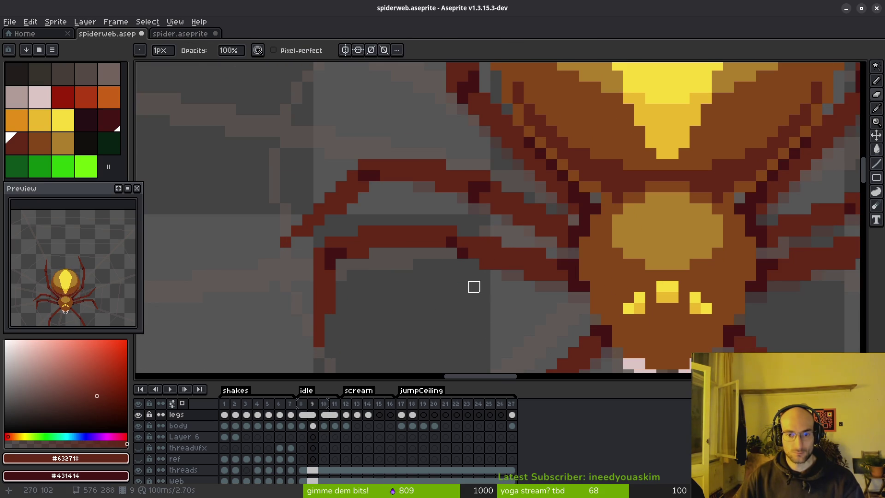
{"action": "key", "text": "i"}
Play the animation to check the legs, then pencil in a missing leg pixel
{"action": "key", "text": "Return"}
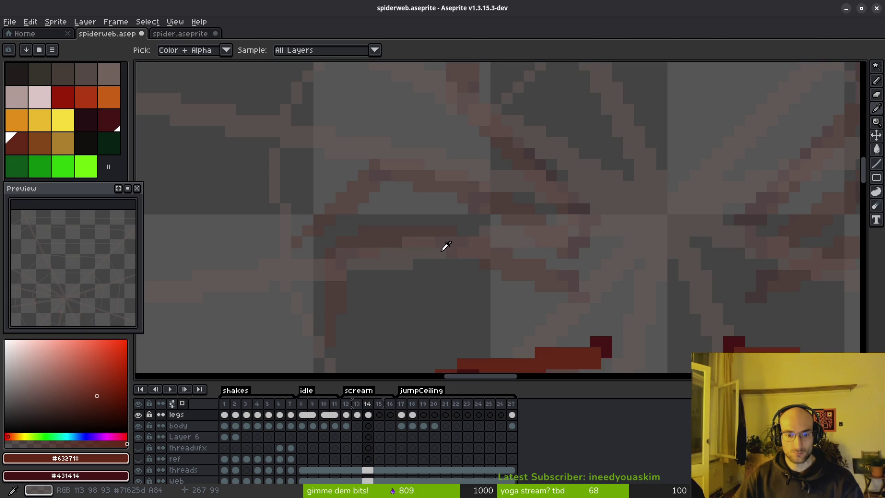
{"action": "key", "text": "b"}
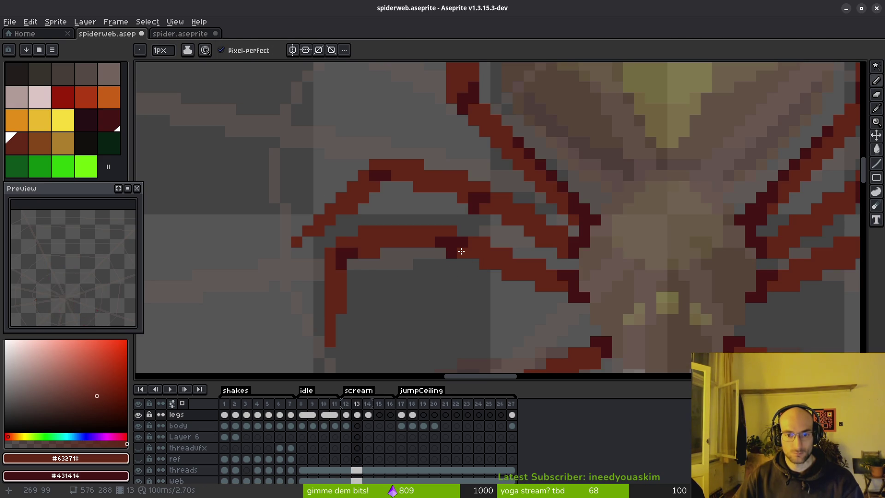
{"action": "key", "text": "e"}
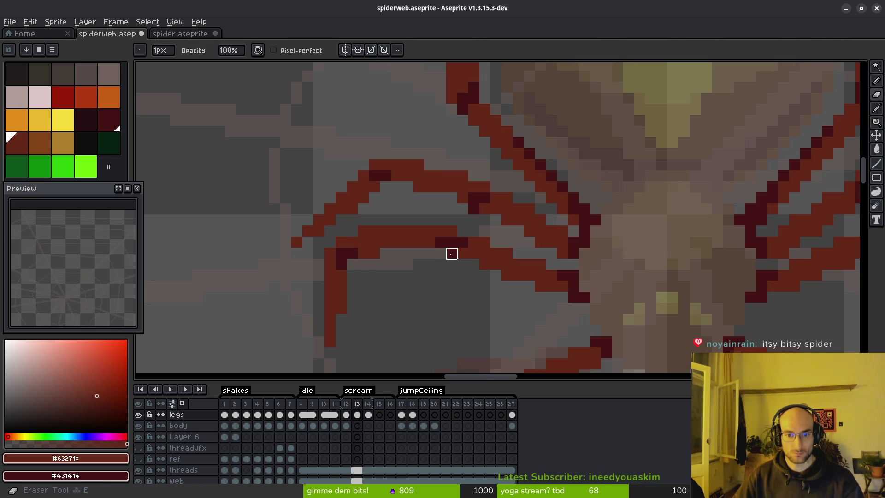
{"action": "key", "text": "b"}
{"action": "left_click", "coordinate": [441, 242]}
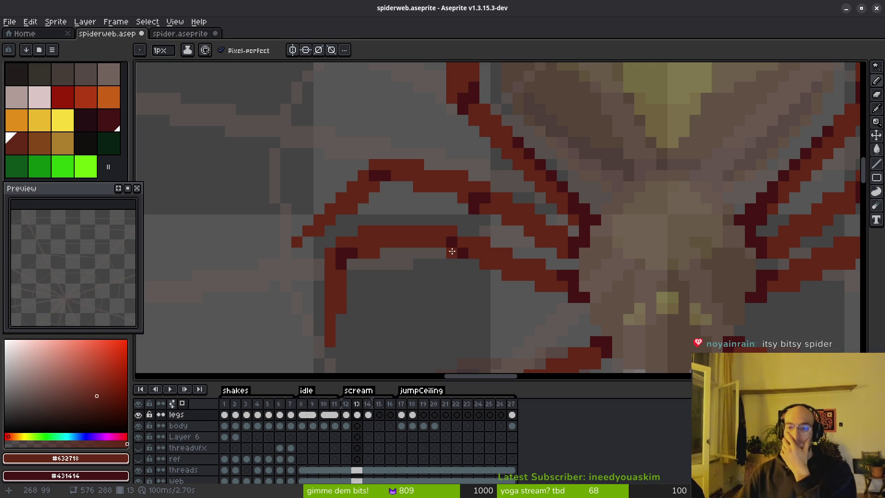
Flip between frames 11 and 12 to compare the legs, settling on frame 12 with the pencil
{"action": "scroll", "coordinate": [605, 254], "scroll_direction": "down", "scroll_amount": 2}
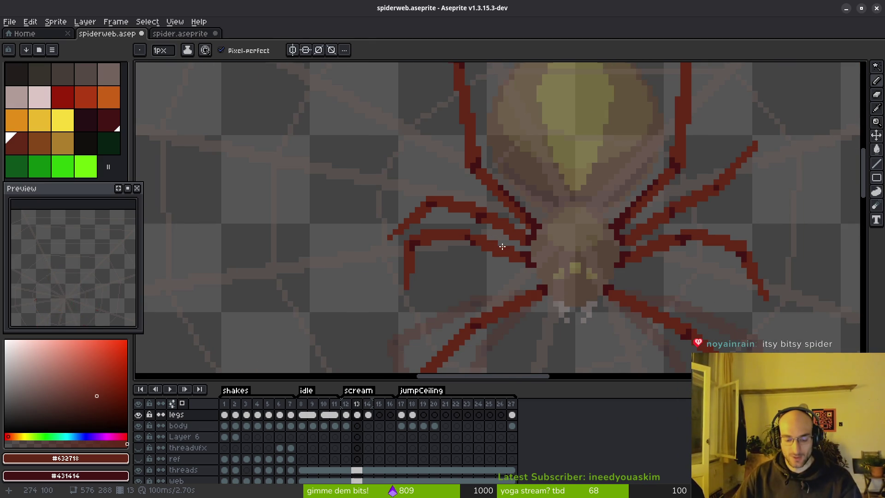
{"action": "key", "text": "i"}
{"action": "key", "text": "Left"}
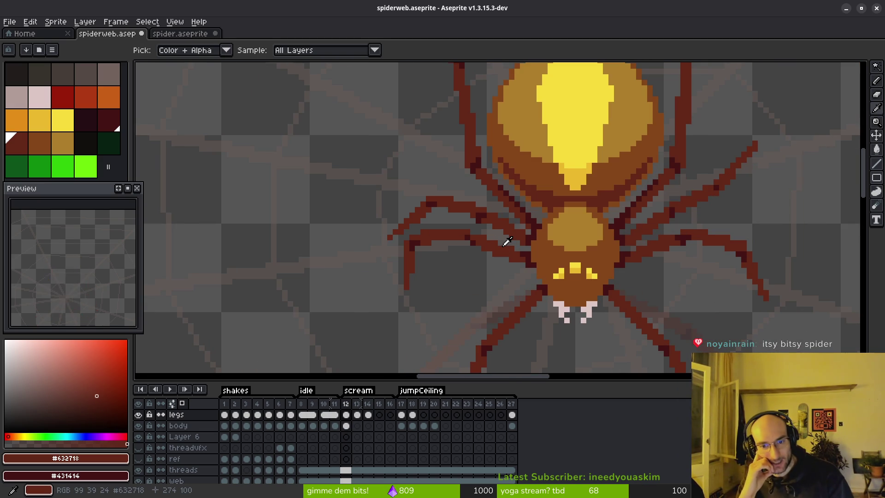
{"action": "key", "text": "Left"}
{"action": "key", "text": "Right"}
{"action": "key", "text": "Left"}
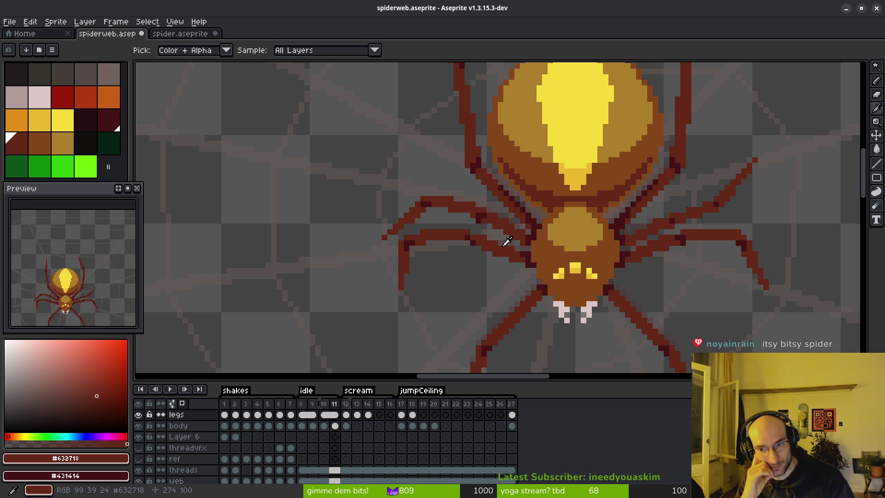
{"action": "key", "text": "Right"}
{"action": "key", "text": "Left"}
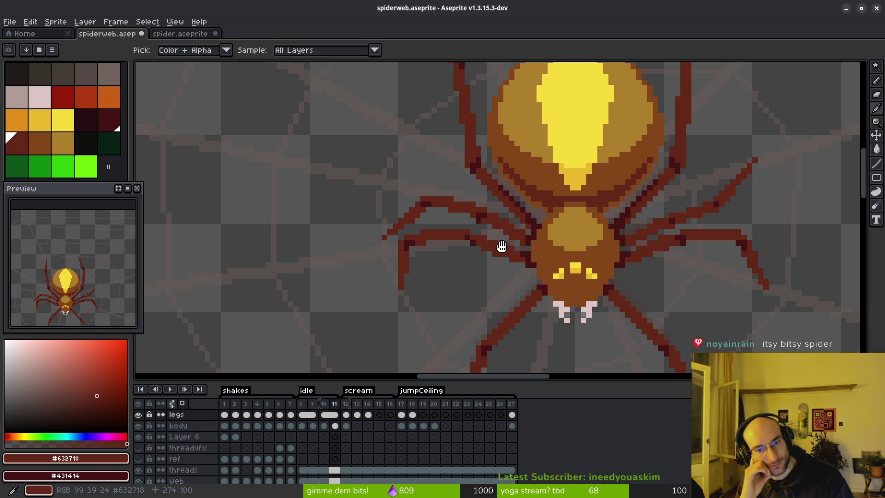
{"action": "key", "text": "Right"}
{"action": "key", "text": "Left"}
{"action": "key", "text": "Right"}
{"action": "key", "text": "Left"}
{"action": "key", "text": "Right"}
{"action": "key", "text": "Left"}
{"action": "key", "text": "Right"}
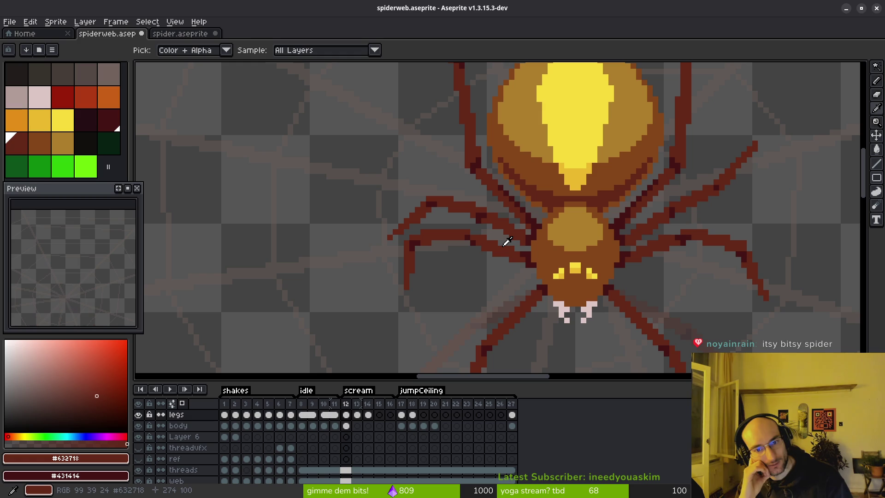
{"action": "key", "text": "b"}
{"action": "scroll", "coordinate": [583, 249], "scroll_direction": "down", "scroll_amount": 1}
{"action": "scroll", "coordinate": [583, 248], "scroll_direction": "down", "scroll_amount": 1}
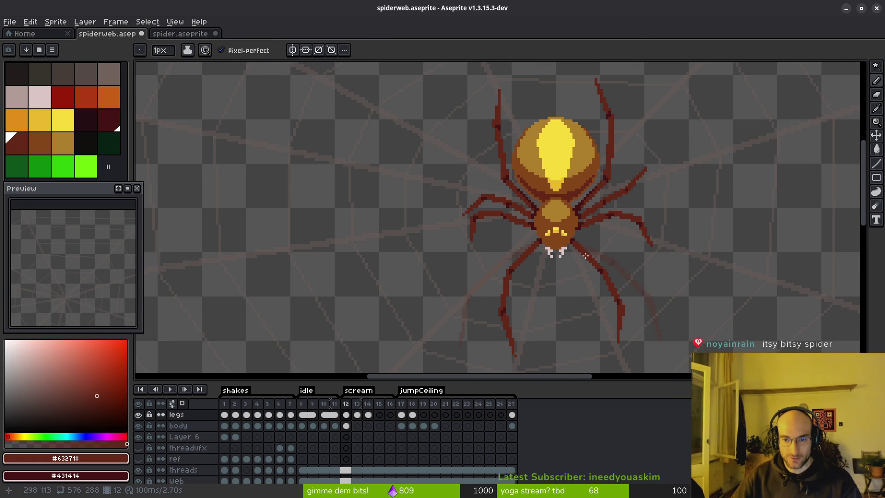
Move from frame 11 to frame 12 and save the spiderweb file
{"action": "scroll", "coordinate": [583, 252], "scroll_direction": "right", "scroll_amount": 1}
{"action": "left_click", "coordinate": [339, 420]}
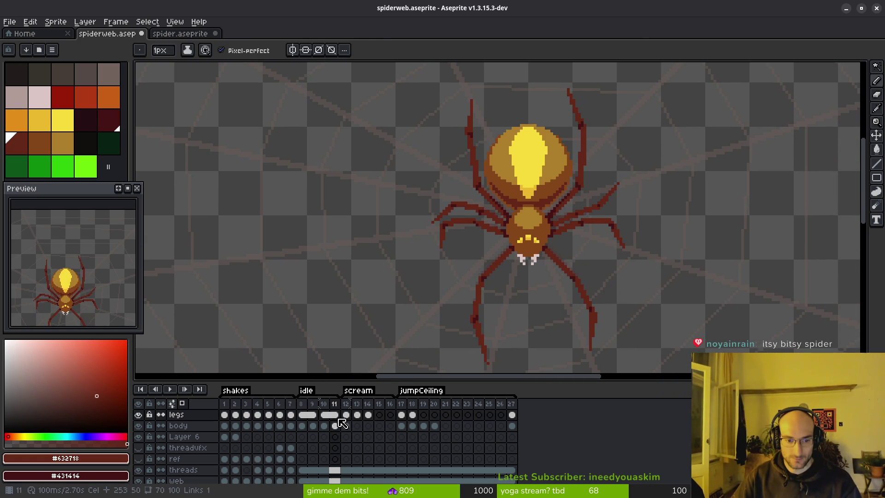
{"action": "left_click", "coordinate": [347, 416]}
{"action": "key", "text": "ctrl+s"}
Lasso the spider's legs on frame 12, then delete them on frame 13 and undo
{"action": "left_click", "coordinate": [358, 414]}
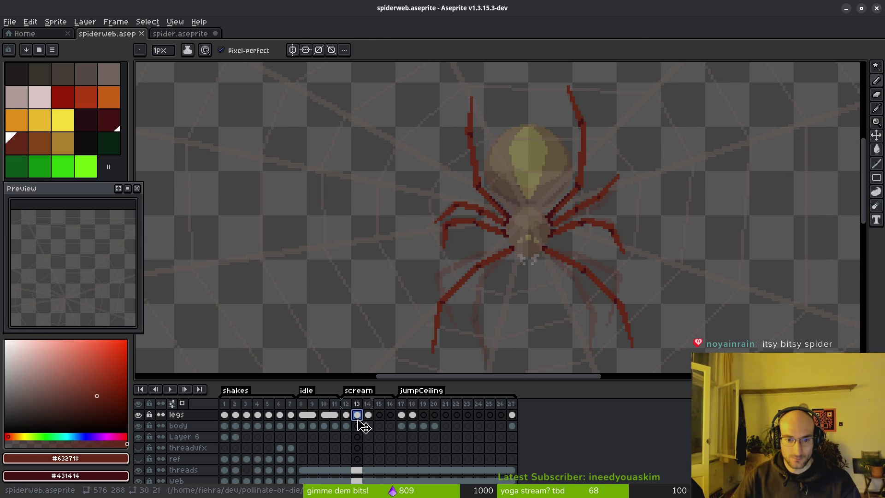
{"action": "left_click_drag", "start_coordinate": [389, 377], "coordinate": [405, 336]}
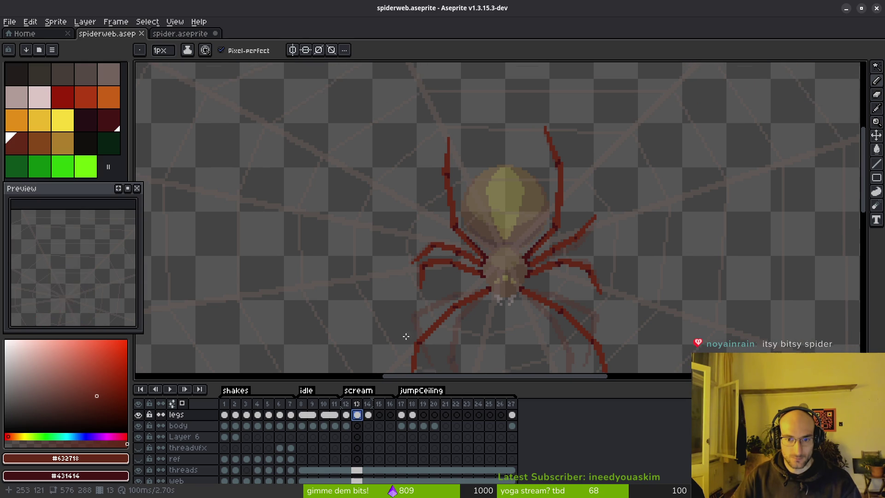
{"action": "left_click", "coordinate": [346, 414]}
{"action": "key", "text": "q"}
{"action": "left_click_drag", "start_coordinate": [559, 99], "coordinate": [387, 234]}
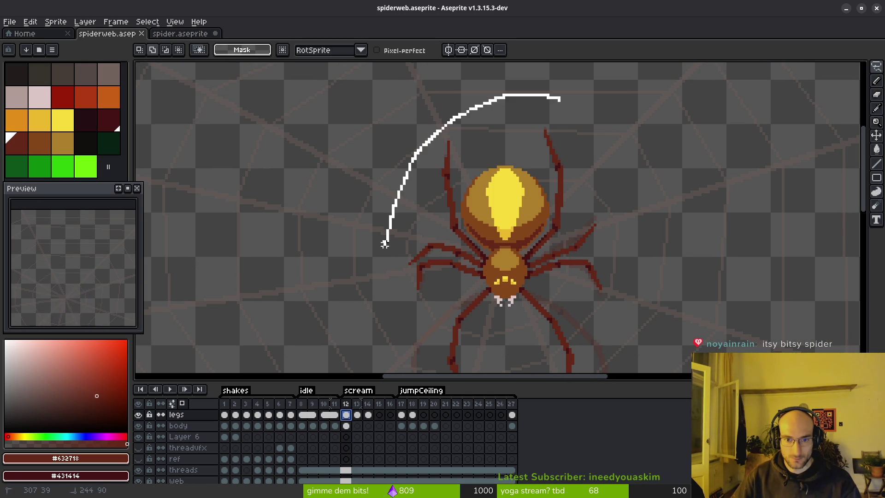
{"action": "left_click_drag", "start_coordinate": [628, 274], "coordinate": [551, 132]}
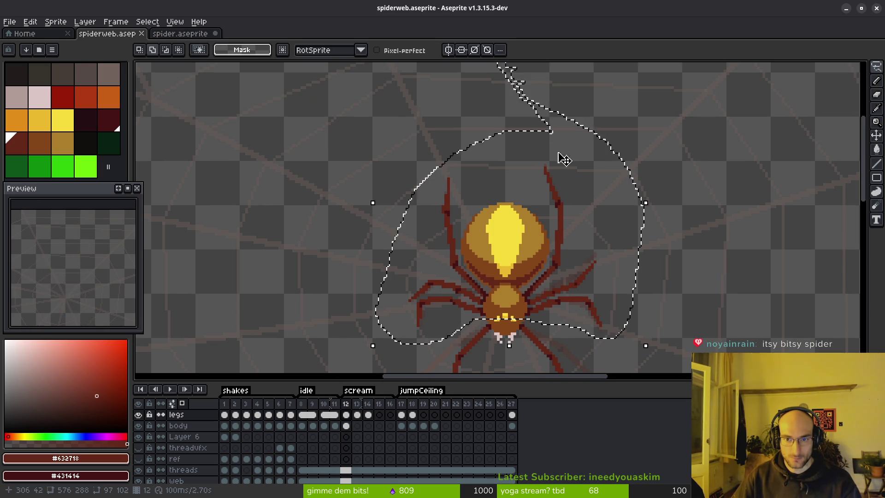
{"action": "left_click", "coordinate": [357, 415]}
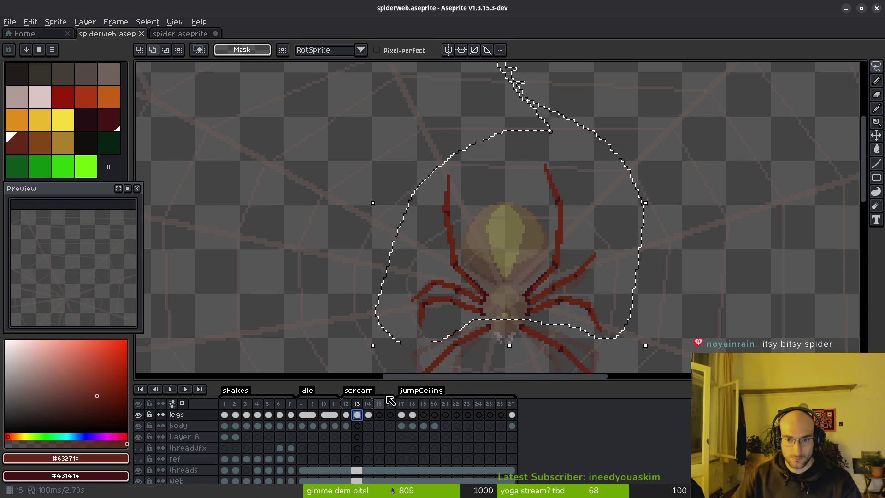
{"action": "key", "text": "Delete"}
{"action": "key", "text": "ctrl+z"}
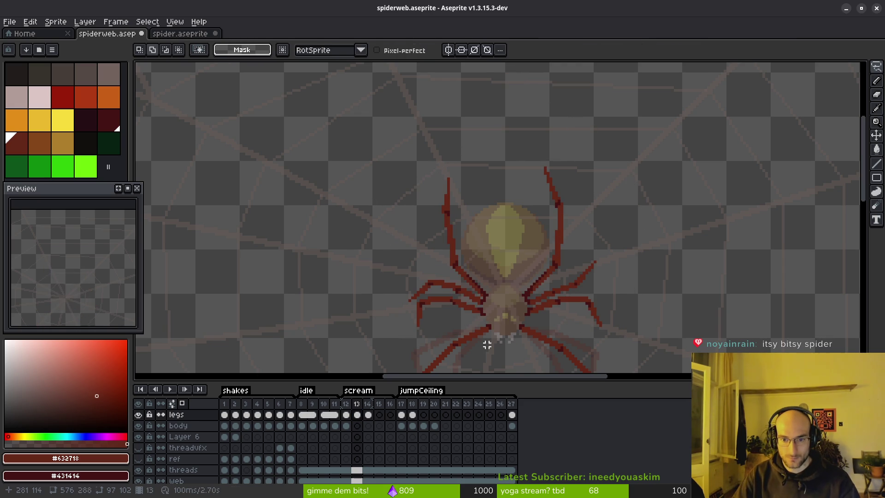
Step between frames 11 to 14 on the body layer, then jump to frame 17 in jumpCeiling
{"action": "left_click", "coordinate": [369, 415]}
{"action": "key", "text": "Left"}
{"action": "key", "text": "Left"}
{"action": "key", "text": "Left"}
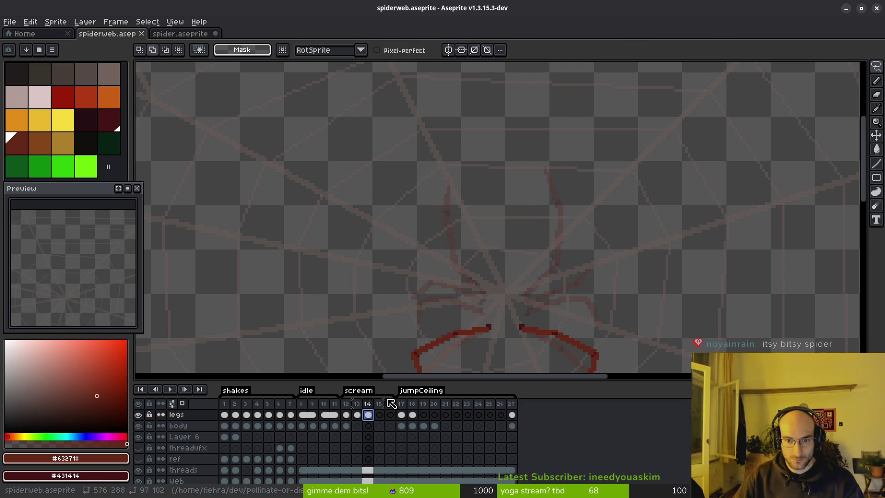
{"action": "key", "text": "Down"}
{"action": "key", "text": "i"}
{"action": "key", "text": "Right"}
{"action": "key", "text": "Right"}
{"action": "key", "text": "Right"}
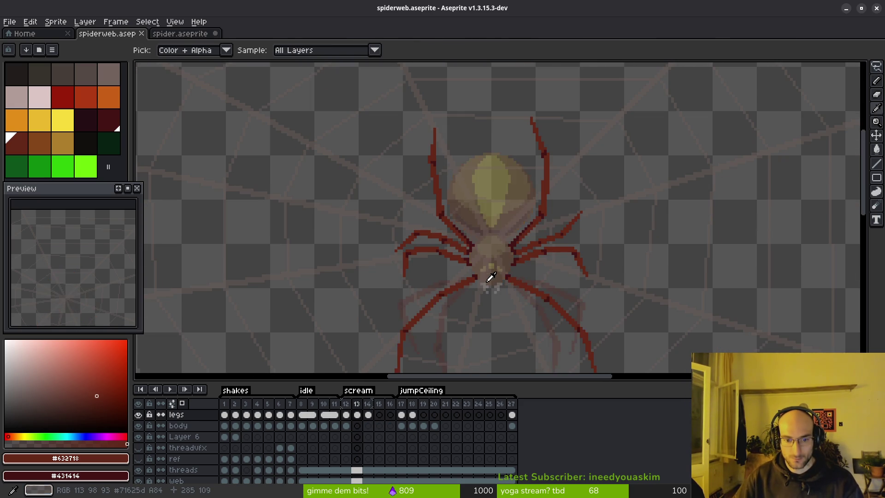
{"action": "key", "text": "Left"}
{"action": "key", "text": "Left"}
{"action": "key", "text": "Right"}
{"action": "key", "text": "Left"}
{"action": "key", "text": "Right"}
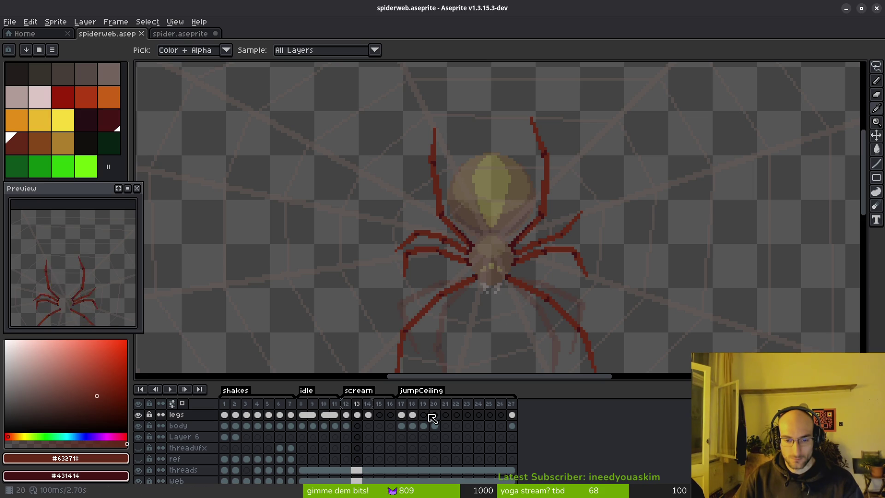
{"action": "left_click", "coordinate": [402, 415]}
Move to frame 18, zoom on the left leg, and compare it against frame 17
{"action": "key", "text": "Left"}
{"action": "key", "text": "Right"}
{"action": "key", "text": "Right"}
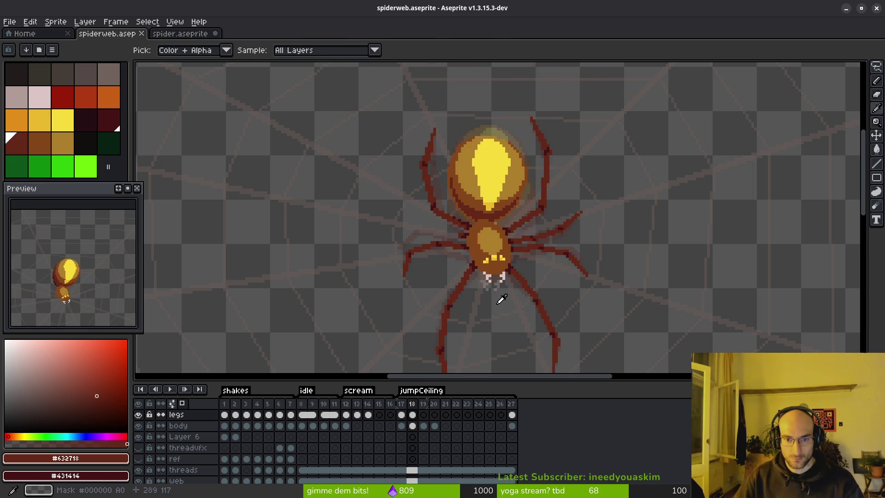
{"action": "scroll", "coordinate": [426, 243], "scroll_direction": "up", "scroll_amount": 3}
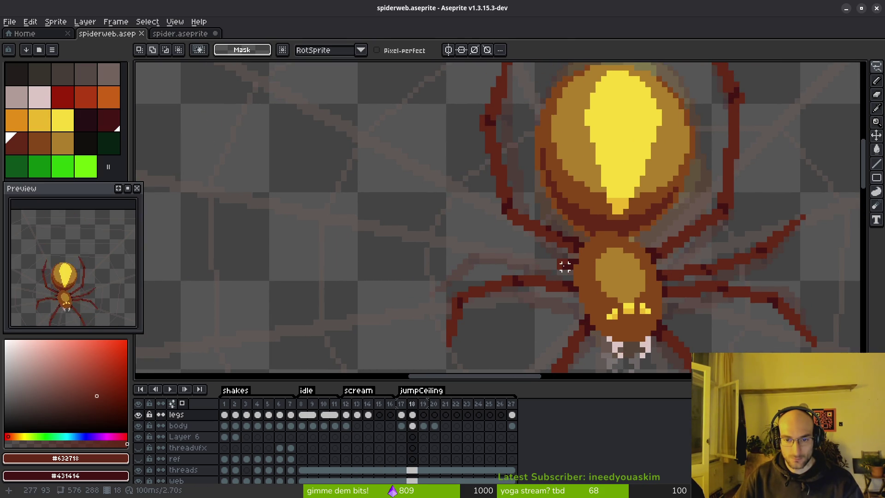
{"action": "scroll", "coordinate": [551, 265], "scroll_direction": "up", "scroll_amount": 2}
{"action": "scroll", "coordinate": [548, 262], "scroll_direction": "down", "scroll_amount": 1}
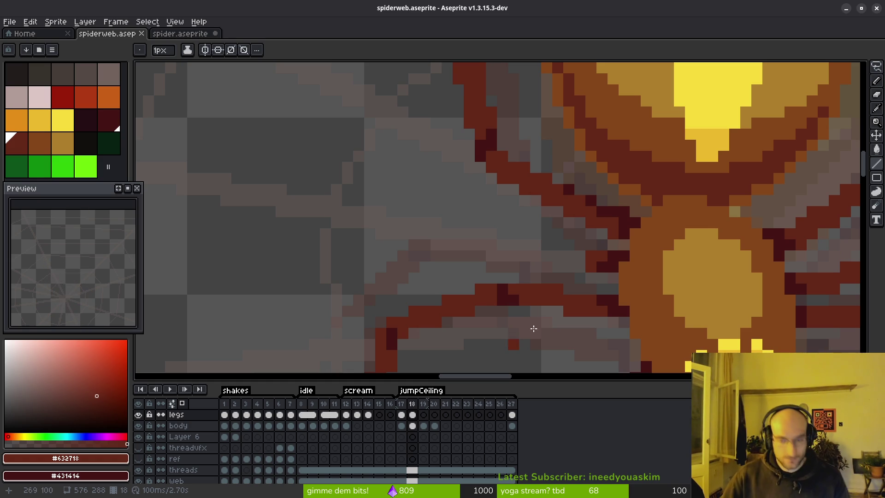
{"action": "scroll", "coordinate": [476, 230], "scroll_direction": "down", "scroll_amount": 2}
{"action": "scroll", "coordinate": [476, 230], "scroll_direction": "down", "scroll_amount": 1}
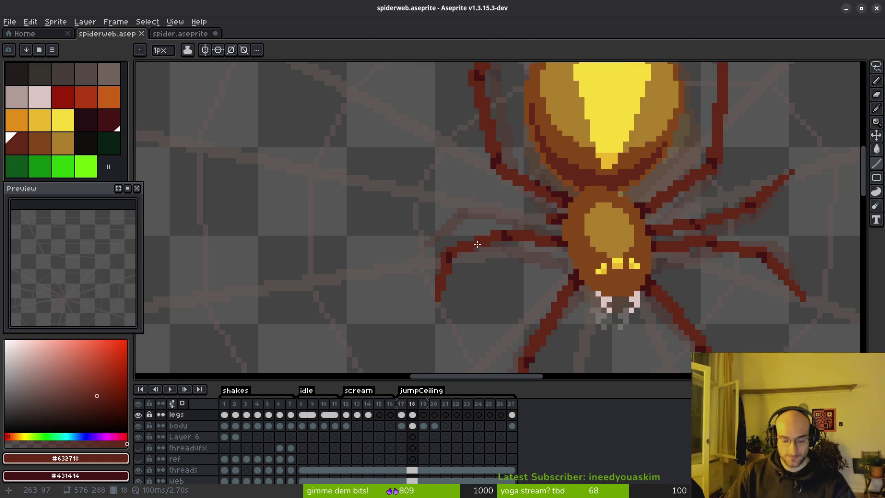
{"action": "key", "text": "alt"}
{"action": "key", "text": "comma"}
{"action": "key", "text": "period"}
{"action": "key", "text": "comma"}
{"action": "key", "text": "period"}
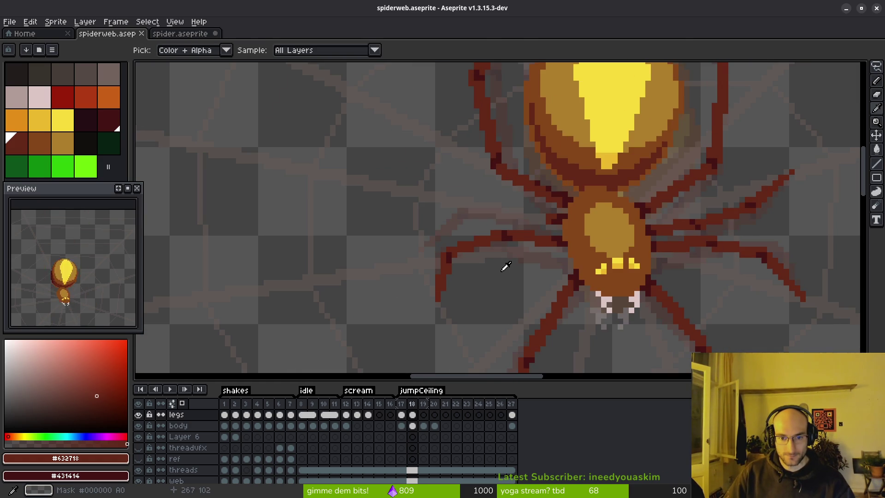
{"action": "key", "text": "comma"}
{"action": "key", "text": "period"}
{"action": "key", "text": "comma"}
{"action": "key", "text": "period"}
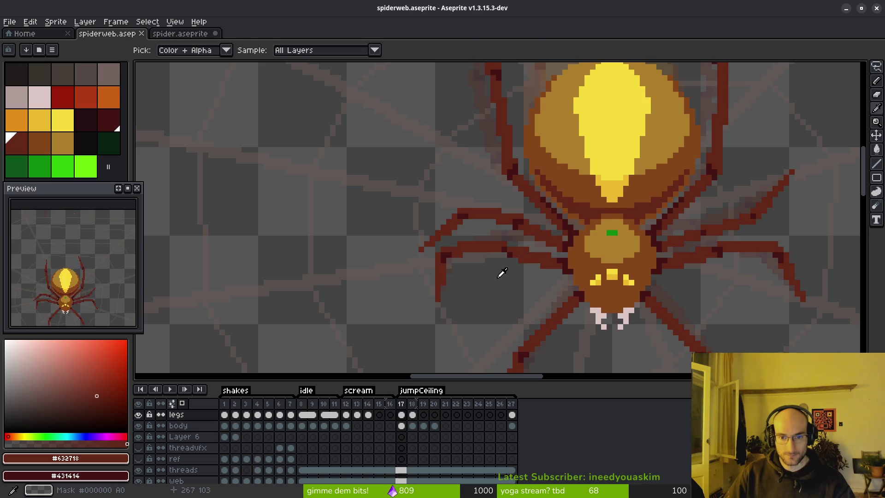
Erase stray left-leg pixels on frame 18, sampling colours and flipping frames to check
{"action": "scroll", "coordinate": [527, 287], "scroll_direction": "down", "scroll_amount": 1}
{"action": "key", "text": "alt"}
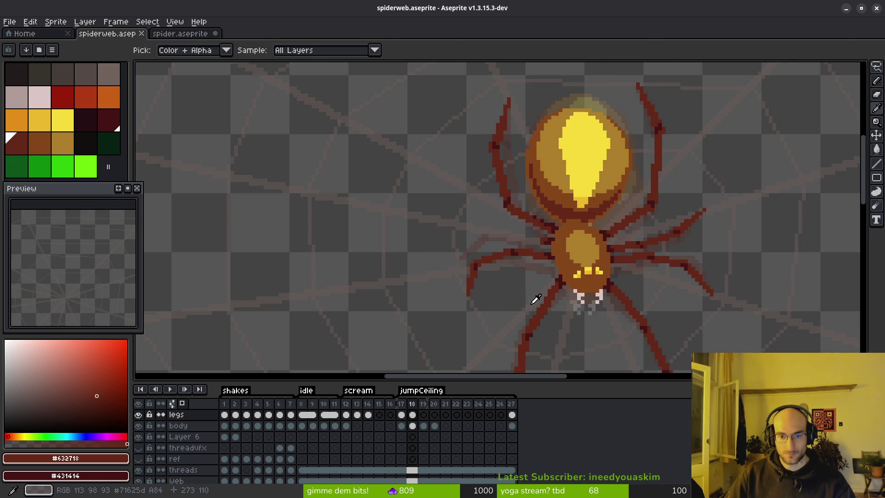
{"action": "key", "text": "comma"}
{"action": "key", "text": "period"}
{"action": "key", "text": "comma"}
{"action": "key", "text": "period"}
{"action": "scroll", "coordinate": [489, 286], "scroll_direction": "up", "scroll_amount": 4}
{"action": "key", "text": "e"}
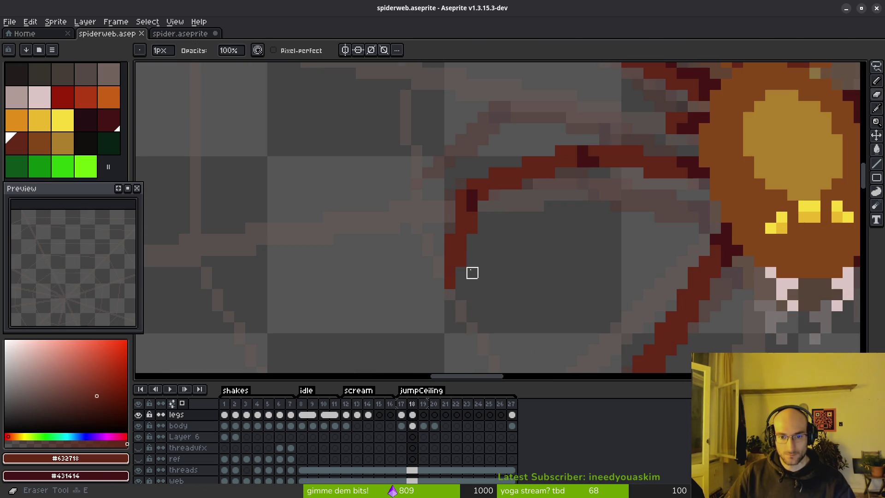
{"action": "scroll", "coordinate": [539, 277], "scroll_direction": "down", "scroll_amount": 4}
{"action": "key", "text": "alt"}
{"action": "key", "text": "comma"}
{"action": "key", "text": "period"}
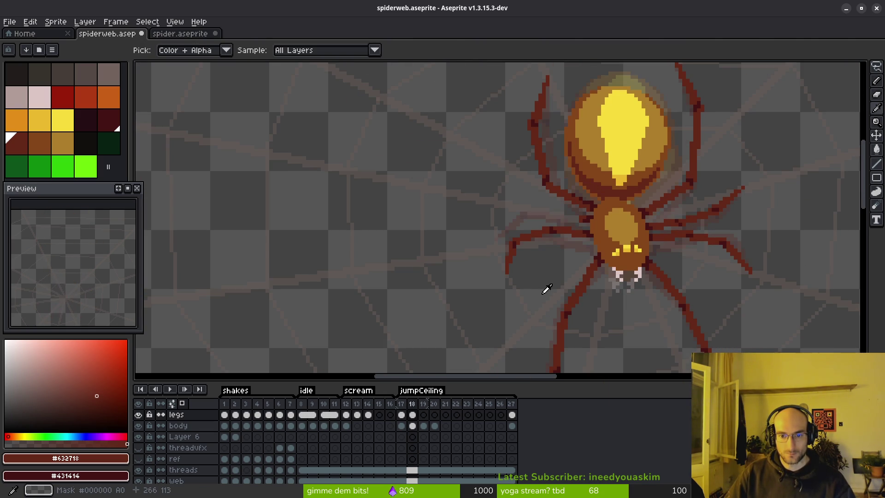
{"action": "scroll", "coordinate": [472, 239], "scroll_direction": "up", "scroll_amount": 3}
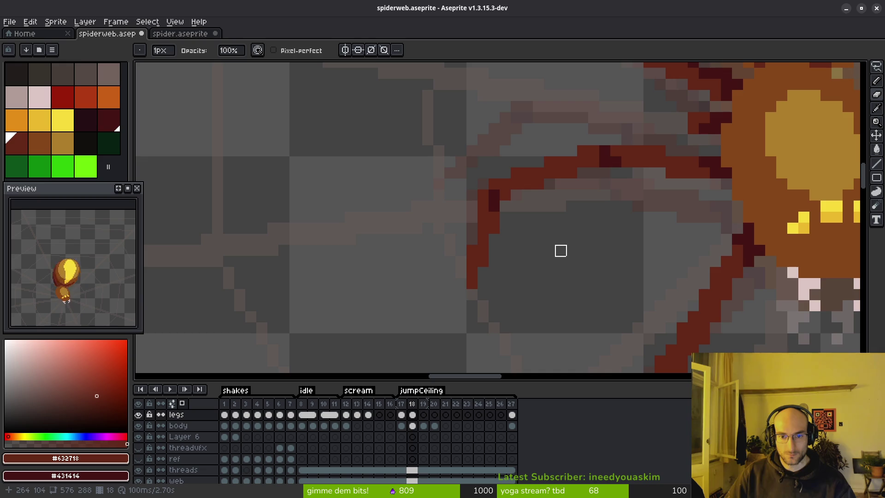
{"action": "scroll", "coordinate": [559, 255], "scroll_direction": "down", "scroll_amount": 2}
{"action": "scroll", "coordinate": [557, 260], "scroll_direction": "down", "scroll_amount": 2}
Flip repeatedly between frames 17 and 18 to verify the cleaned leg, ending zoomed in on frame 18
{"action": "key", "text": "alt"}
{"action": "key", "text": "comma"}
{"action": "key", "text": "period"}
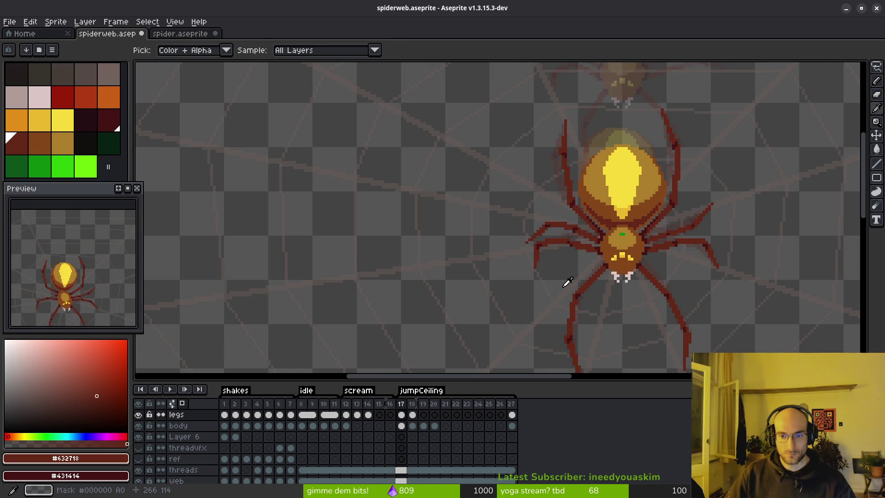
{"action": "key", "text": "comma"}
{"action": "key", "text": "period"}
{"action": "key", "text": "comma"}
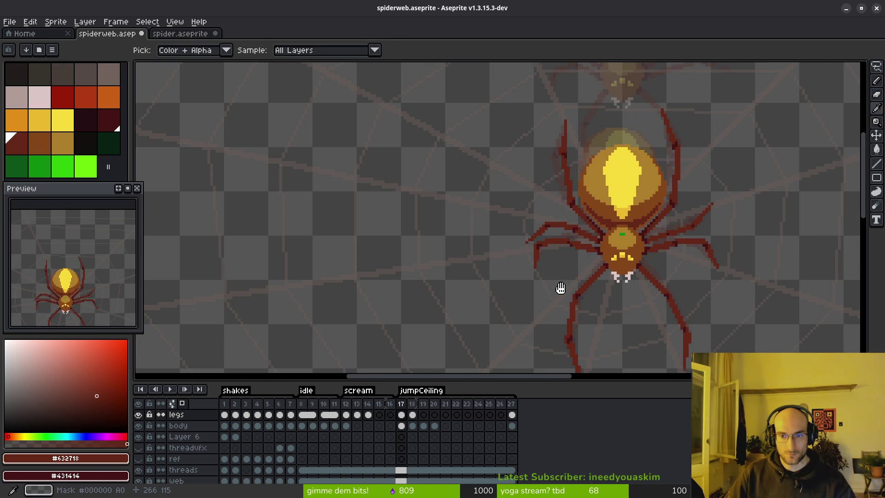
{"action": "key", "text": "period"}
{"action": "key", "text": "comma"}
{"action": "key", "text": "period"}
{"action": "key", "text": "comma"}
{"action": "key", "text": "period"}
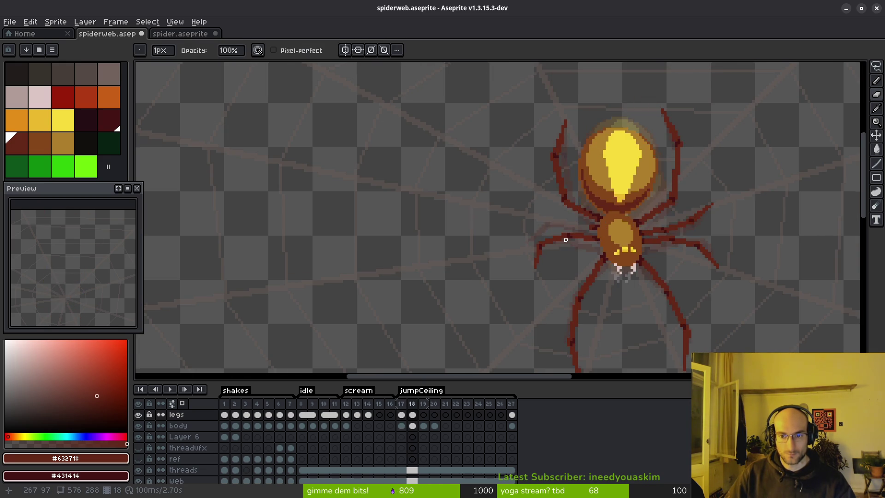
{"action": "scroll", "coordinate": [568, 243], "scroll_direction": "up", "scroll_amount": 2}
{"action": "key", "text": "alt"}
{"action": "scroll", "coordinate": [563, 267], "scroll_direction": "up", "scroll_amount": 1}
{"action": "scroll", "coordinate": [565, 267], "scroll_direction": "up", "scroll_amount": 2}
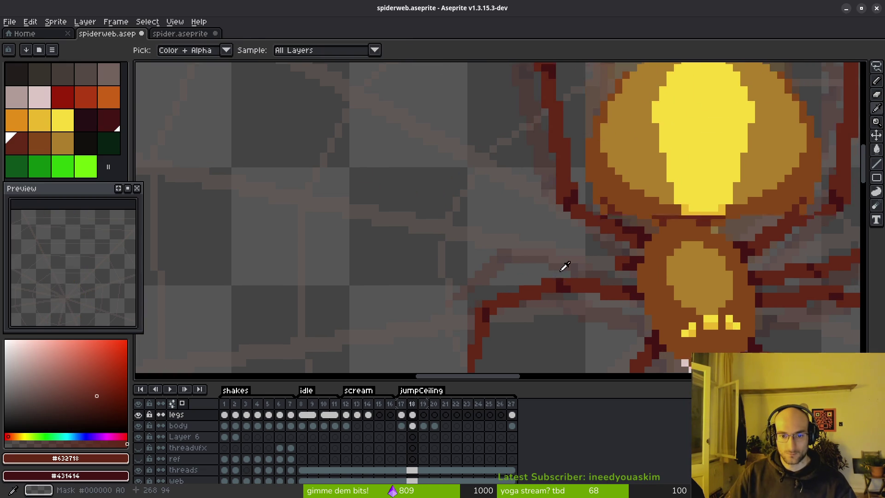
{"action": "scroll", "coordinate": [461, 291], "scroll_direction": "up", "scroll_amount": 1}
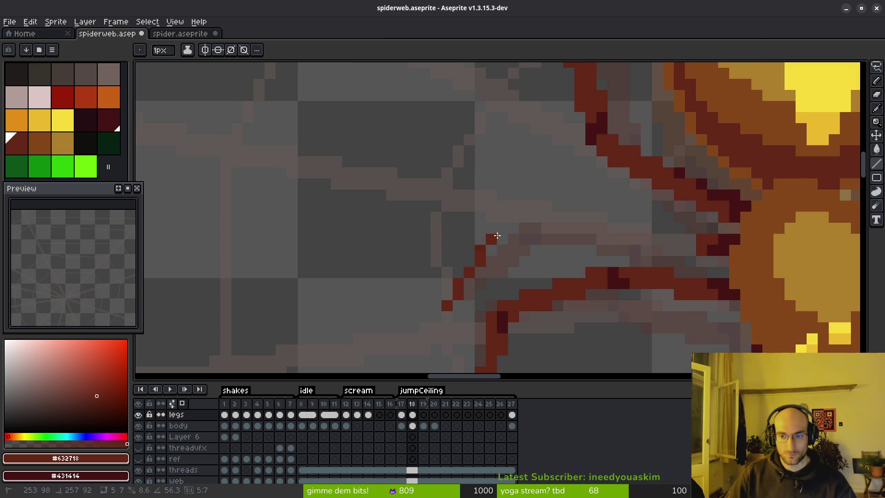
Draw straight red leg segments outward from the spider's lower left leg on frame 18
{"action": "scroll", "coordinate": [499, 218], "scroll_direction": "down", "scroll_amount": 2}
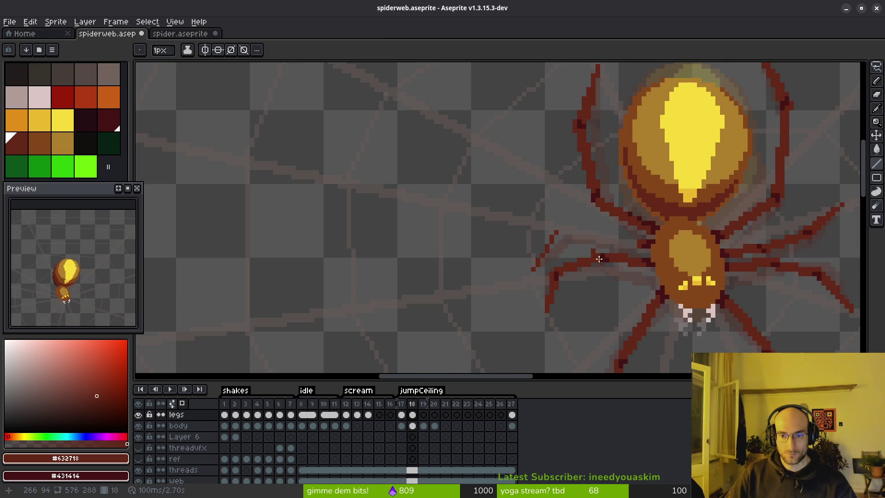
{"action": "key", "text": "alt"}
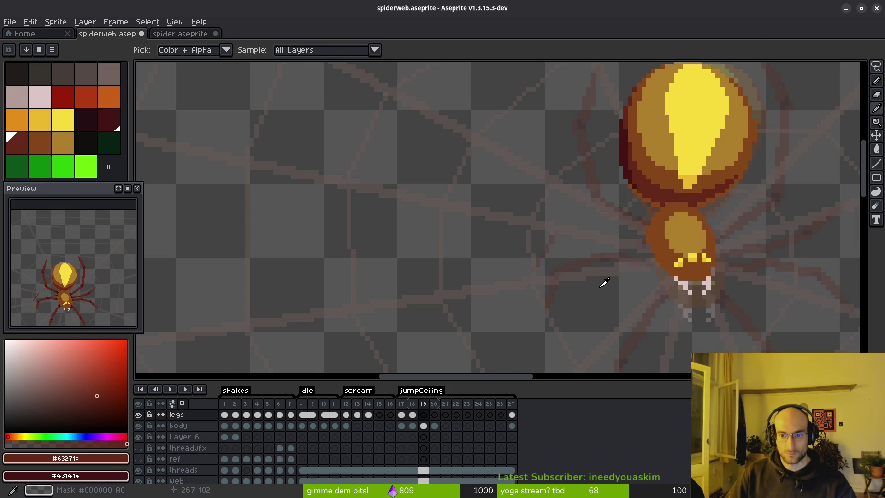
{"action": "scroll", "coordinate": [568, 268], "scroll_direction": "up", "scroll_amount": 3}
{"action": "mouse_move", "coordinate": [569, 268]}
{"action": "left_mouse_down"}
{"action": "mouse_move", "coordinate": [563, 276]}
{"action": "mouse_move", "coordinate": [527, 272]}
{"action": "mouse_move", "coordinate": [564, 199]}
{"action": "left_mouse_up"}
{"action": "mouse_move", "coordinate": [530, 276]}
{"action": "left_mouse_down"}
{"action": "mouse_move", "coordinate": [573, 197]}
{"action": "mouse_move", "coordinate": [584, 203]}
{"action": "left_mouse_up"}
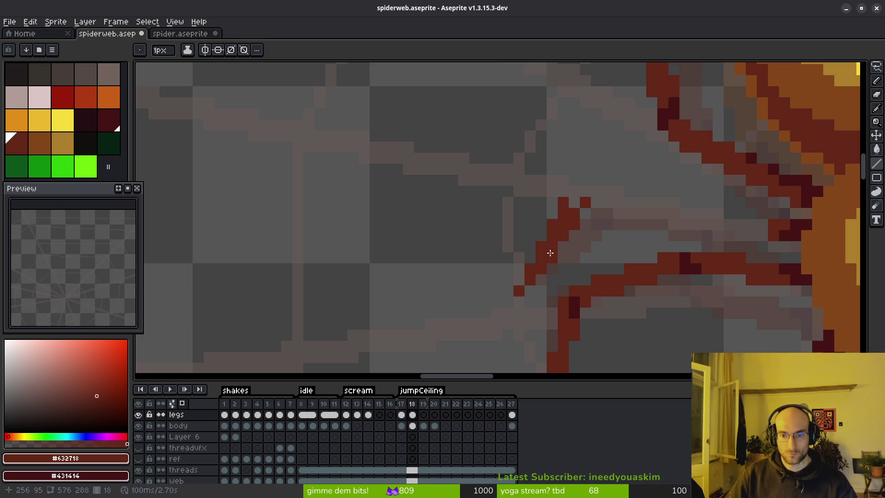
{"action": "scroll", "coordinate": [617, 219], "scroll_direction": "down", "scroll_amount": 3}
{"action": "scroll", "coordinate": [594, 233], "scroll_direction": "up", "scroll_amount": 1}
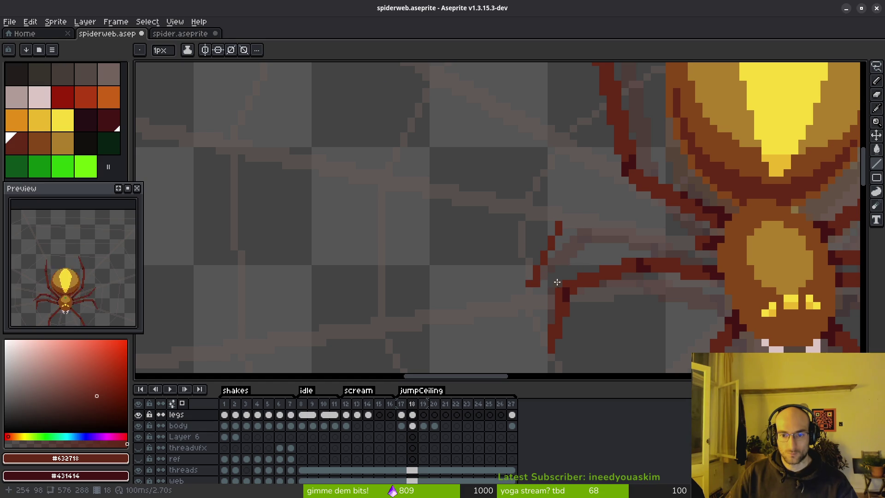
{"action": "left_click", "coordinate": [530, 282]}
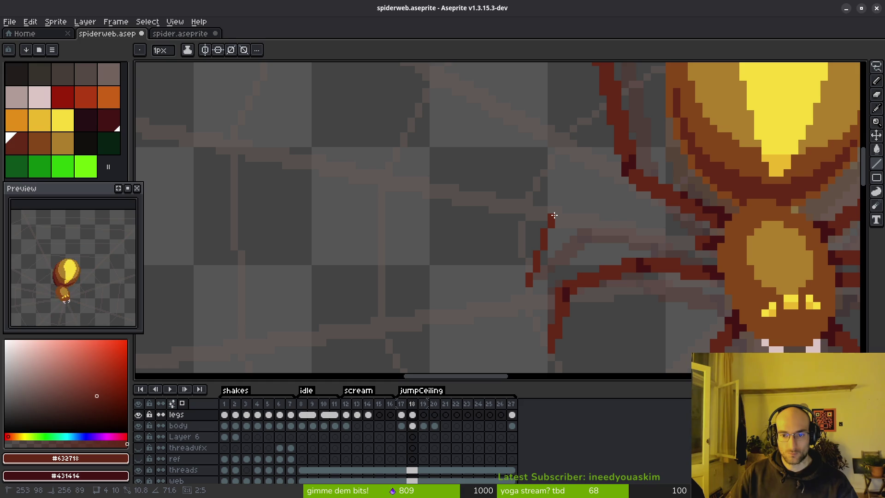
{"action": "left_click", "coordinate": [554, 215]}
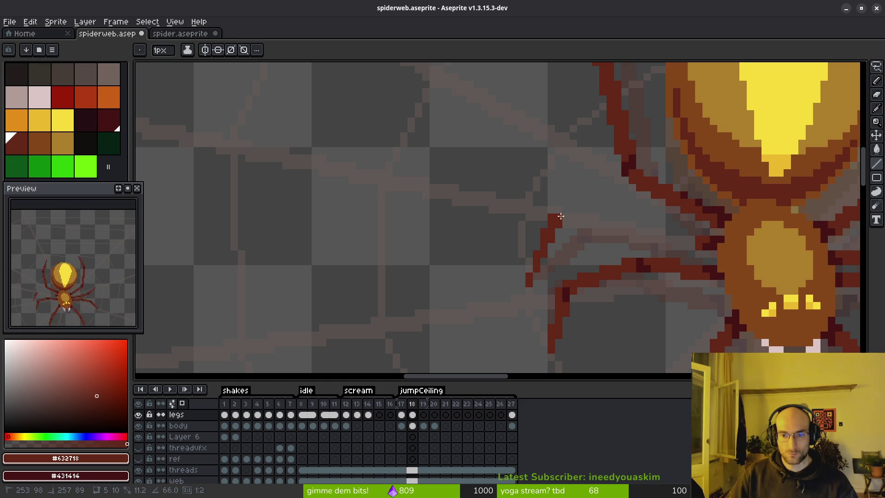
{"action": "left_click", "coordinate": [561, 216]}
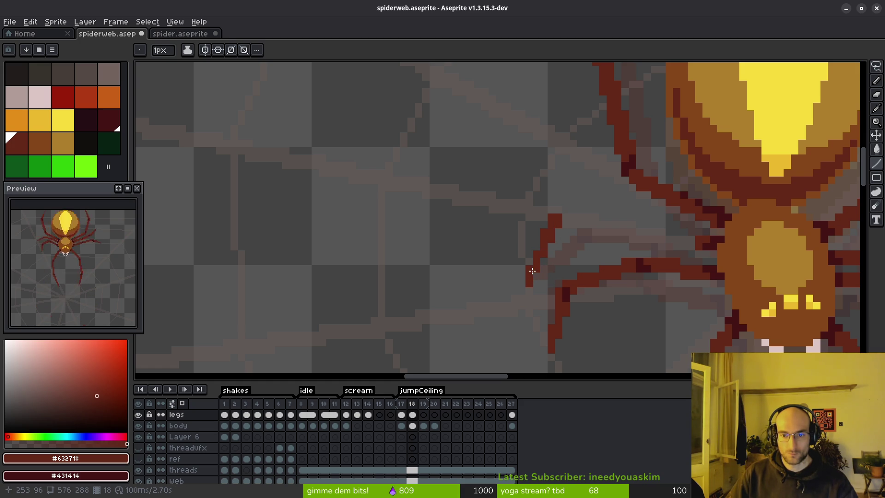
{"action": "scroll", "coordinate": [592, 228], "scroll_direction": "down", "scroll_amount": 3}
Compare frames 17 and 18, then undo the newly drawn leg pixels
{"action": "key", "text": "comma"}
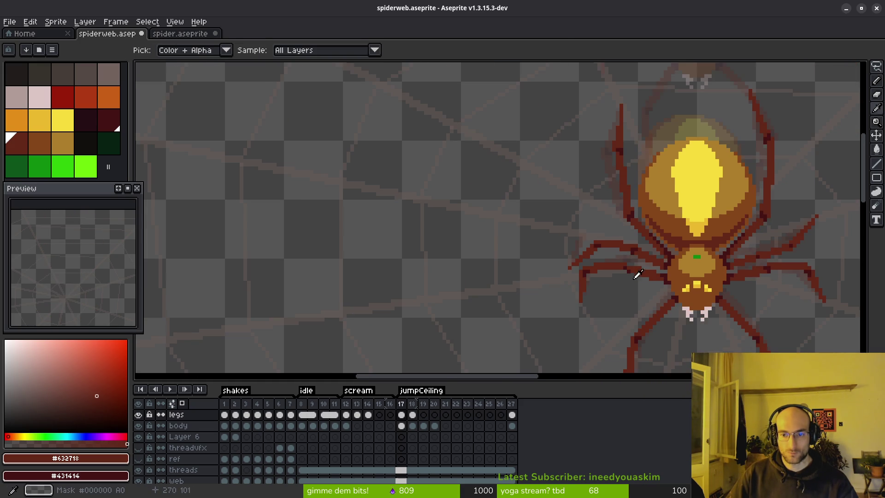
{"action": "key", "text": "period"}
{"action": "key", "text": "comma"}
{"action": "key", "text": "period"}
{"action": "scroll", "coordinate": [627, 251], "scroll_direction": "up", "scroll_amount": 3}
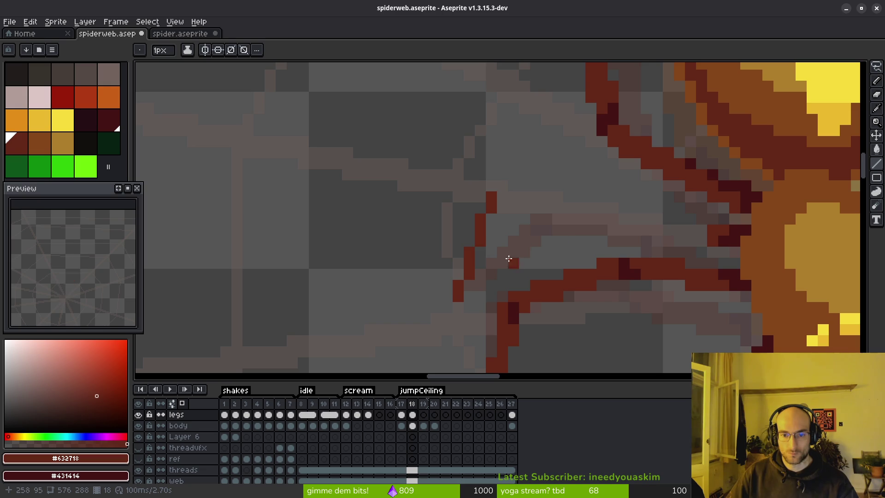
{"action": "key", "text": "ctrl+z"}
{"action": "key", "text": "ctrl+z"}
Redraw the left leg as diagonal and straight red line segments
{"action": "mouse_move", "coordinate": [458, 296]}
{"action": "left_mouse_down"}
{"action": "mouse_move", "coordinate": [499, 211]}
{"action": "mouse_move", "coordinate": [461, 295]}
{"action": "mouse_move", "coordinate": [522, 217]}
{"action": "left_mouse_up"}
{"action": "left_click_drag", "start_coordinate": [568, 241], "coordinate": [550, 253]}
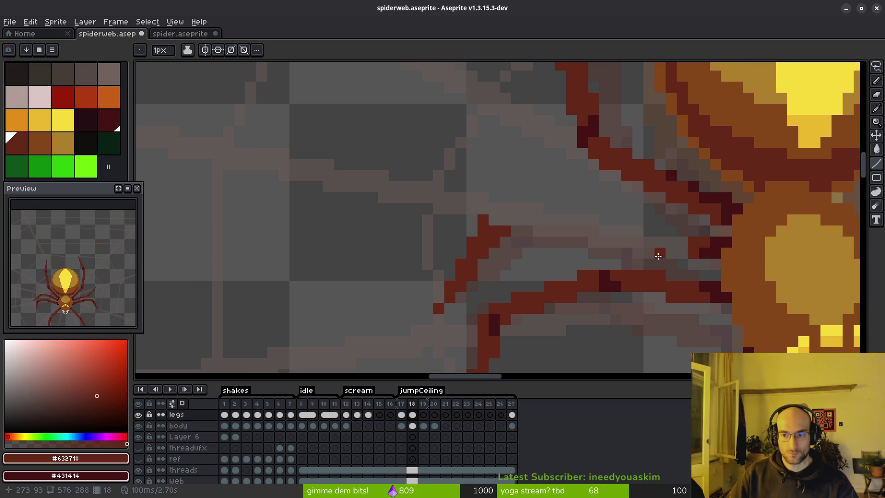
{"action": "mouse_move", "coordinate": [698, 241]}
{"action": "left_mouse_down"}
{"action": "mouse_move", "coordinate": [609, 200]}
{"action": "mouse_move", "coordinate": [694, 250]}
{"action": "left_mouse_up"}
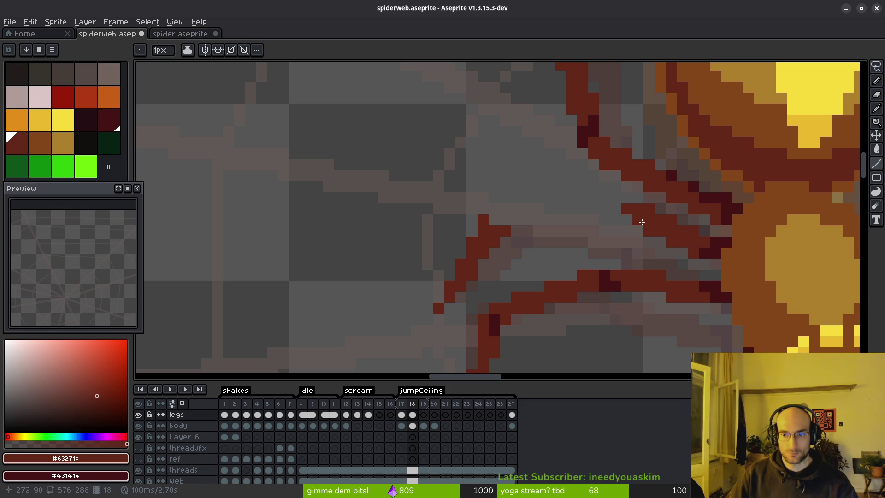
{"action": "left_click_drag", "start_coordinate": [630, 222], "coordinate": [590, 242]}
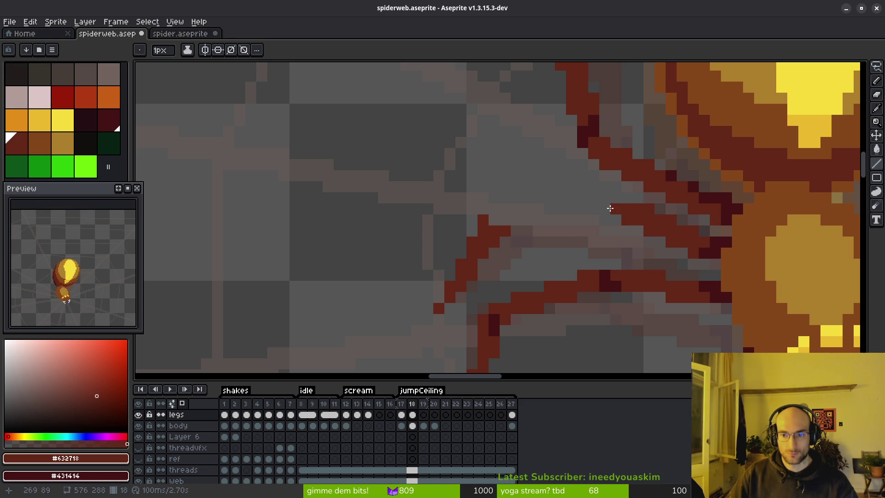
Check against frame 17, then try and undo a dark red leg stroke extending rightward
{"action": "key", "text": "period"}
{"action": "key", "text": "comma"}
{"action": "key", "text": "comma"}
{"action": "key", "text": "period"}
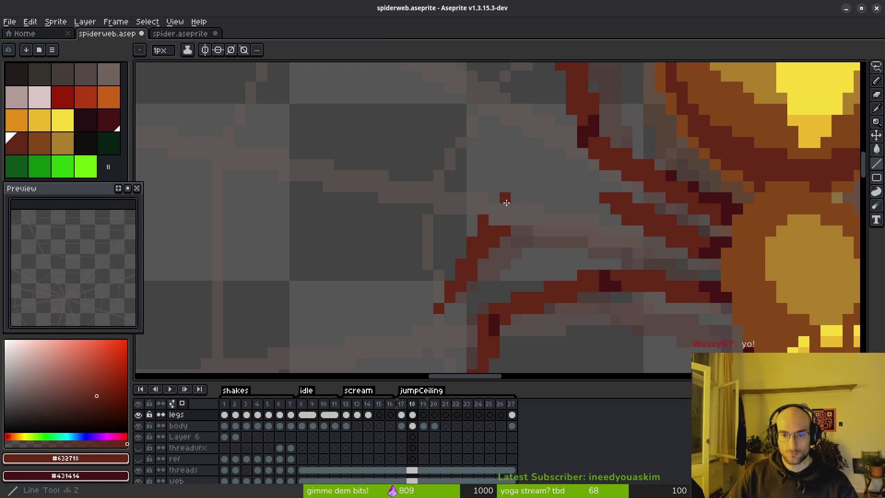
{"action": "mouse_move", "coordinate": [500, 207]}
{"action": "left_mouse_down"}
{"action": "mouse_move", "coordinate": [600, 198]}
{"action": "mouse_move", "coordinate": [518, 220]}
{"action": "mouse_move", "coordinate": [603, 206]}
{"action": "left_mouse_up"}
{"action": "key", "text": "ctrl+z"}
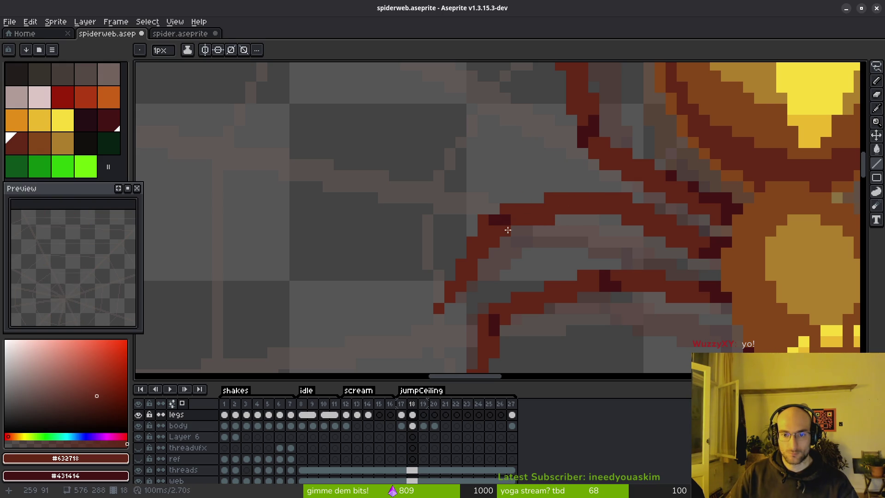
{"action": "scroll", "coordinate": [491, 235], "scroll_direction": "down", "scroll_amount": 3}
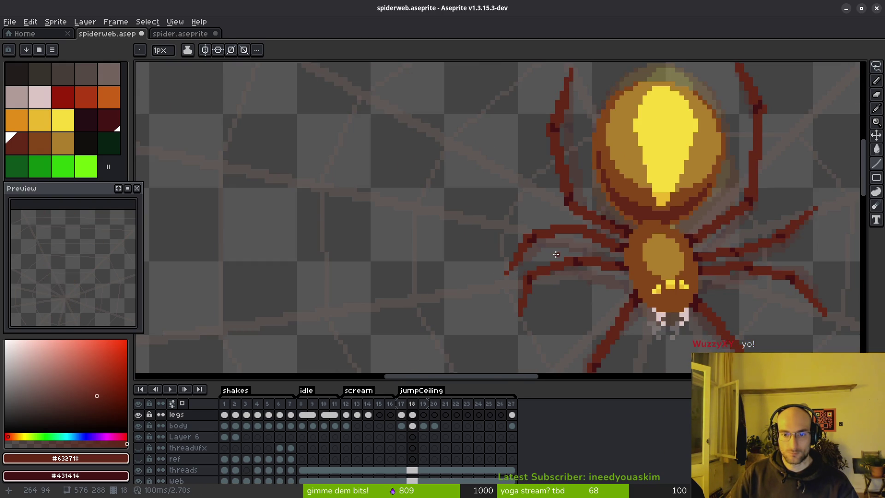
Compare the leg pose with frame 17, then return to frame 18 with the pencil
{"action": "scroll", "coordinate": [548, 255], "scroll_direction": "up", "scroll_amount": 2}
{"action": "key", "text": "b"}
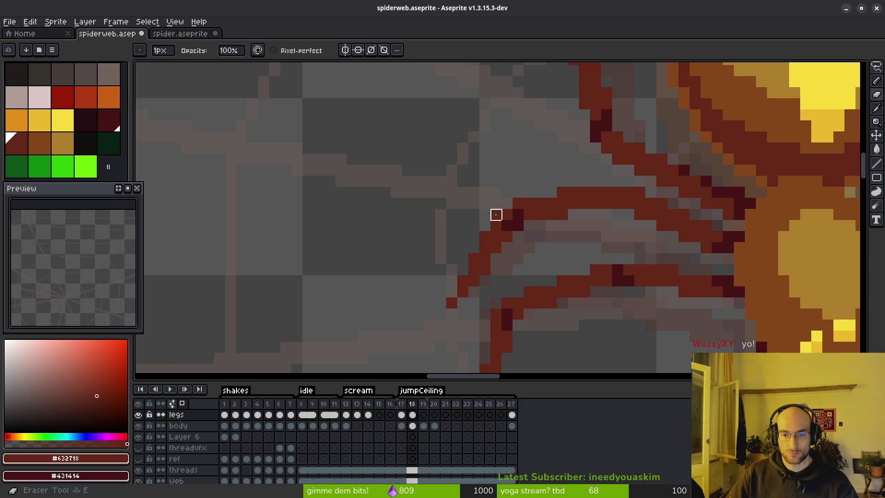
{"action": "key", "text": "e"}
{"action": "scroll", "coordinate": [529, 237], "scroll_direction": "down", "scroll_amount": 2}
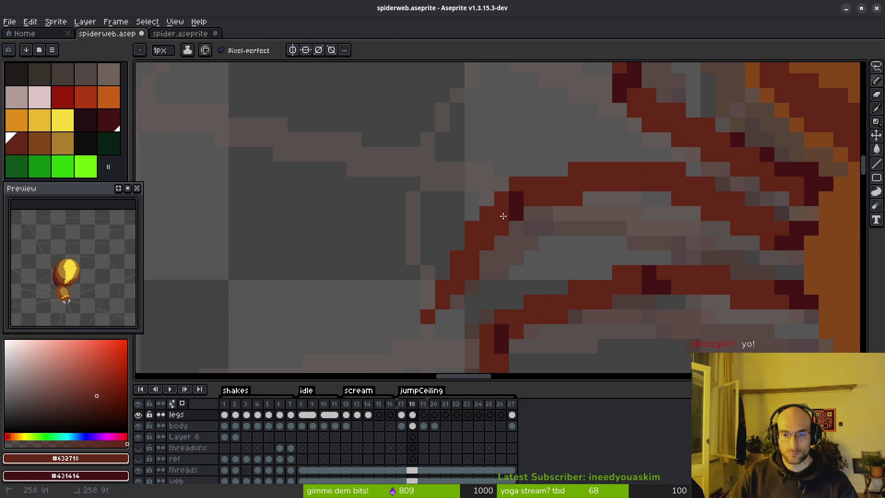
{"action": "scroll", "coordinate": [569, 245], "scroll_direction": "down", "scroll_amount": 1}
{"action": "scroll", "coordinate": [569, 246], "scroll_direction": "down", "scroll_amount": 2}
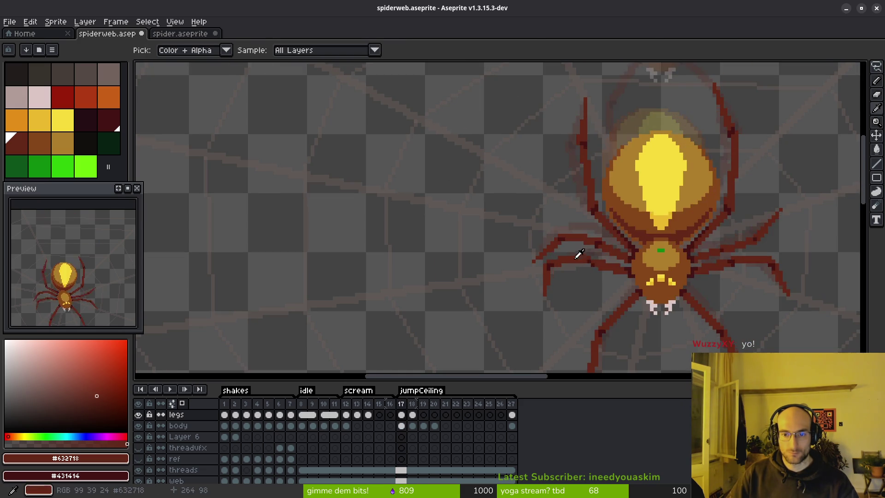
{"action": "scroll", "coordinate": [570, 249], "scroll_direction": "up", "scroll_amount": 3}
{"action": "scroll", "coordinate": [569, 249], "scroll_direction": "up", "scroll_amount": 3}
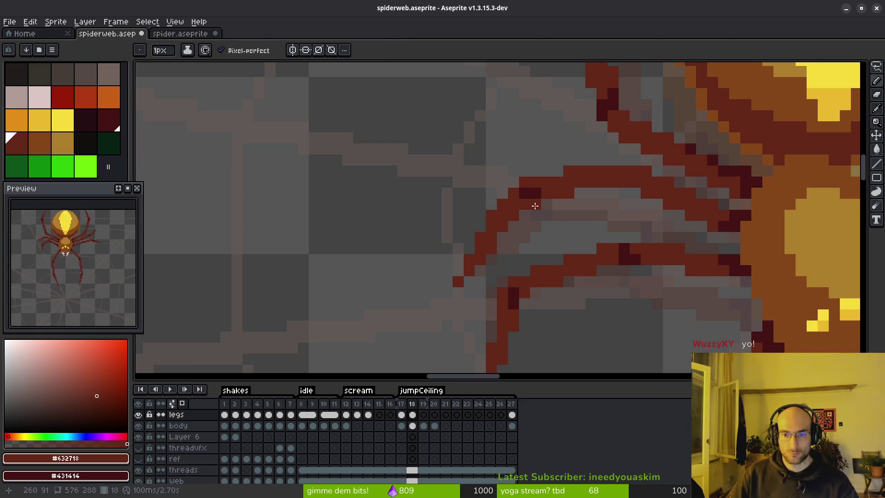
{"action": "key", "text": "b"}
{"action": "scroll", "coordinate": [581, 233], "scroll_direction": "down", "scroll_amount": 3}
{"action": "key", "text": "comma"}
{"action": "key", "text": "alt+f"}
{"action": "key", "text": "Escape"}
{"action": "key", "text": "i"}
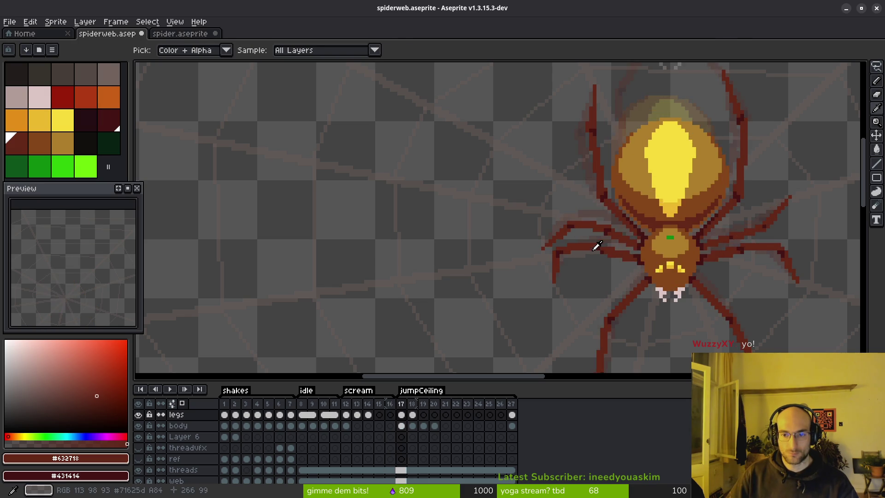
{"action": "key", "text": "period"}
{"action": "key", "text": "b"}
{"action": "scroll", "coordinate": [583, 233], "scroll_direction": "up", "scroll_amount": 3}
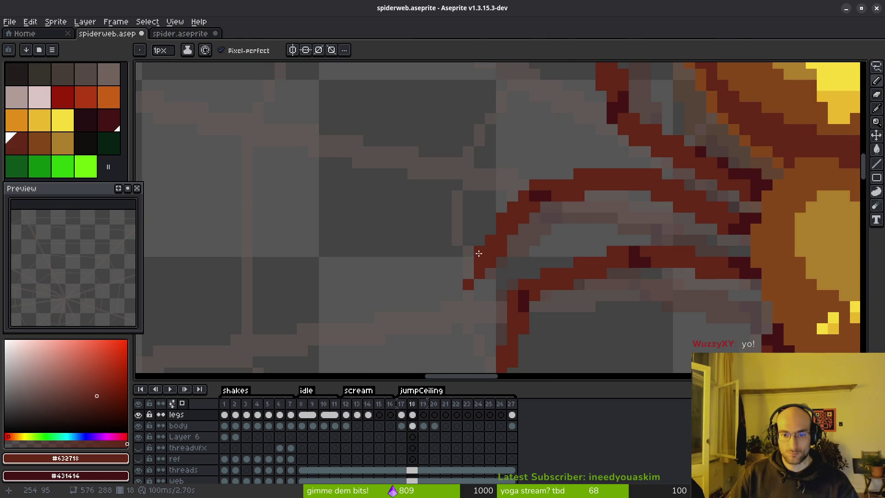
Touch up the lower left leg with dark-red pixels, erasing stray ones
{"action": "left_click_drag", "start_coordinate": [469, 272], "coordinate": [491, 231]}
{"action": "left_click", "coordinate": [509, 196]}
{"action": "key", "text": "e"}
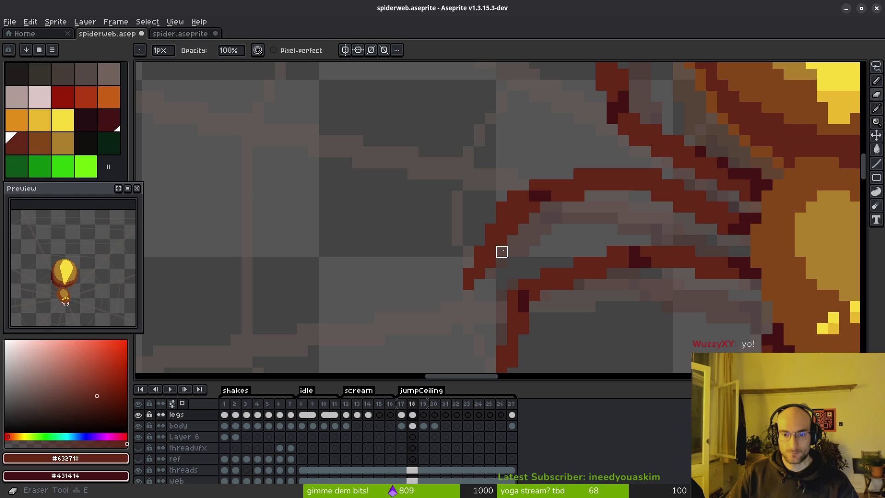
{"action": "left_click_drag", "start_coordinate": [490, 295], "coordinate": [490, 263]}
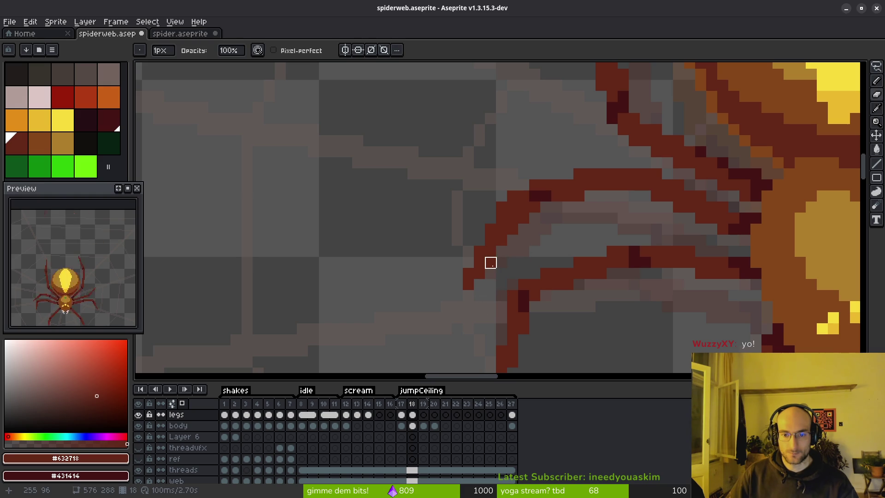
{"action": "key", "text": "b"}
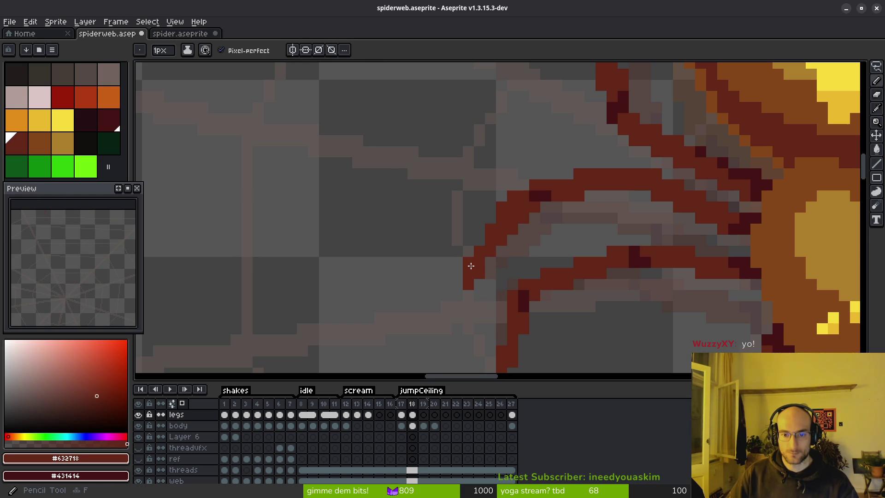
{"action": "mouse_move", "coordinate": [475, 266]}
{"action": "left_mouse_down"}
{"action": "mouse_move", "coordinate": [486, 287]}
{"action": "mouse_move", "coordinate": [478, 273]}
{"action": "mouse_move", "coordinate": [479, 283]}
{"action": "left_mouse_up"}
{"action": "key", "text": "e"}
{"action": "left_click", "coordinate": [468, 273]}
{"action": "key", "text": "b"}
{"action": "left_click", "coordinate": [468, 274]}
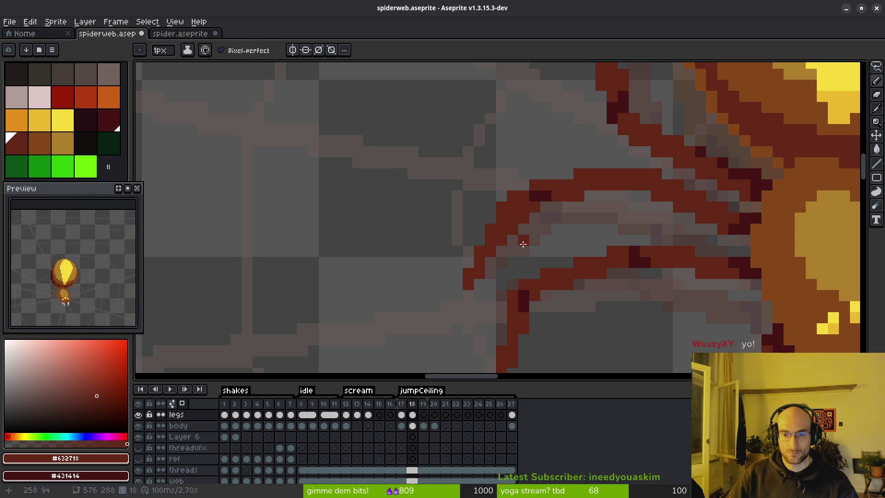
Erase the old upper left leg line with a 3px eraser and redraw it lower in dark red
{"action": "scroll", "coordinate": [539, 240], "scroll_direction": "right", "scroll_amount": 1}
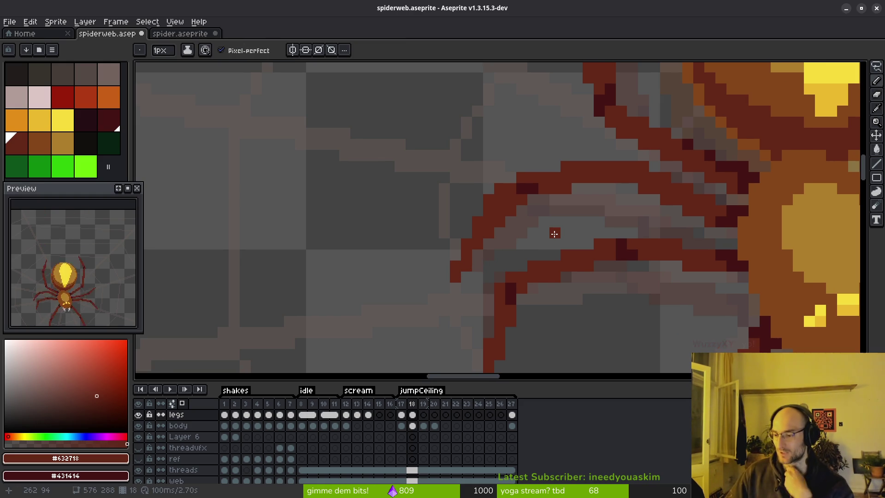
{"action": "scroll", "coordinate": [506, 221], "scroll_direction": "right", "scroll_amount": 1}
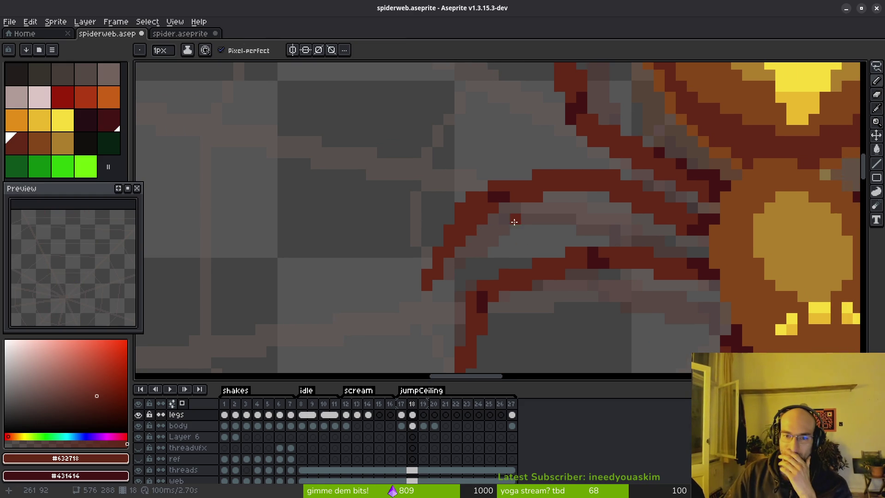
{"action": "scroll", "coordinate": [543, 228], "scroll_direction": "right", "scroll_amount": 1}
{"action": "key", "text": "i"}
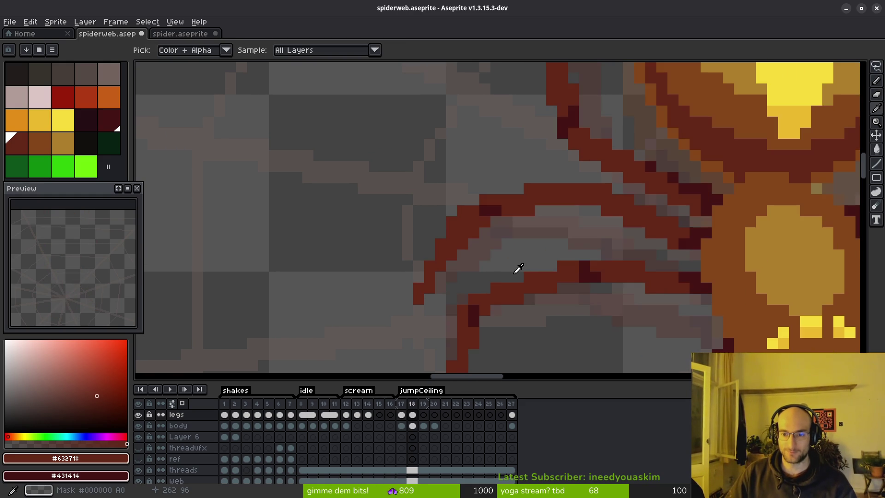
{"action": "scroll", "coordinate": [543, 267], "scroll_direction": "down", "scroll_amount": 1}
{"action": "key", "text": "Return"}
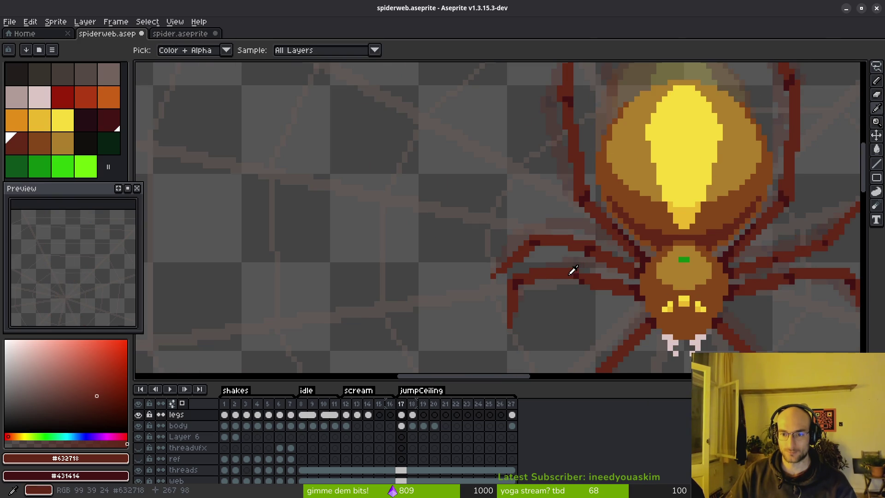
{"action": "scroll", "coordinate": [578, 261], "scroll_direction": "up", "scroll_amount": 3}
{"action": "key", "text": "v"}
{"action": "key", "text": "e"}
{"action": "mouse_move", "coordinate": [446, 194]}
{"action": "left_mouse_down"}
{"action": "mouse_move", "coordinate": [510, 189]}
{"action": "mouse_move", "coordinate": [673, 216]}
{"action": "mouse_move", "coordinate": [700, 233]}
{"action": "mouse_move", "coordinate": [586, 212]}
{"action": "left_mouse_up"}
{"action": "key", "text": "b"}
{"action": "left_click_drag", "start_coordinate": [687, 248], "coordinate": [577, 229]}
Add dark-red pixels to the upper leg and extend it leftward
{"action": "left_click", "coordinate": [655, 225]}
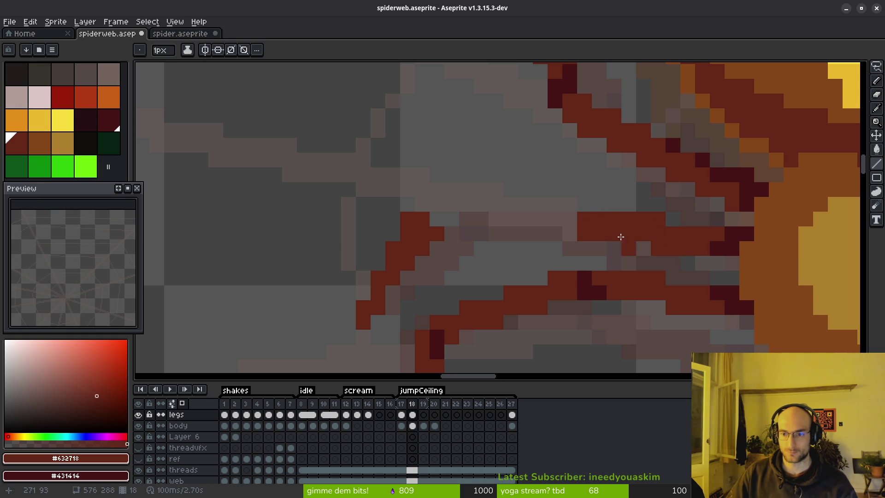
{"action": "left_click", "coordinate": [597, 232]}
{"action": "left_click", "coordinate": [628, 252]}
{"action": "key", "text": "comma"}
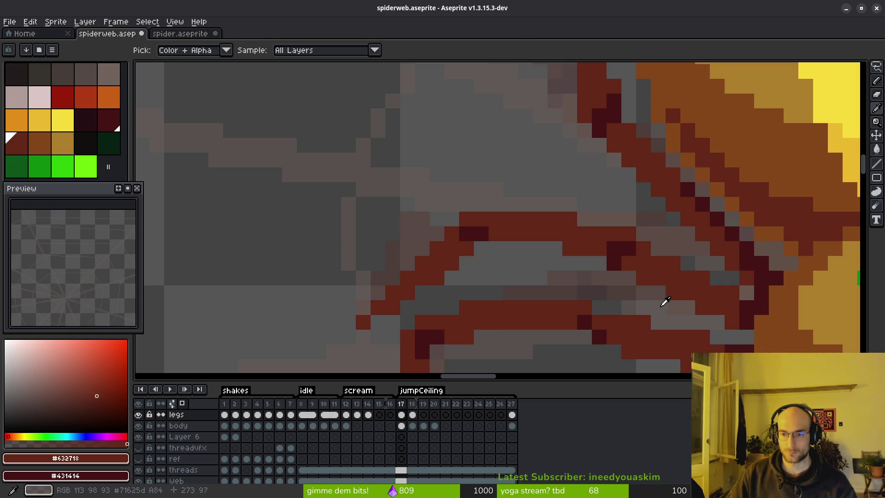
{"action": "key", "text": "period"}
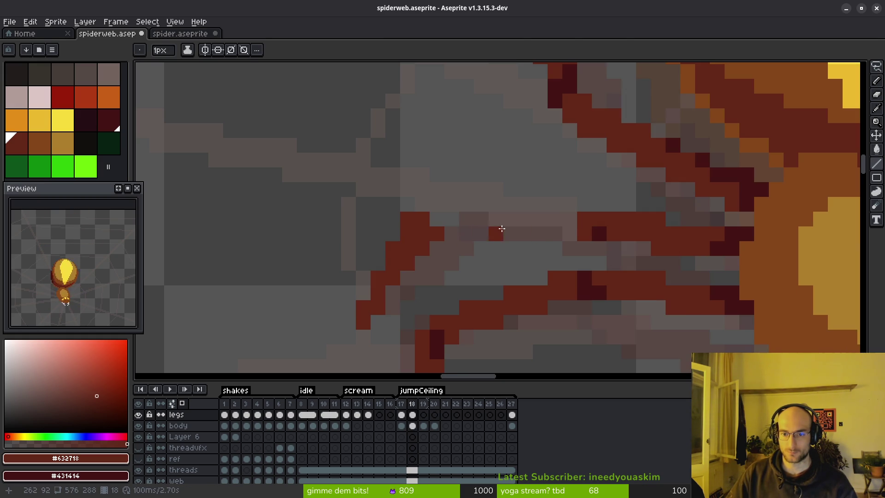
{"action": "mouse_move", "coordinate": [581, 215]}
{"action": "left_mouse_down"}
{"action": "mouse_move", "coordinate": [454, 201]}
{"action": "mouse_move", "coordinate": [583, 237]}
{"action": "left_mouse_up"}
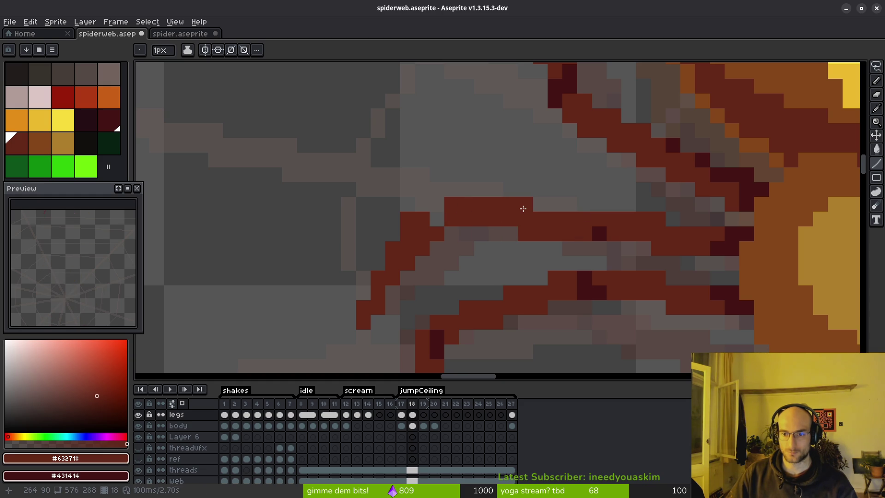
Darken leg pixels near the tip with the darker shade and add one red pixel
{"action": "right_click", "coordinate": [609, 233]}
{"action": "right_click", "coordinate": [596, 223]}
{"action": "right_click", "coordinate": [452, 219]}
{"action": "right_click", "coordinate": [437, 219]}
{"action": "right_click", "coordinate": [437, 233]}
{"action": "left_click", "coordinate": [438, 205]}
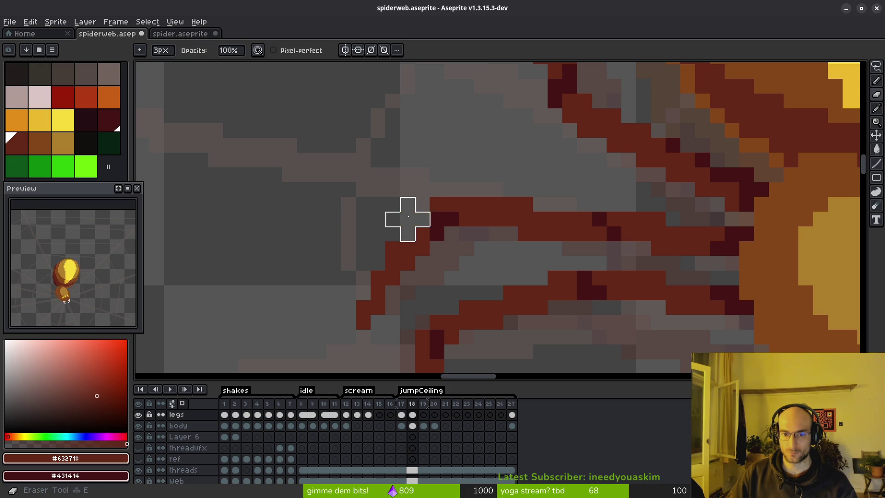
Hide the timeline and extend the upper leg's red row
{"action": "key", "text": "Tab"}
{"action": "scroll", "coordinate": [407, 219], "scroll_direction": "down", "scroll_amount": 3}
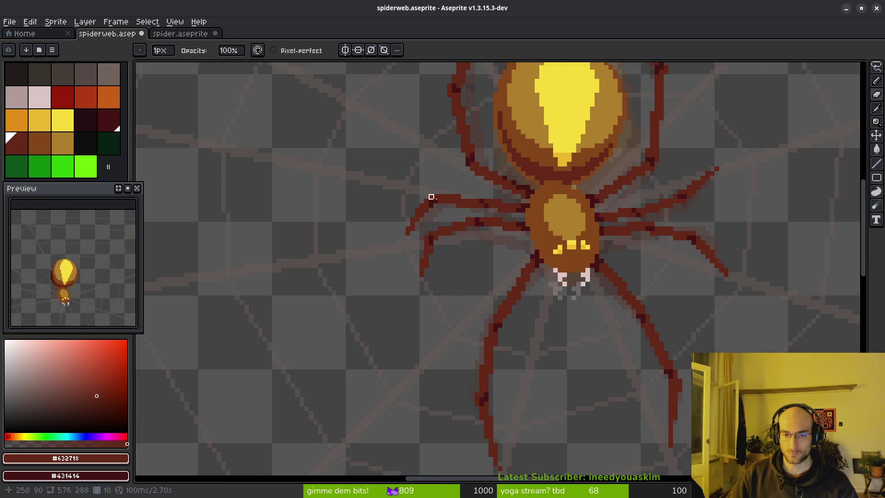
{"action": "scroll", "coordinate": [431, 195], "scroll_direction": "up", "scroll_amount": 3}
{"action": "scroll", "coordinate": [421, 201], "scroll_direction": "down", "scroll_amount": 3}
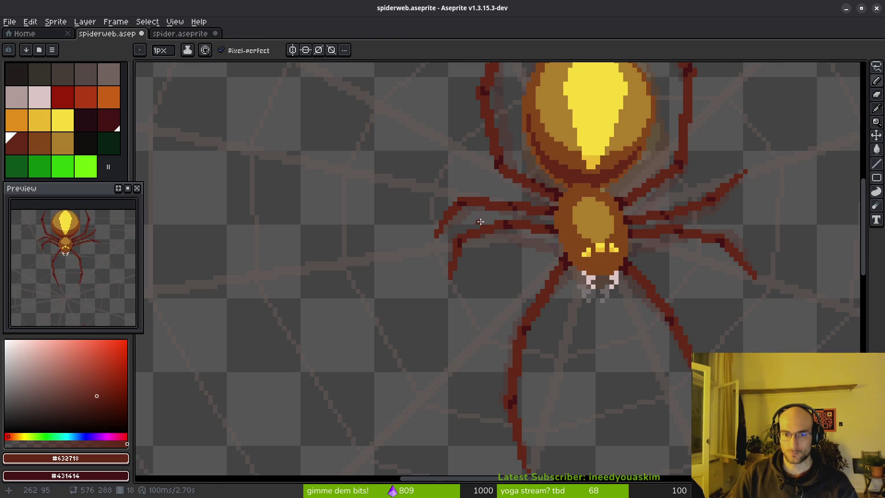
{"action": "key", "text": "i"}
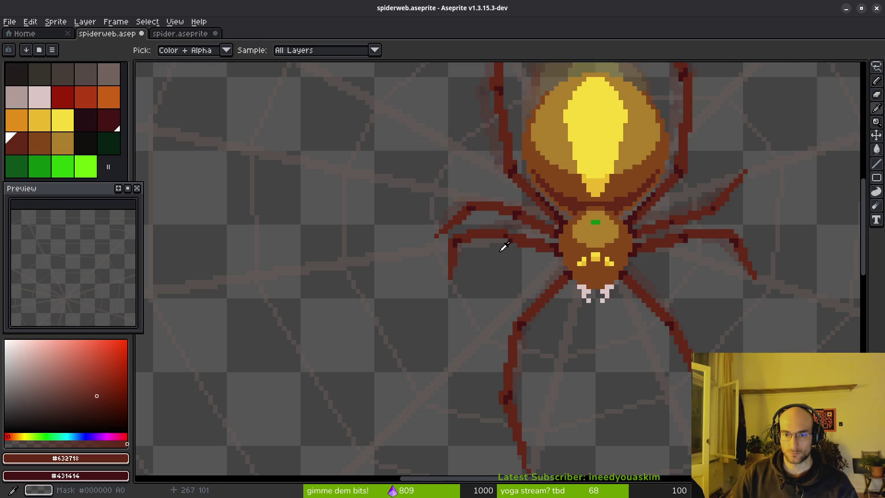
{"action": "key", "text": "b"}
{"action": "scroll", "coordinate": [516, 215], "scroll_direction": "up", "scroll_amount": 1}
{"action": "scroll", "coordinate": [515, 215], "scroll_direction": "up", "scroll_amount": 1}
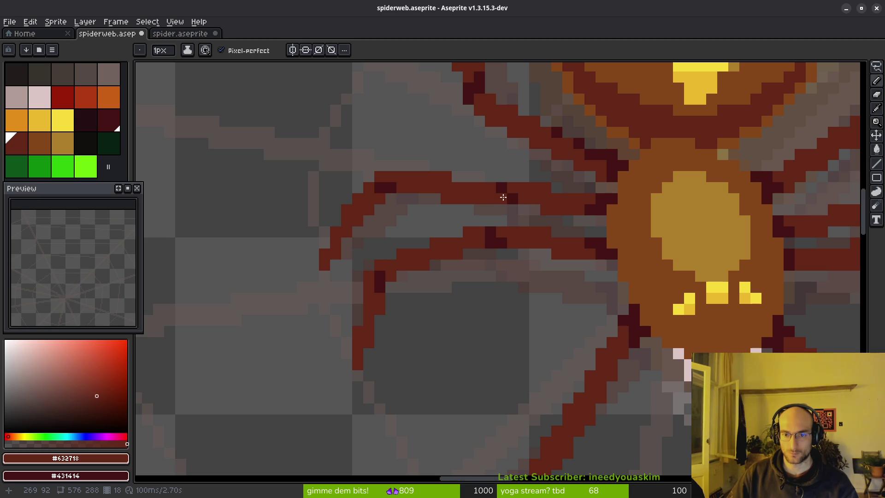
{"action": "scroll", "coordinate": [545, 217], "scroll_direction": "down", "scroll_amount": 2}
{"action": "key", "text": "i"}
{"action": "key", "text": "b"}
{"action": "scroll", "coordinate": [486, 185], "scroll_direction": "up", "scroll_amount": 2}
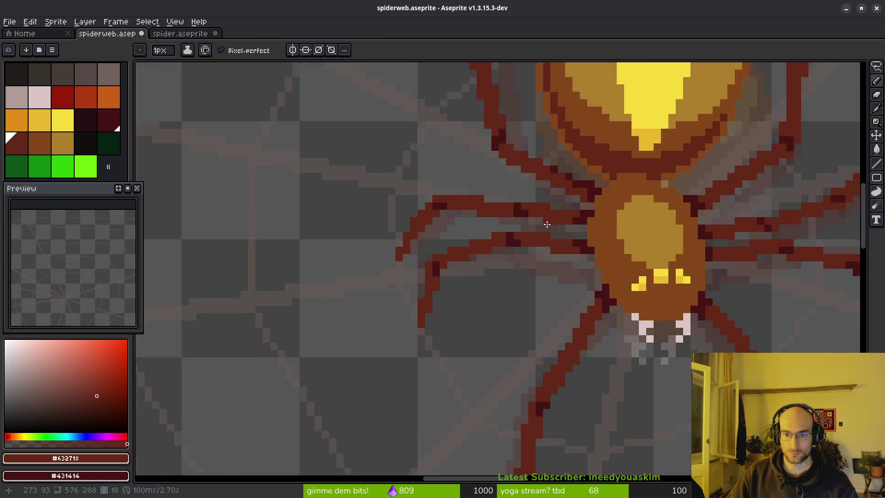
{"action": "mouse_move", "coordinate": [456, 186]}
{"action": "left_mouse_down"}
{"action": "mouse_move", "coordinate": [492, 186]}
{"action": "mouse_move", "coordinate": [480, 207]}
{"action": "mouse_move", "coordinate": [447, 207]}
{"action": "left_mouse_up"}
Zoom in and out to inspect the legs while toggling eyedropper and pencil
{"action": "key", "text": "e"}
{"action": "key", "text": "b"}
{"action": "scroll", "coordinate": [493, 199], "scroll_direction": "down", "scroll_amount": 1}
{"action": "scroll", "coordinate": [514, 203], "scroll_direction": "down", "scroll_amount": 1}
{"action": "key", "text": "i"}
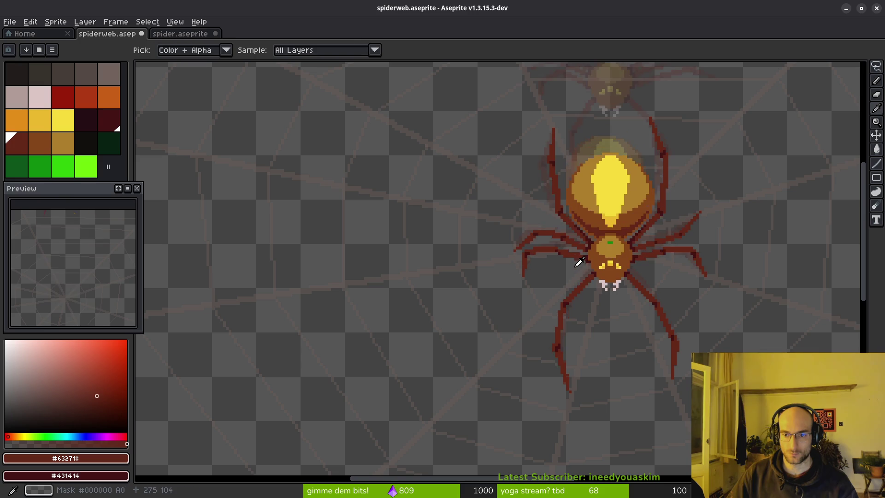
{"action": "key", "text": "b"}
{"action": "scroll", "coordinate": [553, 226], "scroll_direction": "up", "scroll_amount": 2}
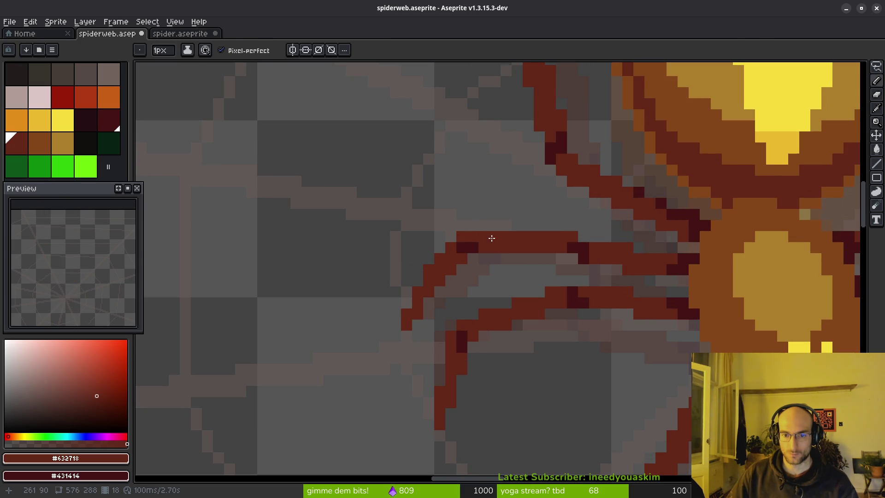
{"action": "scroll", "coordinate": [492, 238], "scroll_direction": "down", "scroll_amount": 2}
{"action": "key", "text": "i"}
{"action": "scroll", "coordinate": [498, 233], "scroll_direction": "up", "scroll_amount": 2}
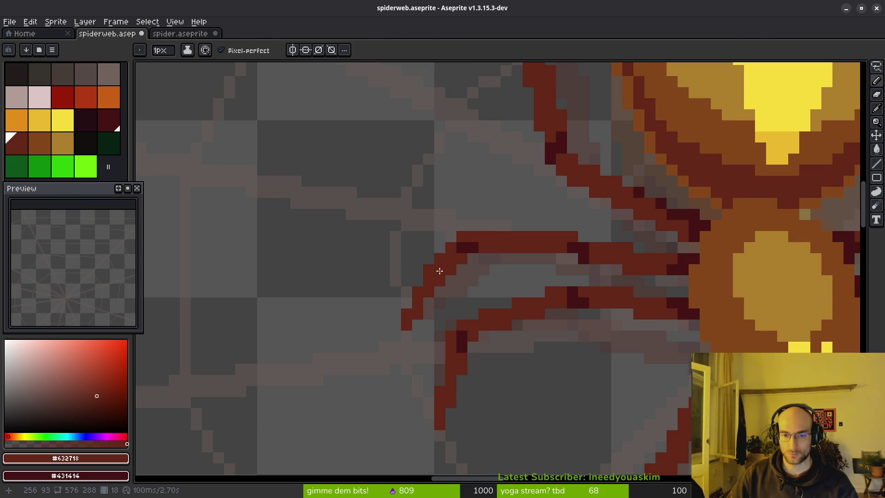
Shift the upper left leg's bend one pixel to the right
{"action": "key", "text": "m"}
{"action": "left_click_drag", "start_coordinate": [371, 210], "coordinate": [490, 299]}
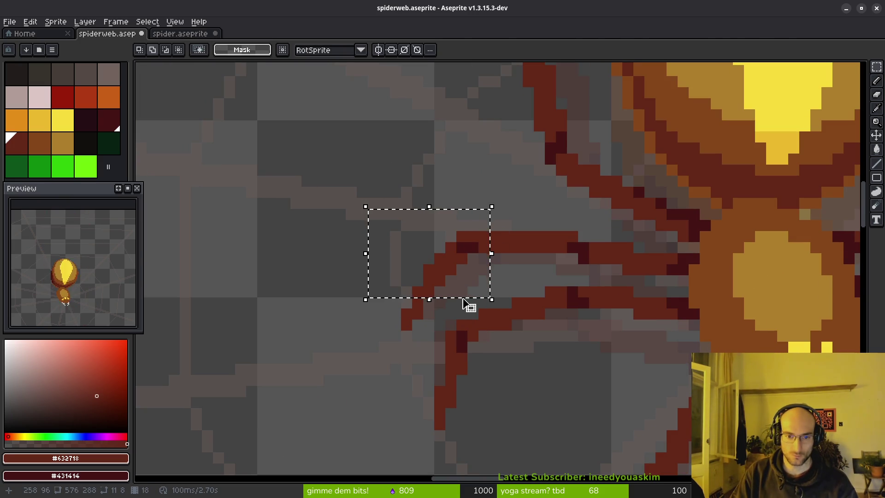
{"action": "key", "text": "Right"}
{"action": "key", "text": "ctrl+d"}
{"action": "key", "text": "f"}
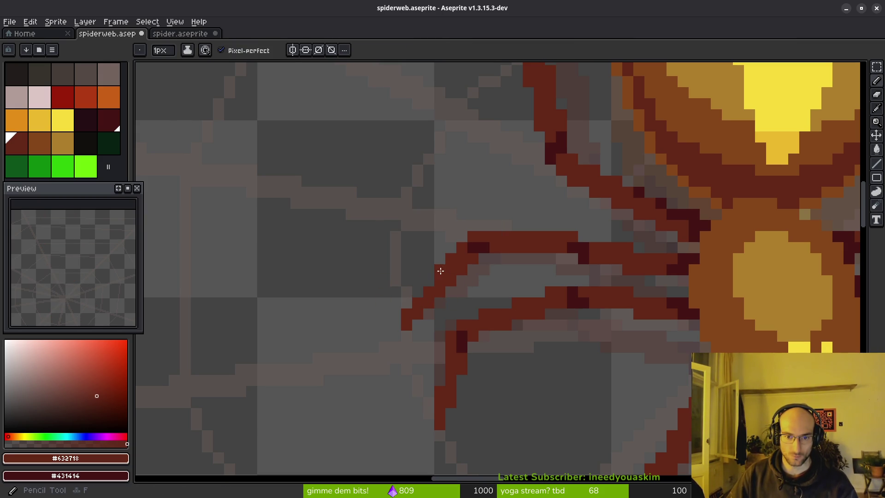
Recentre the view on the spider and save spiderweb.aseprite
{"action": "scroll", "coordinate": [461, 288], "scroll_direction": "down", "scroll_amount": 3}
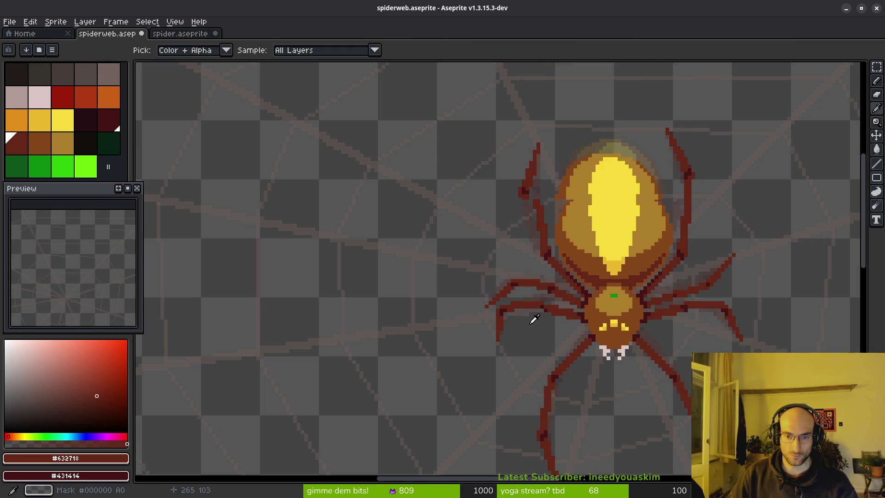
{"action": "scroll", "coordinate": [446, 281], "scroll_direction": "up", "scroll_amount": 3}
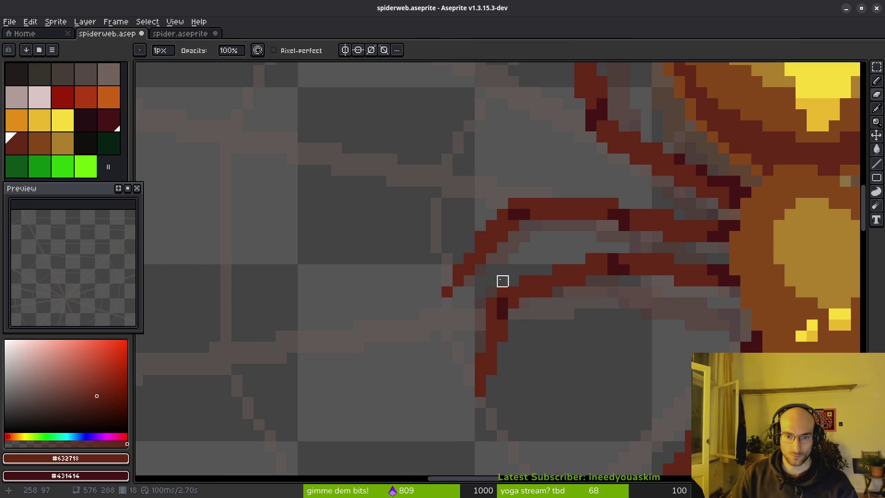
{"action": "scroll", "coordinate": [498, 297], "scroll_direction": "down", "scroll_amount": 3}
{"action": "scroll", "coordinate": [530, 321], "scroll_direction": "up", "scroll_amount": 1}
{"action": "left_click_drag", "start_coordinate": [563, 322], "coordinate": [543, 322]}
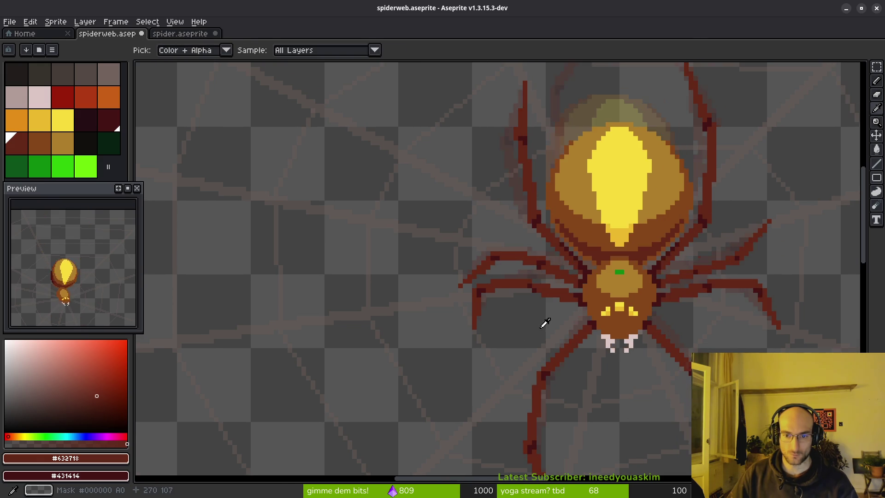
{"action": "key", "text": "alt"}
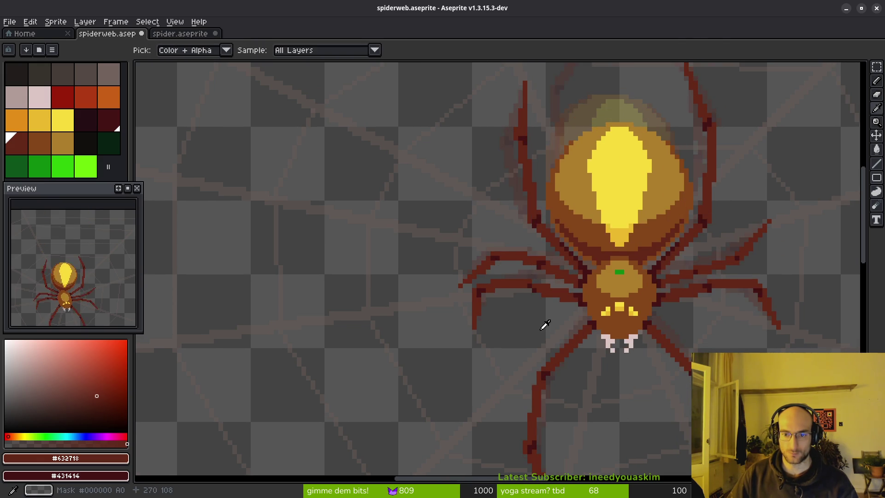
{"action": "key", "text": "ctrl+s"}
{"action": "scroll", "coordinate": [525, 322], "scroll_direction": "down", "scroll_amount": 1}
{"action": "mouse_move", "coordinate": [517, 318]}
{"action": "left_mouse_down"}
{"action": "mouse_move", "coordinate": [480, 288]}
{"action": "mouse_move", "coordinate": [479, 318]}
{"action": "left_mouse_up"}
{"action": "key", "text": "alt"}
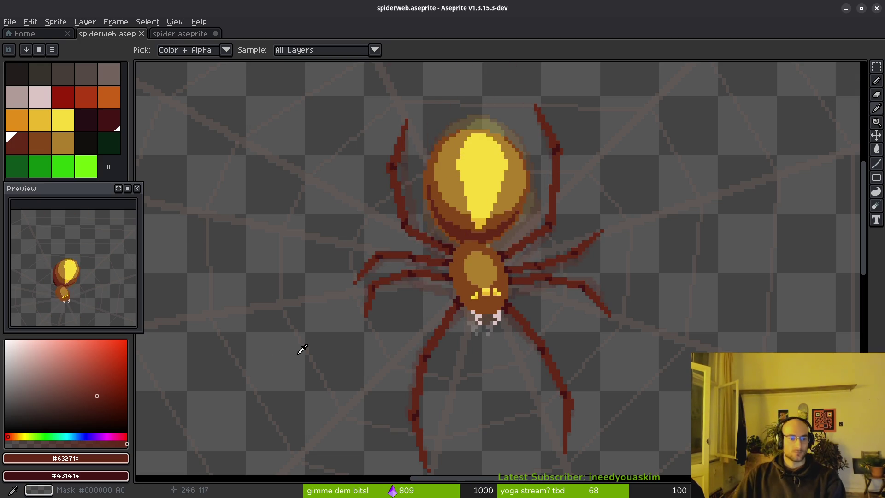
{"action": "key", "text": "b"}
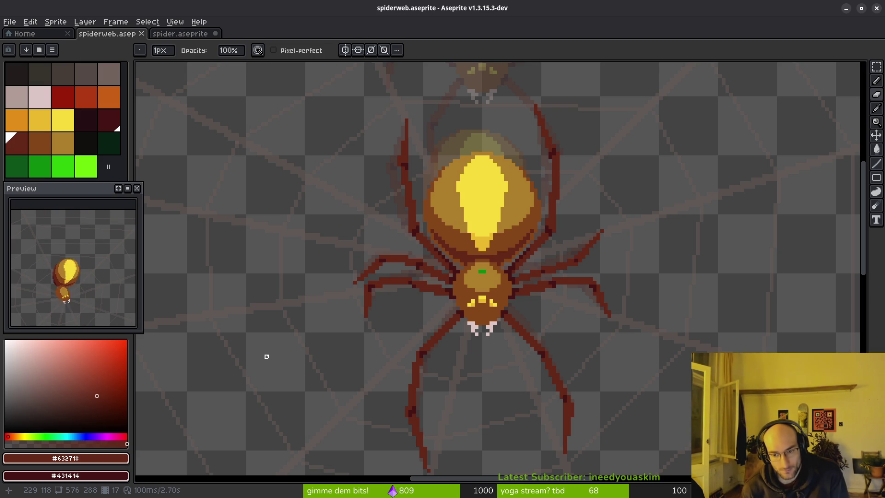
{"action": "key", "text": "i"}
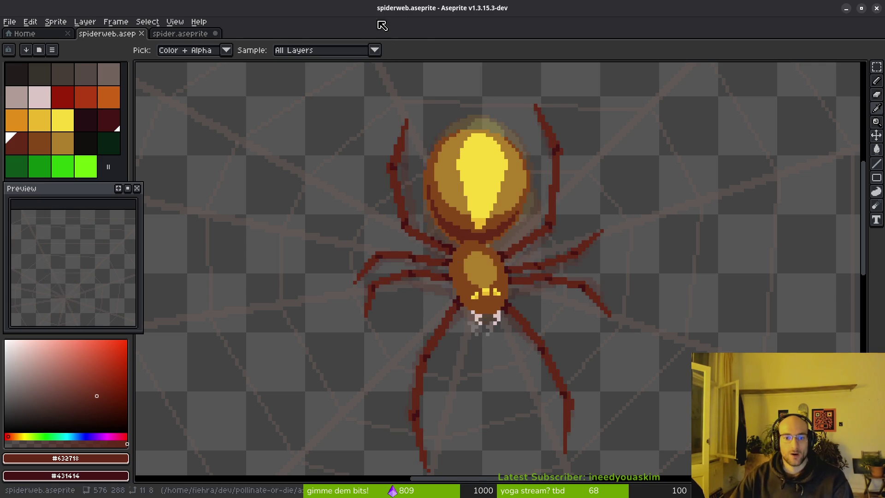
{"action": "key", "text": "b"}
{"action": "left_click", "coordinate": [183, 34]}
Save spider.aseprite and lasso the spider's head and mouthparts
{"action": "key", "text": "ctrl+s"}
{"action": "scroll", "coordinate": [484, 221], "scroll_direction": "up", "scroll_amount": 2}
{"action": "key", "text": "shift+w"}
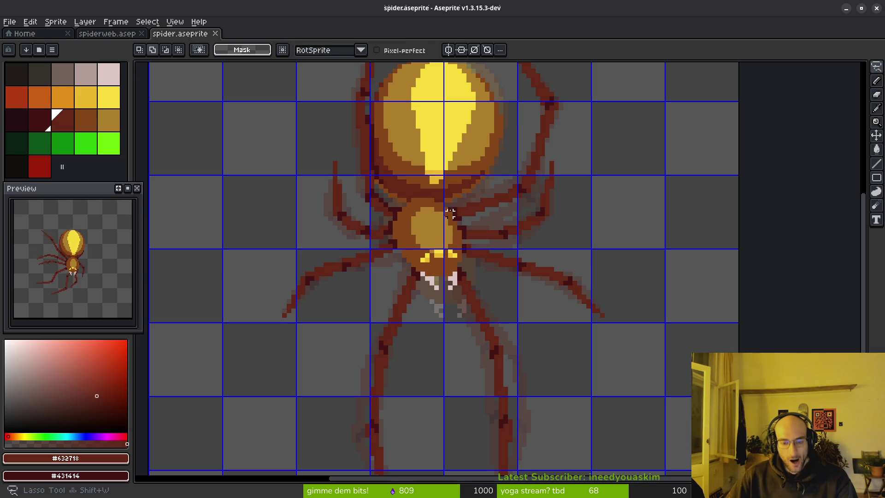
{"action": "left_click_drag", "start_coordinate": [441, 205], "coordinate": [393, 200]}
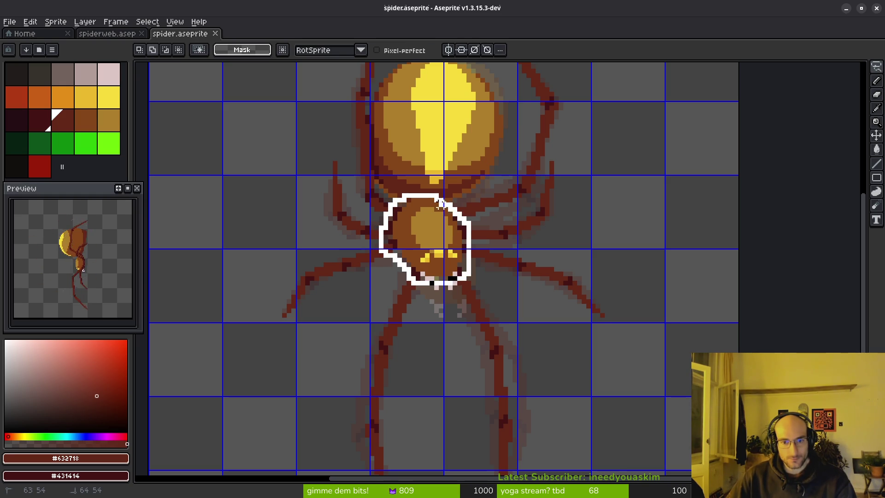
{"action": "left_click_drag", "start_coordinate": [445, 203], "coordinate": [443, 203]}
Paste the head into spiderweb.aseprite and place it at 275,83 on the spider
{"action": "left_click", "coordinate": [107, 34]}
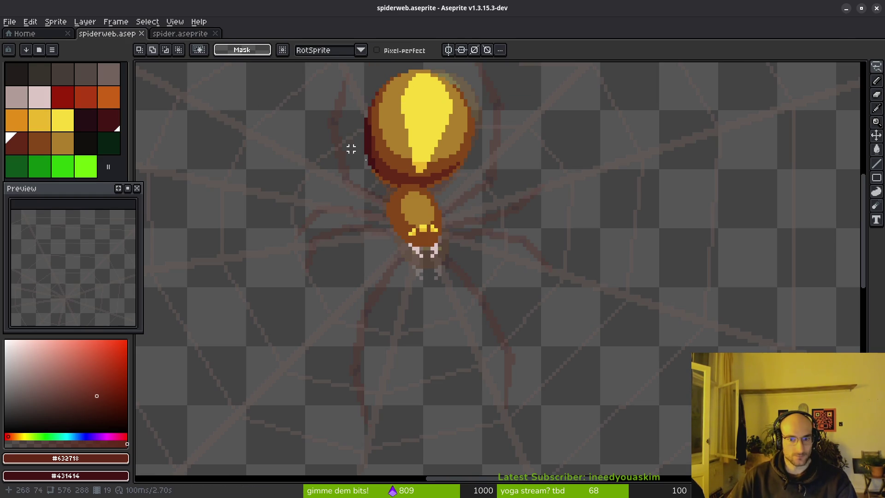
{"action": "key", "text": "ctrl+v"}
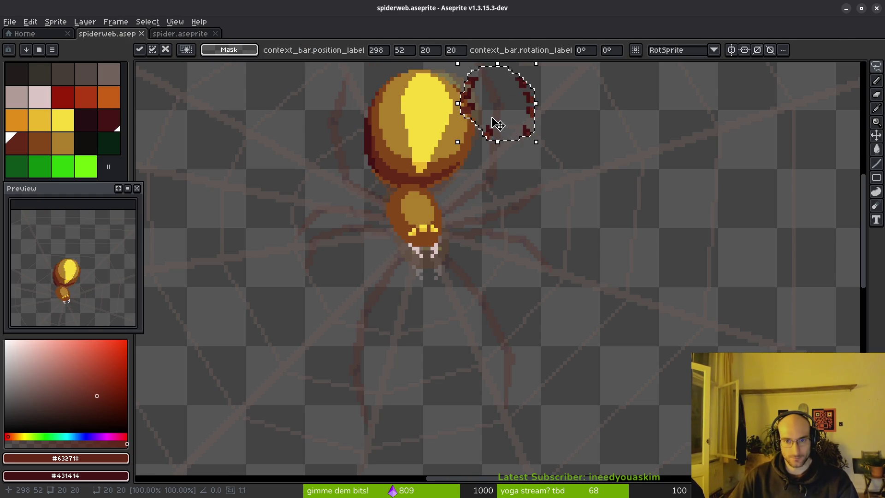
{"action": "mouse_move", "coordinate": [497, 125]}
{"action": "left_mouse_down"}
{"action": "mouse_move", "coordinate": [492, 223]}
{"action": "mouse_move", "coordinate": [424, 247]}
{"action": "mouse_move", "coordinate": [431, 244]}
{"action": "left_mouse_up"}
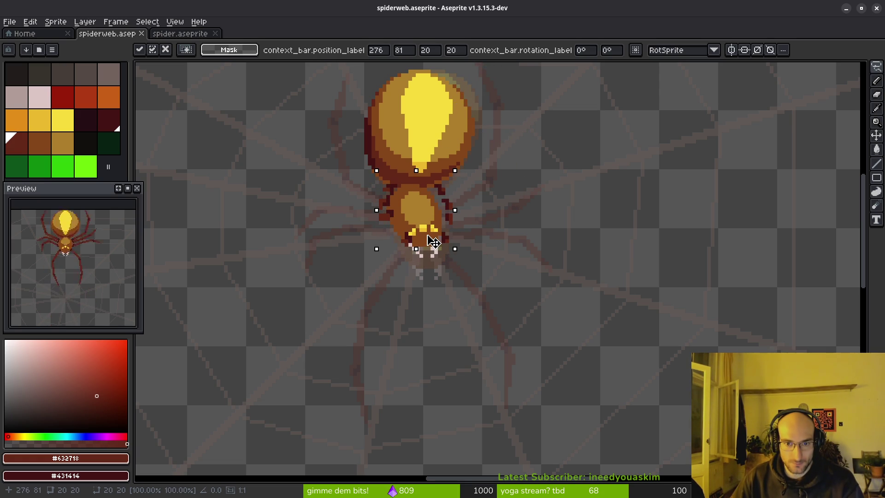
{"action": "left_click_drag", "start_coordinate": [432, 244], "coordinate": [430, 249]}
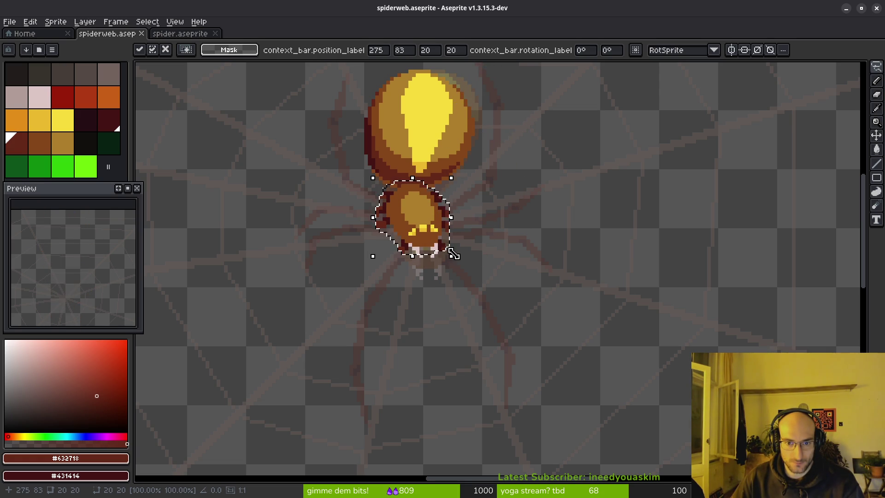
Compare with the spider.aseprite original, commit the pasted head, and save spiderweb.aseprite
{"action": "left_click", "coordinate": [182, 30]}
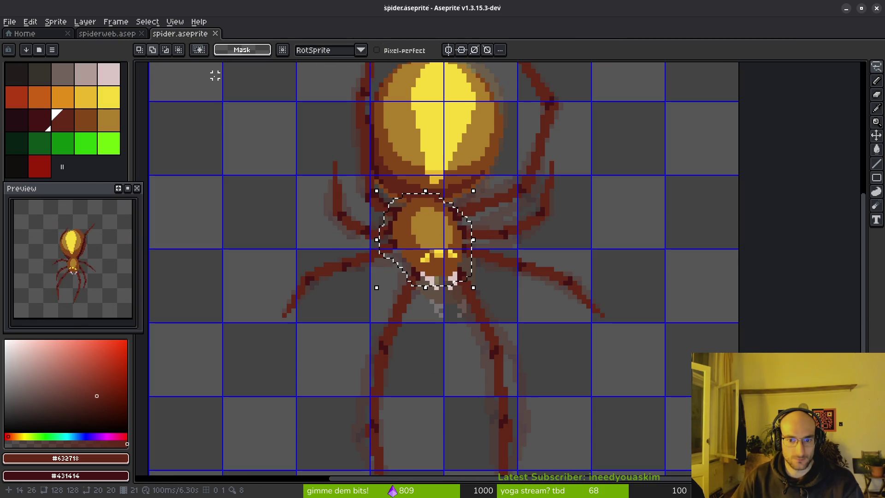
{"action": "left_click", "coordinate": [105, 37]}
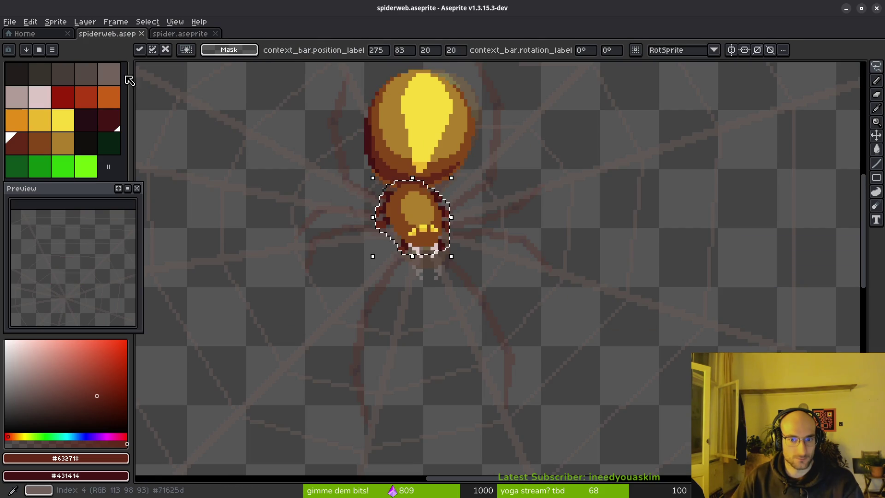
{"action": "scroll", "coordinate": [430, 199], "scroll_direction": "up", "scroll_amount": 1}
{"action": "scroll", "coordinate": [460, 233], "scroll_direction": "up", "scroll_amount": 1}
{"action": "scroll", "coordinate": [361, 148], "scroll_direction": "up", "scroll_amount": 1}
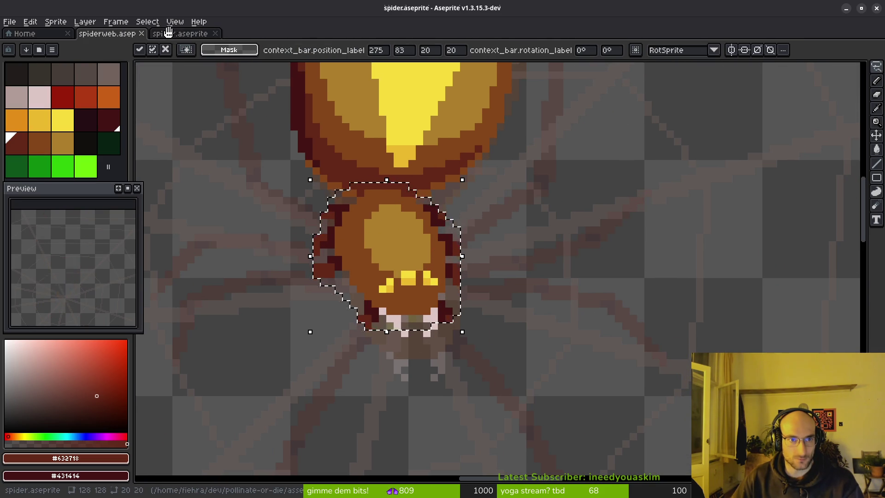
{"action": "left_click", "coordinate": [175, 34]}
{"action": "left_click", "coordinate": [92, 37]}
{"action": "key", "text": "e"}
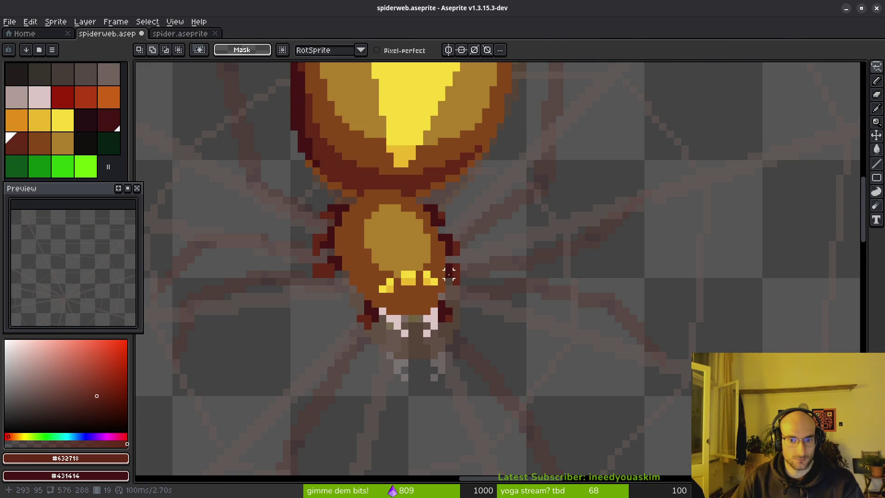
{"action": "scroll", "coordinate": [454, 318], "scroll_direction": "up", "scroll_amount": 2}
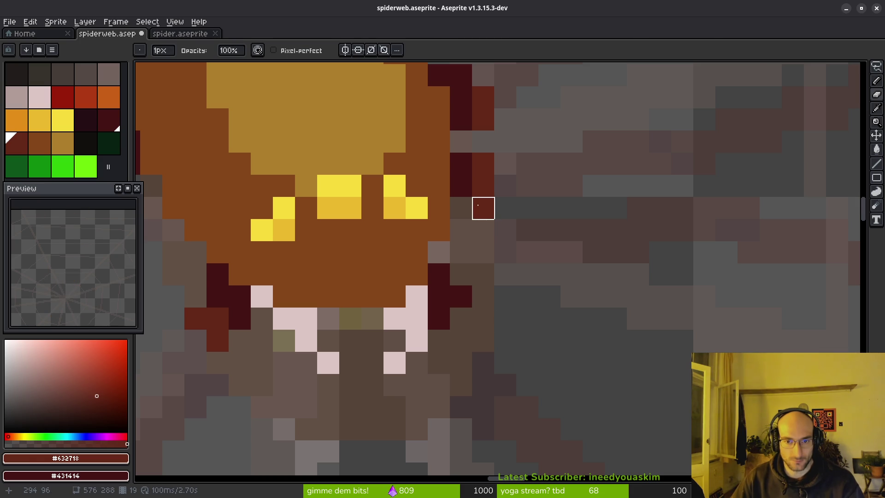
{"action": "scroll", "coordinate": [500, 272], "scroll_direction": "down", "scroll_amount": 3}
{"action": "key", "text": "ctrl+s"}
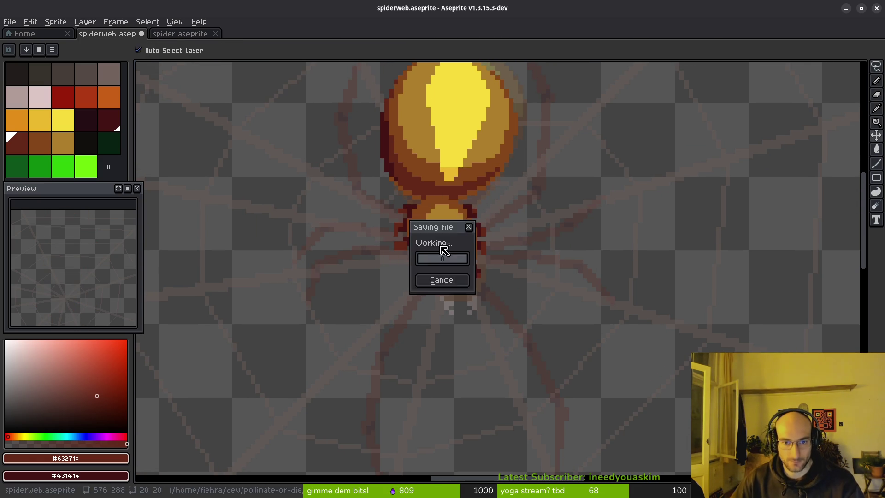
Erase the stray pixel beside the spider's mouthparts
{"action": "scroll", "coordinate": [415, 251], "scroll_direction": "up", "scroll_amount": 2}
{"action": "left_click", "coordinate": [413, 247]}
{"action": "key", "text": "l"}
Pan and zoom over the spider, sampling canvas colours to inspect the head
{"action": "scroll", "coordinate": [425, 240], "scroll_direction": "up", "scroll_amount": 1}
{"action": "scroll", "coordinate": [441, 262], "scroll_direction": "down", "scroll_amount": 1}
{"action": "mouse_move", "coordinate": [344, 323]}
{"action": "left_mouse_down"}
{"action": "mouse_move", "coordinate": [429, 306]}
{"action": "mouse_move", "coordinate": [421, 219]}
{"action": "mouse_move", "coordinate": [476, 253]}
{"action": "left_mouse_up"}
{"action": "scroll", "coordinate": [424, 262], "scroll_direction": "down", "scroll_amount": 1}
{"action": "scroll", "coordinate": [507, 277], "scroll_direction": "down", "scroll_amount": 2}
{"action": "left_click_drag", "start_coordinate": [545, 293], "coordinate": [547, 300]}
{"action": "key", "text": "alt"}
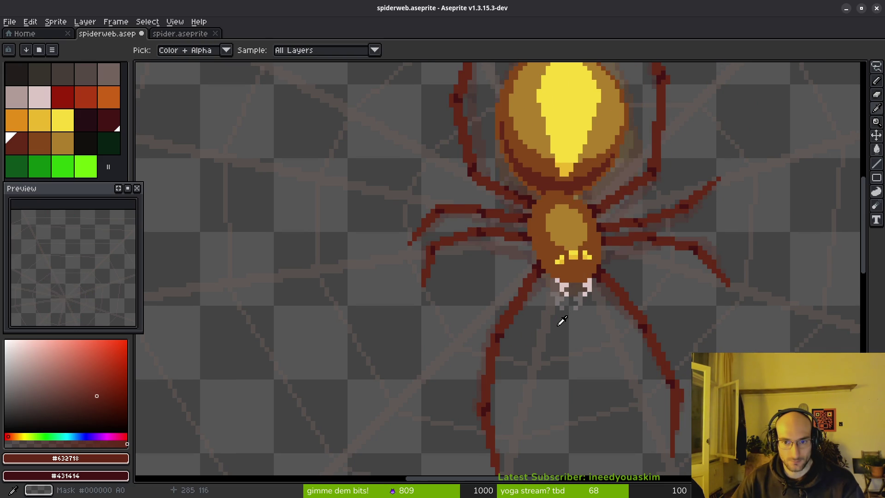
{"action": "scroll", "coordinate": [573, 314], "scroll_direction": "down", "scroll_amount": 4}
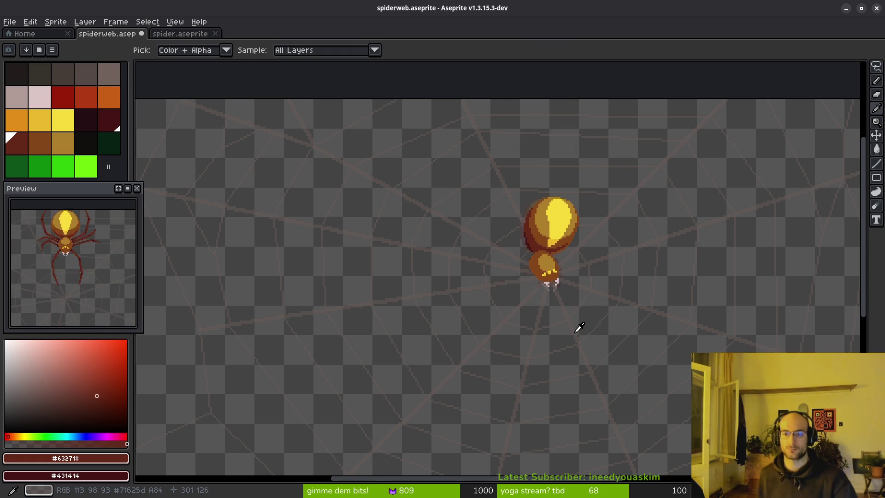
{"action": "key", "text": "b"}
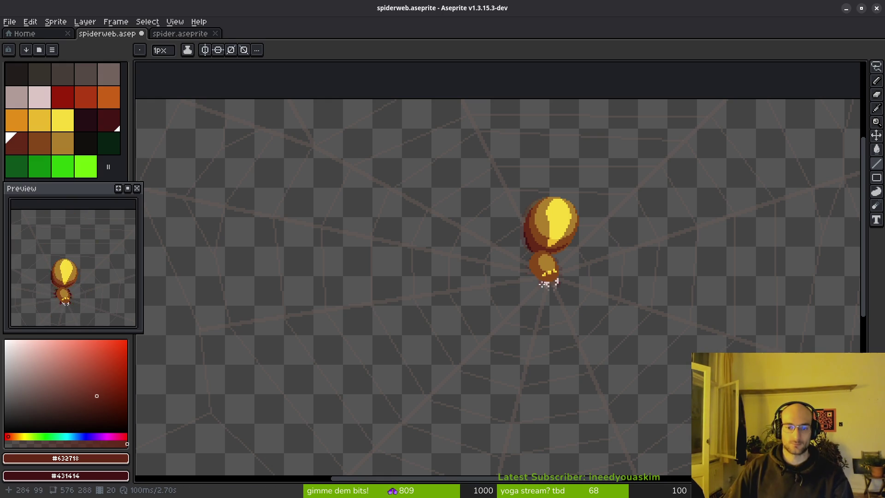
Zoom around the spider, toggling eyedropper and pencil to check the head below the abdomen
{"action": "left_click_drag", "start_coordinate": [565, 272], "coordinate": [533, 250]}
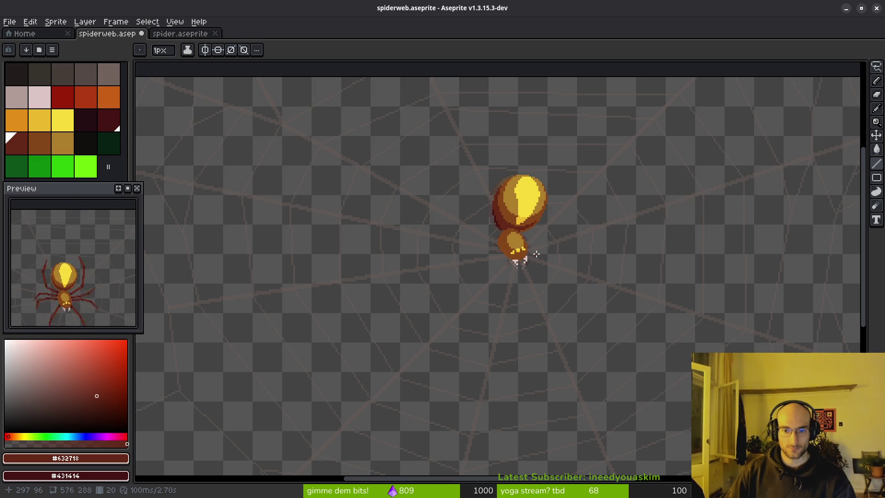
{"action": "scroll", "coordinate": [535, 253], "scroll_direction": "up", "scroll_amount": 2}
{"action": "scroll", "coordinate": [534, 254], "scroll_direction": "down", "scroll_amount": 4}
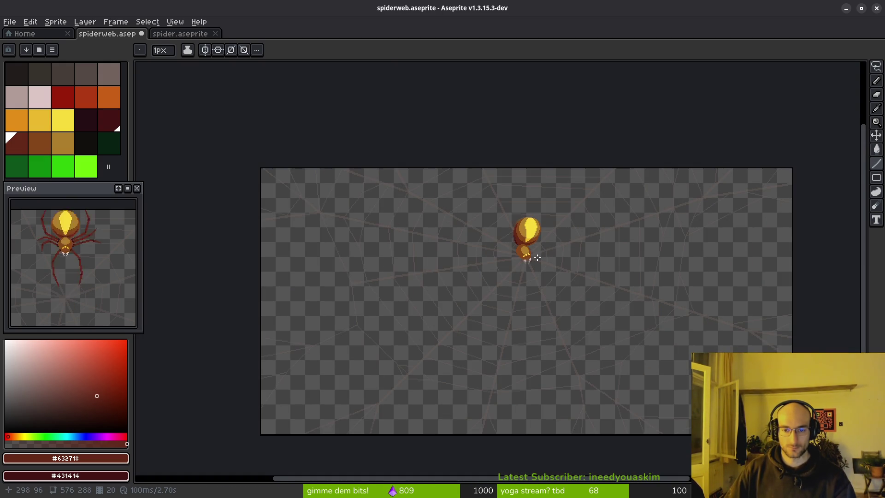
{"action": "scroll", "coordinate": [530, 255], "scroll_direction": "up", "scroll_amount": 1}
{"action": "scroll", "coordinate": [530, 255], "scroll_direction": "down", "scroll_amount": 1}
{"action": "scroll", "coordinate": [525, 255], "scroll_direction": "up", "scroll_amount": 2}
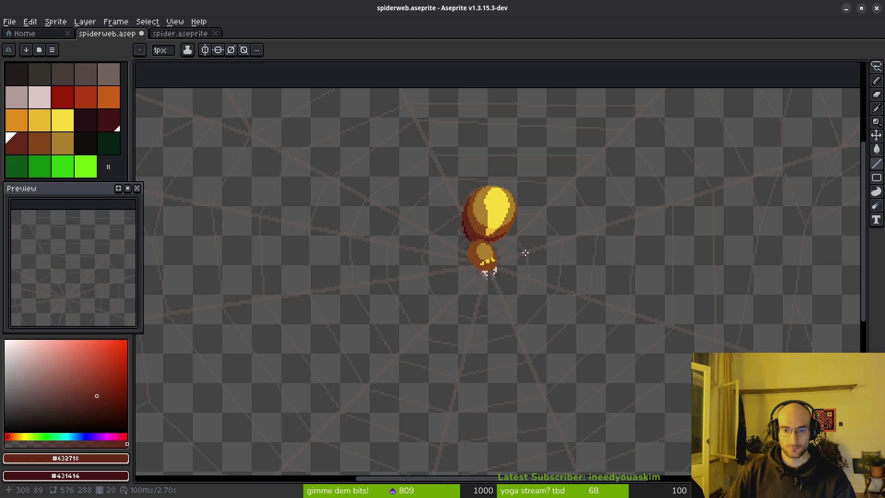
{"action": "key", "text": "i"}
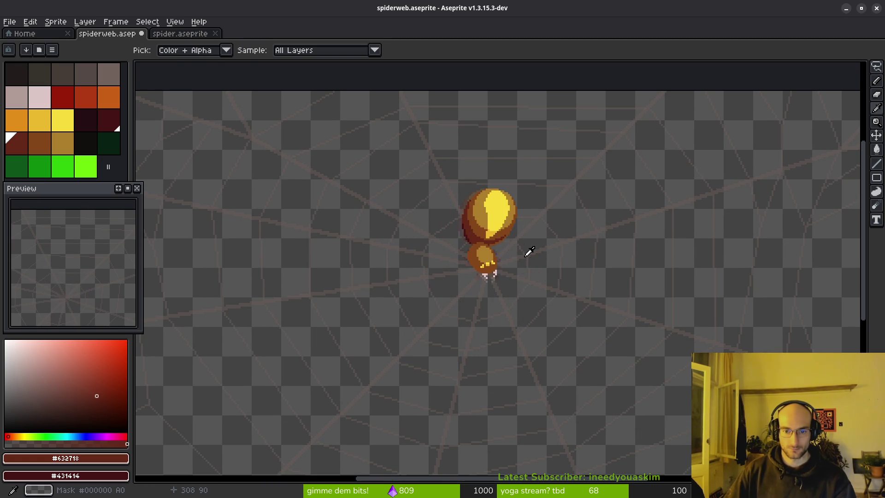
{"action": "key", "text": "b"}
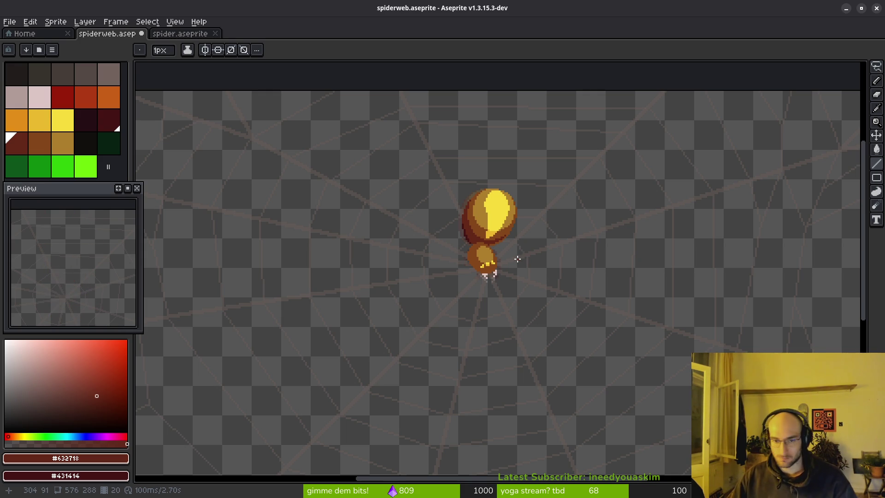
{"action": "scroll", "coordinate": [508, 271], "scroll_direction": "down", "scroll_amount": 1}
{"action": "key", "text": "i"}
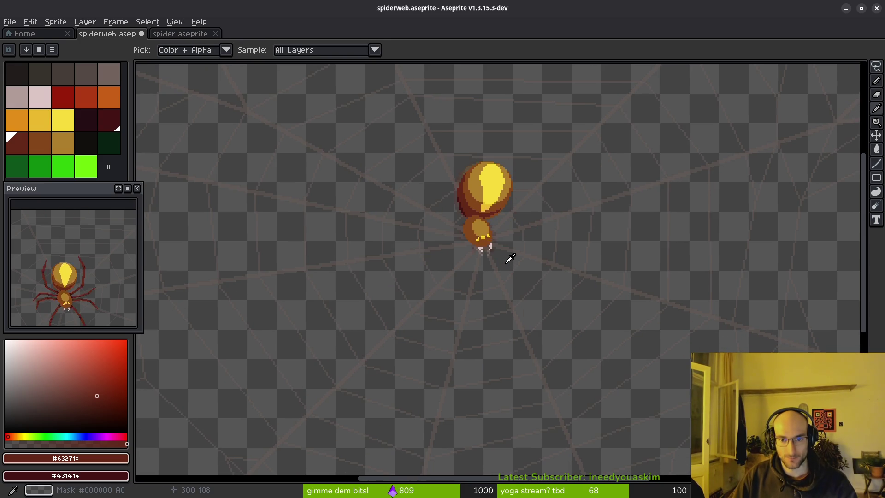
{"action": "key", "text": "b"}
{"action": "scroll", "coordinate": [518, 240], "scroll_direction": "up", "scroll_amount": 2}
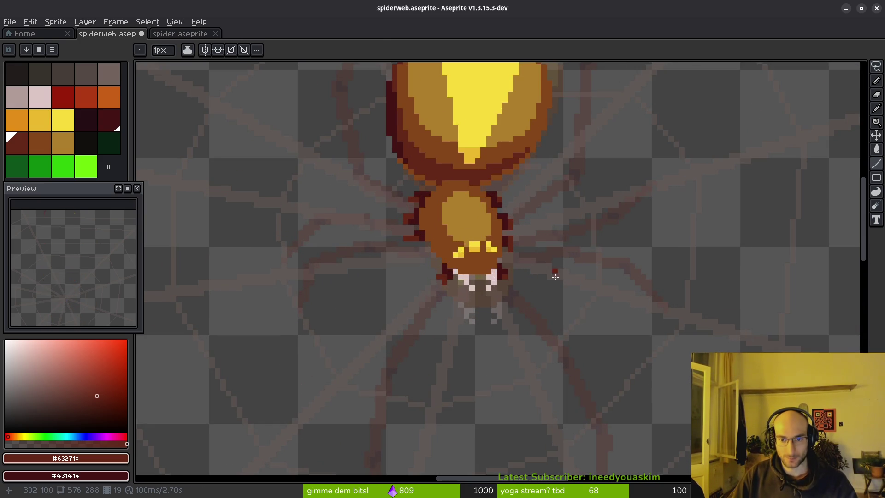
{"action": "scroll", "coordinate": [554, 271], "scroll_direction": "up", "scroll_amount": 1}
Start the front-left leg with a red pixel and a short red line
{"action": "scroll", "coordinate": [518, 253], "scroll_direction": "down", "scroll_amount": 2}
{"action": "left_click", "coordinate": [520, 202]}
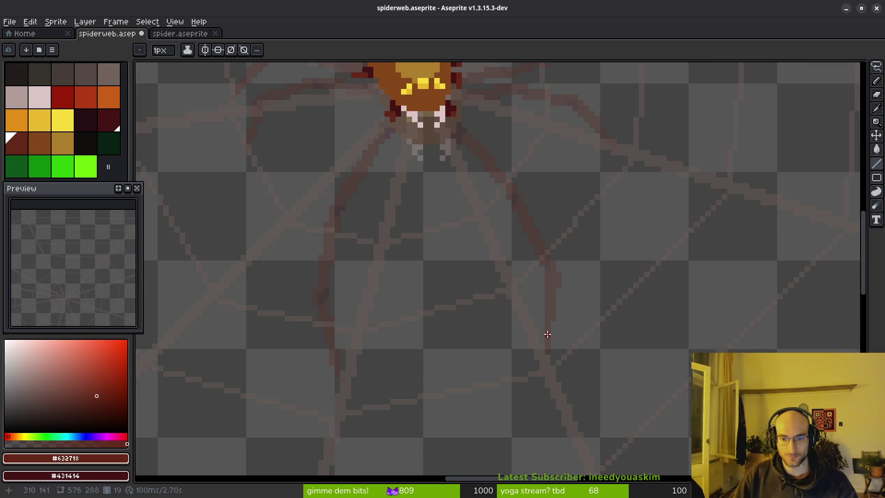
{"action": "scroll", "coordinate": [553, 344], "scroll_direction": "up", "scroll_amount": 1}
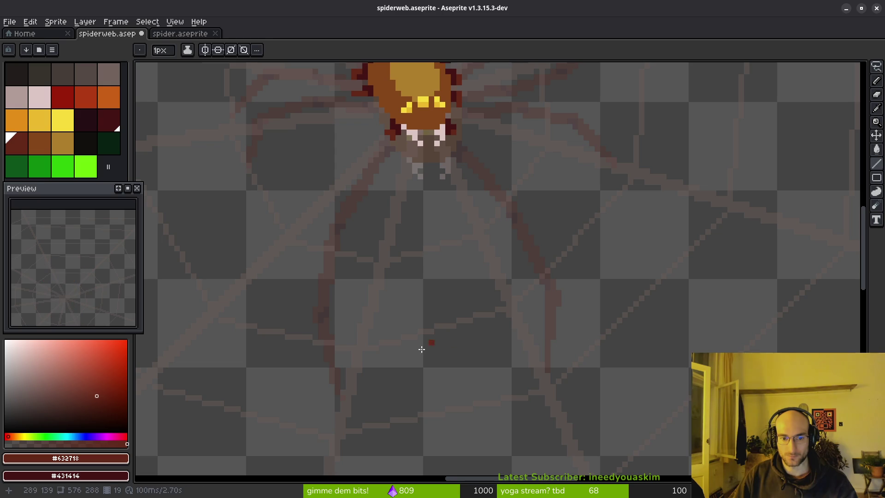
{"action": "scroll", "coordinate": [414, 389], "scroll_direction": "up", "scroll_amount": 2}
{"action": "mouse_move", "coordinate": [356, 417]}
{"action": "left_mouse_down"}
{"action": "mouse_move", "coordinate": [344, 295]}
{"action": "mouse_move", "coordinate": [355, 414]}
{"action": "left_mouse_up"}
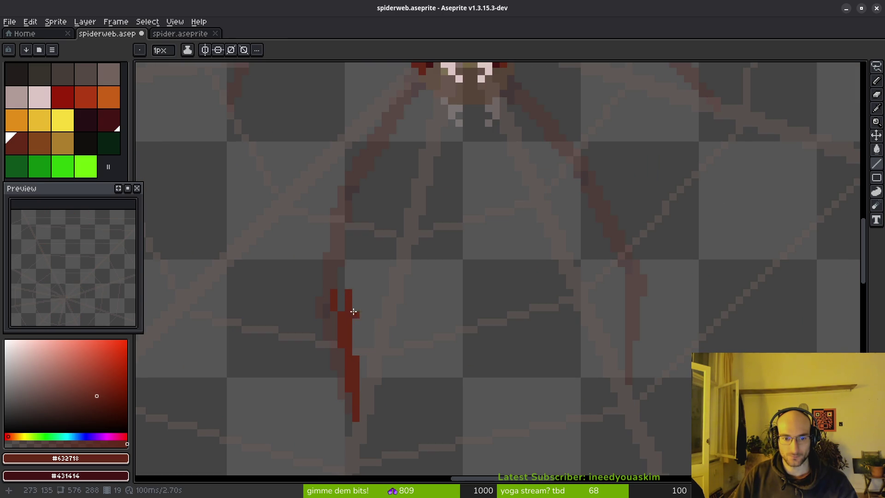
Add a dark #431414 joint pixel and extend the red leg line toward the body, then preview the animation
{"action": "right_click", "coordinate": [342, 281]}
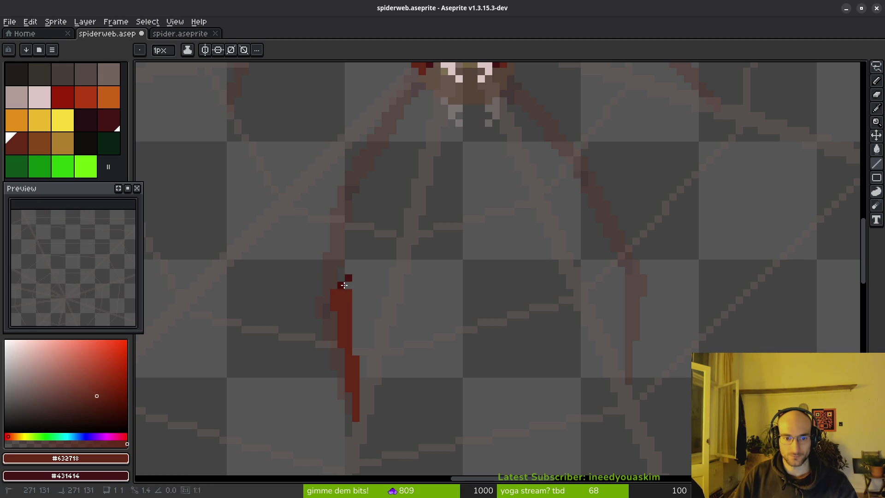
{"action": "mouse_move", "coordinate": [341, 280]}
{"action": "left_mouse_down"}
{"action": "mouse_move", "coordinate": [348, 371]}
{"action": "mouse_move", "coordinate": [357, 264]}
{"action": "left_mouse_up"}
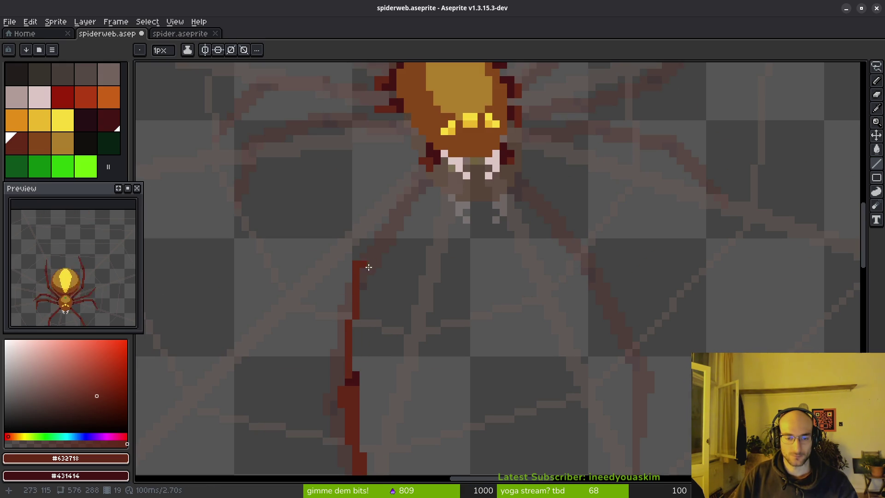
{"action": "mouse_move", "coordinate": [356, 368]}
{"action": "left_mouse_down"}
{"action": "mouse_move", "coordinate": [364, 264]}
{"action": "mouse_move", "coordinate": [363, 325]}
{"action": "left_mouse_up"}
{"action": "scroll", "coordinate": [423, 295], "scroll_direction": "down", "scroll_amount": 1}
{"action": "key", "text": "Return"}
Paint two dark maroon joint pixels at the leg's joint
{"action": "scroll", "coordinate": [438, 282], "scroll_direction": "down", "scroll_amount": 1}
{"action": "key", "text": "i"}
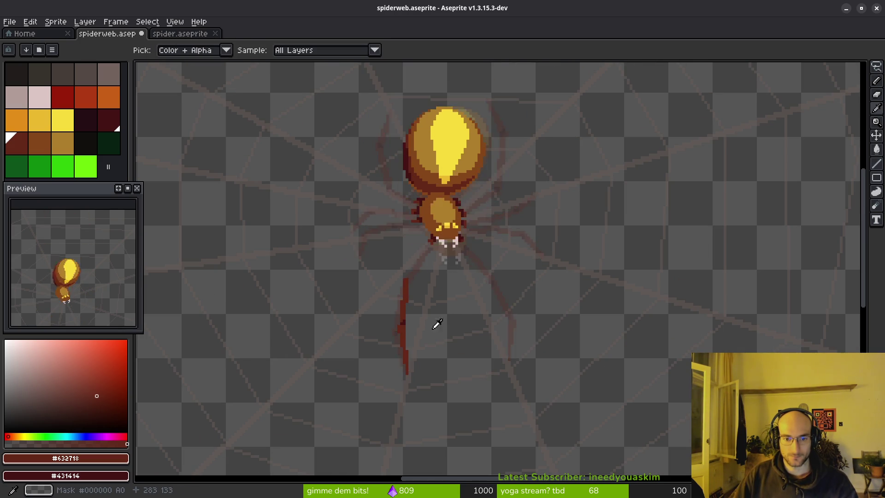
{"action": "key", "text": "l"}
{"action": "scroll", "coordinate": [442, 320], "scroll_direction": "up", "scroll_amount": 5}
{"action": "left_click", "coordinate": [363, 307]}
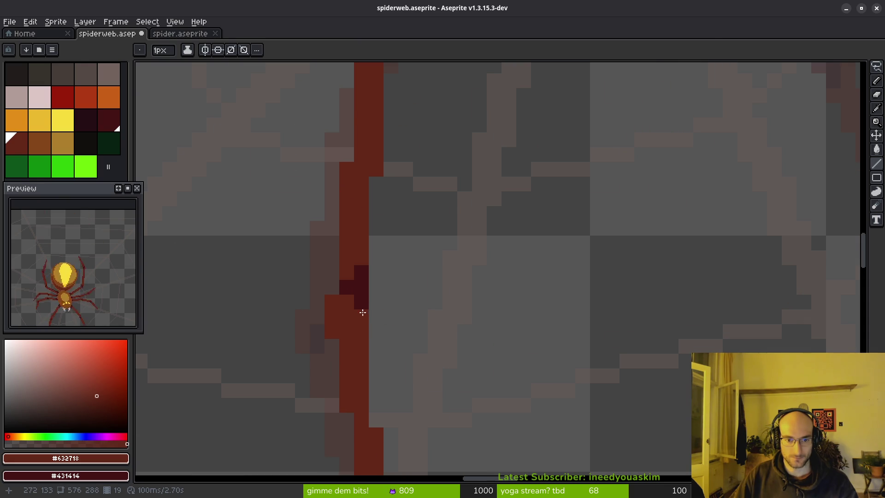
{"action": "right_click", "coordinate": [349, 303]}
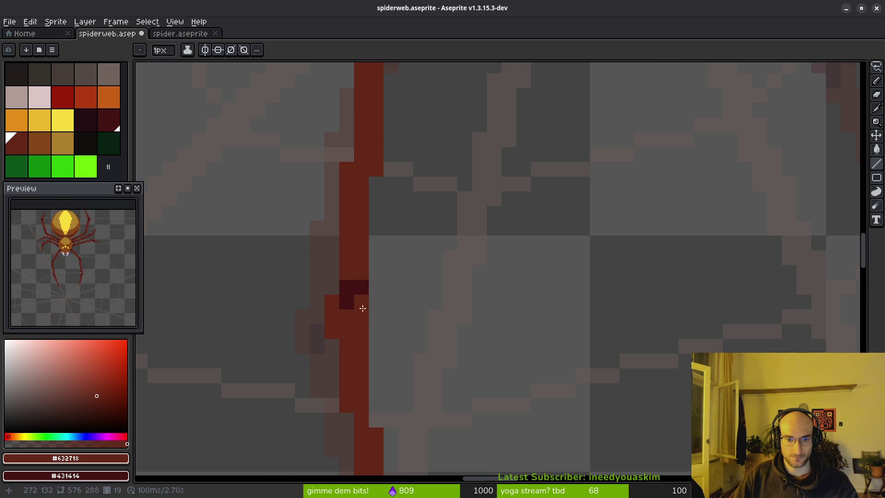
Zoom over the leg while cycling eyedropper, eraser and pencil to inspect the joints
{"action": "scroll", "coordinate": [435, 304], "scroll_direction": "down", "scroll_amount": 4}
{"action": "key", "text": "i"}
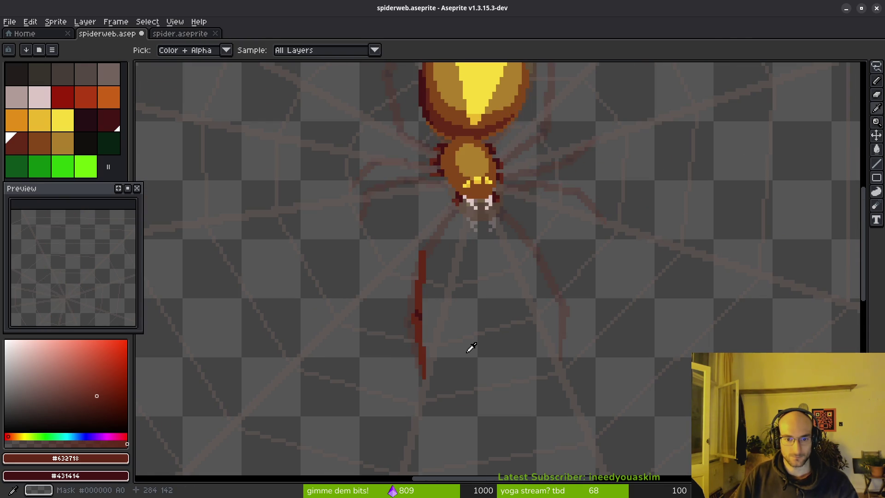
{"action": "scroll", "coordinate": [442, 362], "scroll_direction": "up", "scroll_amount": 4}
{"action": "key", "text": "b"}
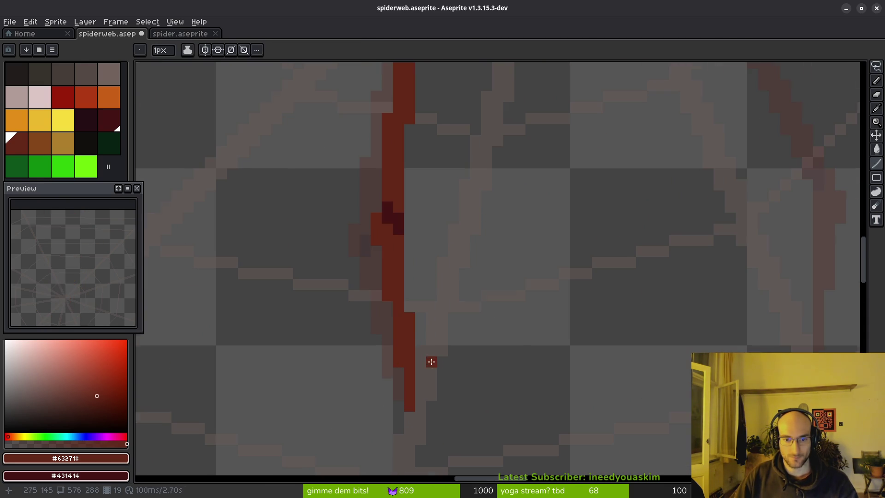
{"action": "scroll", "coordinate": [467, 320], "scroll_direction": "down", "scroll_amount": 3}
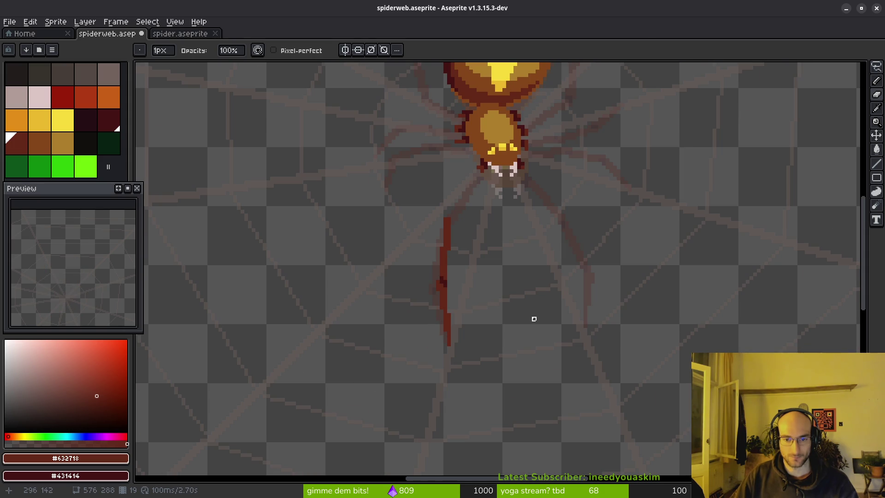
{"action": "key", "text": "b"}
{"action": "scroll", "coordinate": [514, 258], "scroll_direction": "down", "scroll_amount": 4}
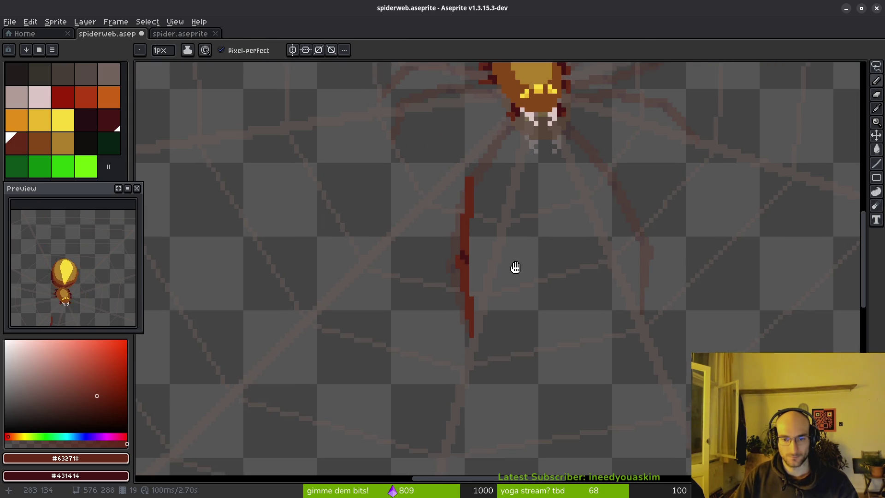
{"action": "scroll", "coordinate": [512, 277], "scroll_direction": "up", "scroll_amount": 1}
{"action": "key", "text": "alt"}
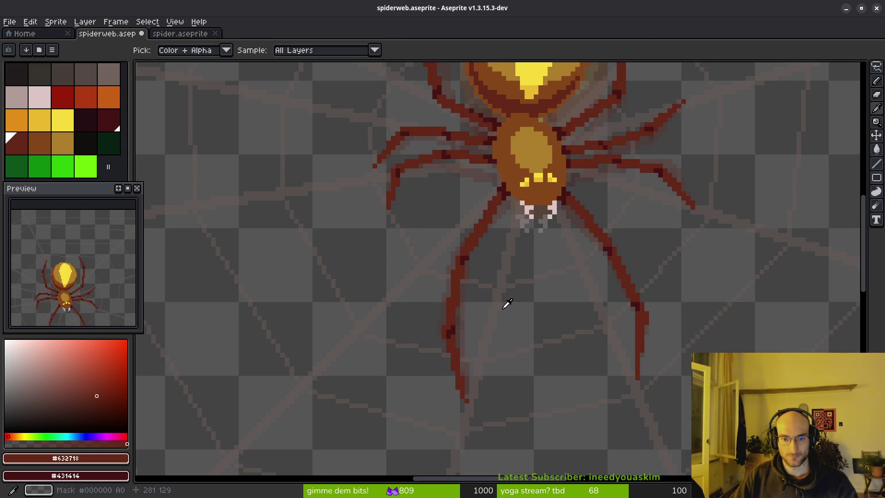
{"action": "scroll", "coordinate": [479, 277], "scroll_direction": "up", "scroll_amount": 3}
{"action": "key", "text": "e"}
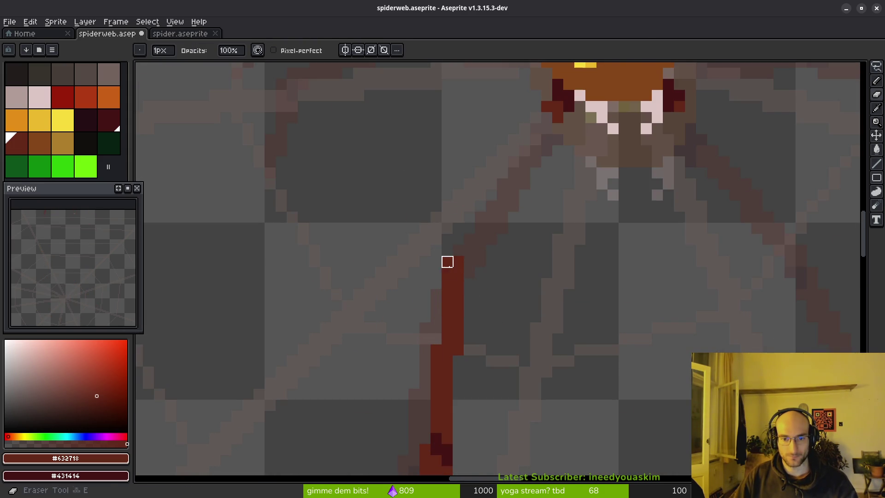
{"action": "key", "text": "b"}
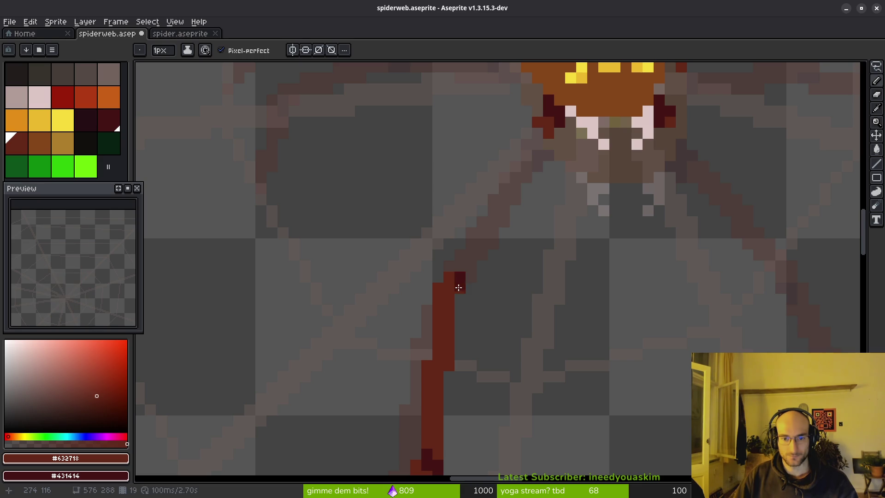
{"action": "scroll", "coordinate": [461, 295], "scroll_direction": "down", "scroll_amount": 2}
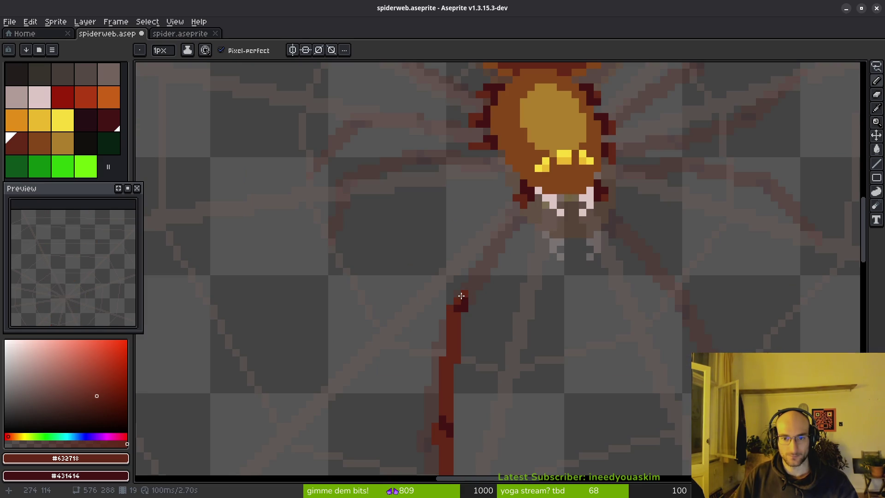
Try drawing the leg's upper segment to the body freehand and as a straight line, undoing both
{"action": "left_click_drag", "start_coordinate": [516, 200], "coordinate": [475, 284]}
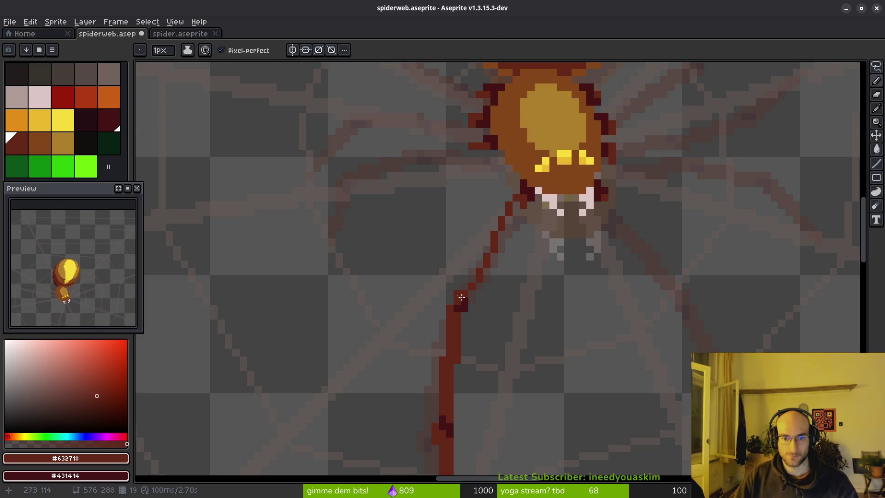
{"action": "key", "text": "ctrl+z"}
{"action": "key", "text": "l"}
{"action": "mouse_move", "coordinate": [518, 206]}
{"action": "left_mouse_down"}
{"action": "mouse_move", "coordinate": [457, 297]}
{"action": "mouse_move", "coordinate": [494, 220]}
{"action": "mouse_move", "coordinate": [516, 202]}
{"action": "mouse_move", "coordinate": [484, 273]}
{"action": "mouse_move", "coordinate": [461, 298]}
{"action": "mouse_move", "coordinate": [462, 291]}
{"action": "left_mouse_up"}
{"action": "key", "text": "ctrl+z"}
{"action": "scroll", "coordinate": [516, 266], "scroll_direction": "down", "scroll_amount": 3}
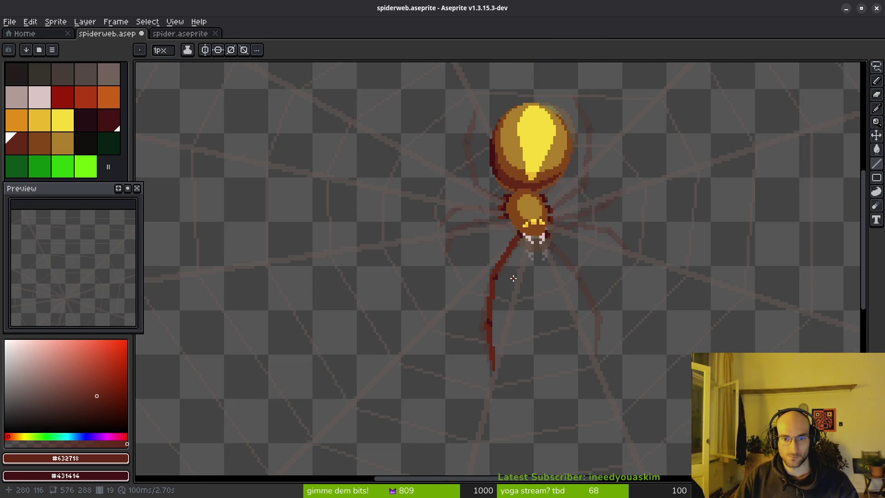
{"action": "scroll", "coordinate": [513, 278], "scroll_direction": "up", "scroll_amount": 5}
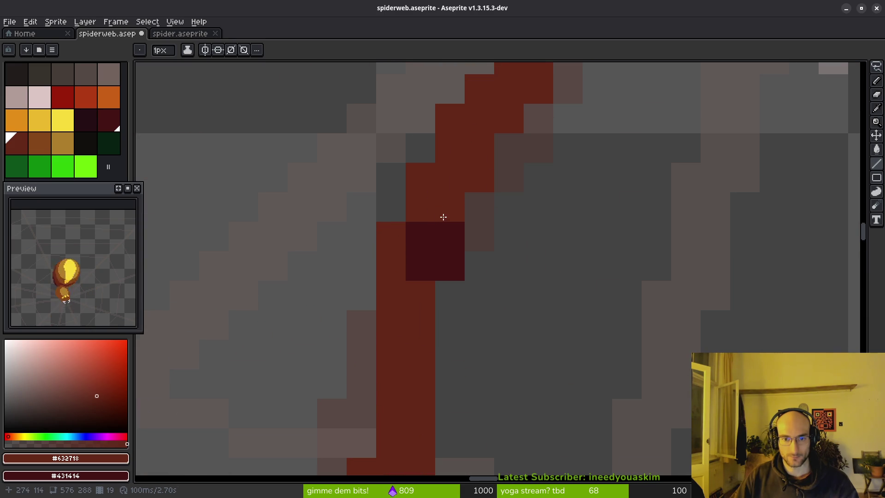
{"action": "scroll", "coordinate": [503, 304], "scroll_direction": "down", "scroll_amount": 4}
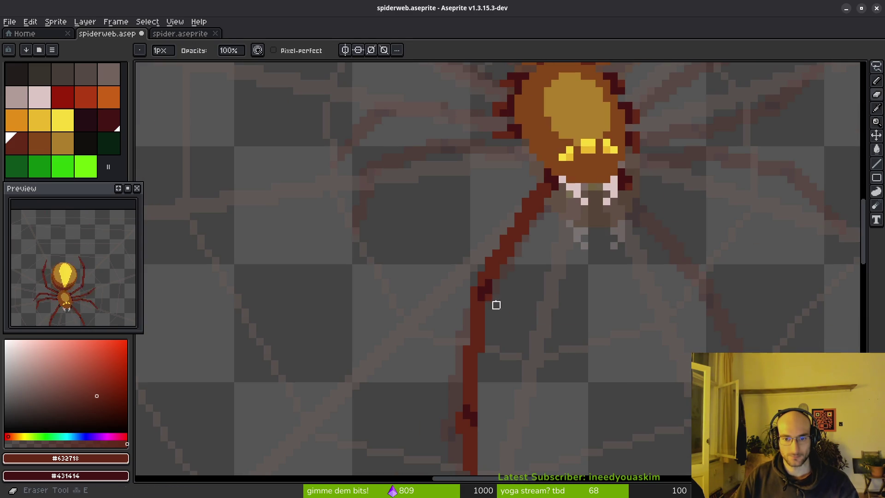
{"action": "key", "text": "i"}
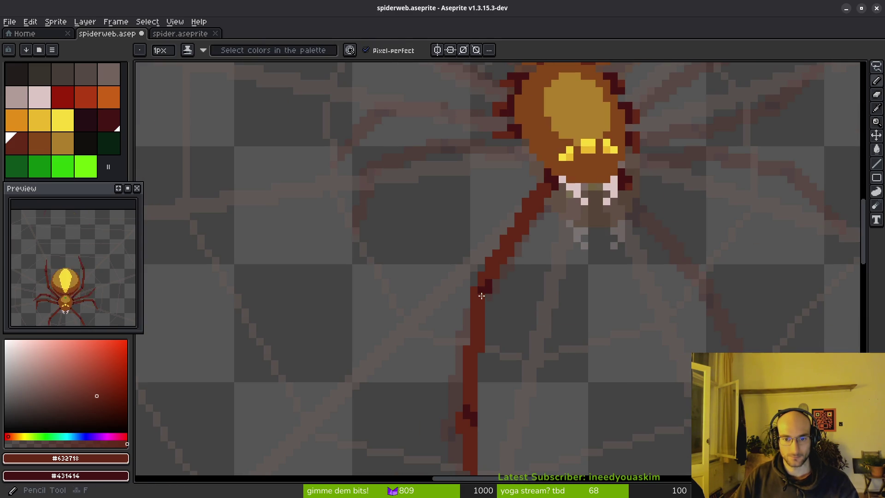
{"action": "scroll", "coordinate": [525, 306], "scroll_direction": "down", "scroll_amount": 3}
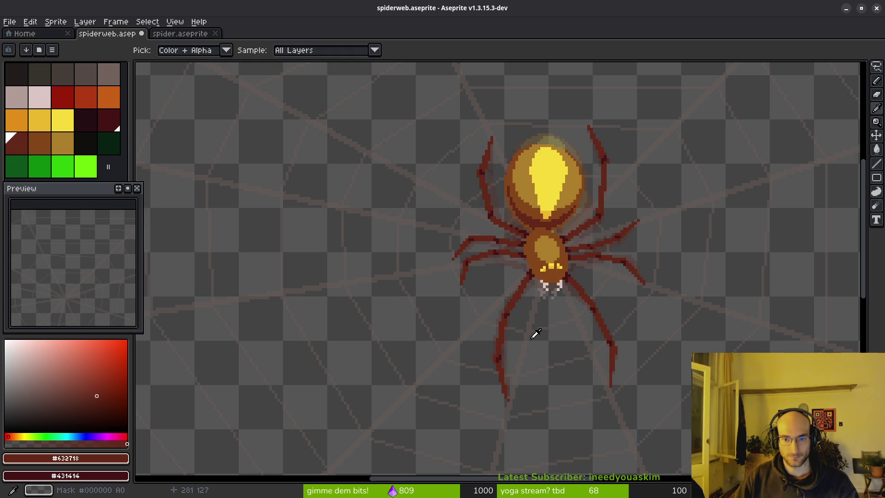
{"action": "scroll", "coordinate": [534, 305], "scroll_direction": "up", "scroll_amount": 3}
{"action": "key", "text": "b"}
{"action": "key", "text": "i"}
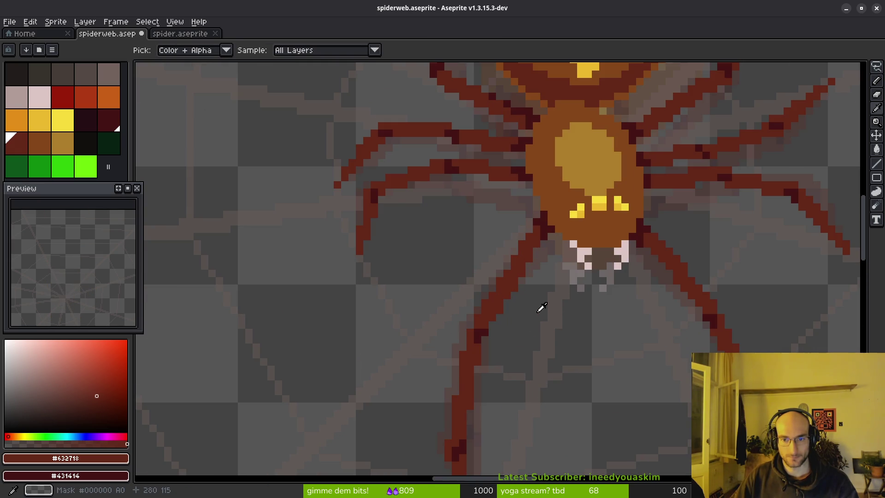
{"action": "key", "text": "b"}
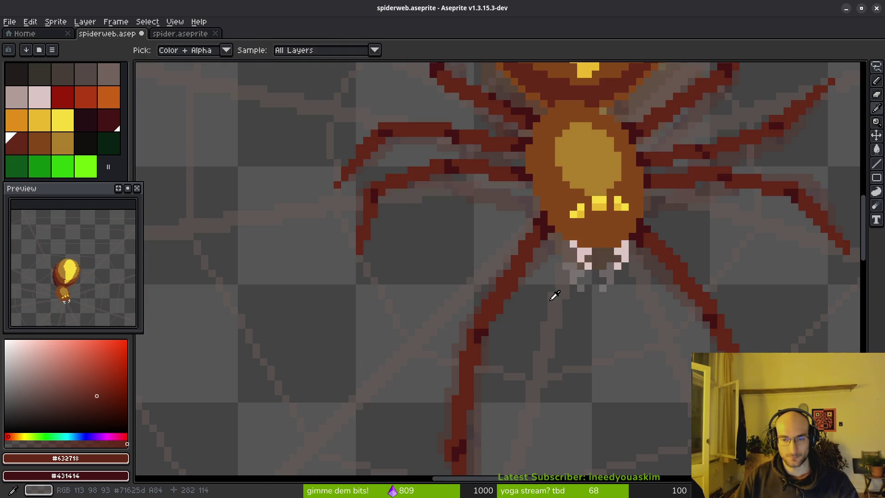
{"action": "scroll", "coordinate": [549, 302], "scroll_direction": "up", "scroll_amount": 2}
{"action": "scroll", "coordinate": [549, 277], "scroll_direction": "down", "scroll_amount": 2}
{"action": "scroll", "coordinate": [547, 291], "scroll_direction": "up", "scroll_amount": 1}
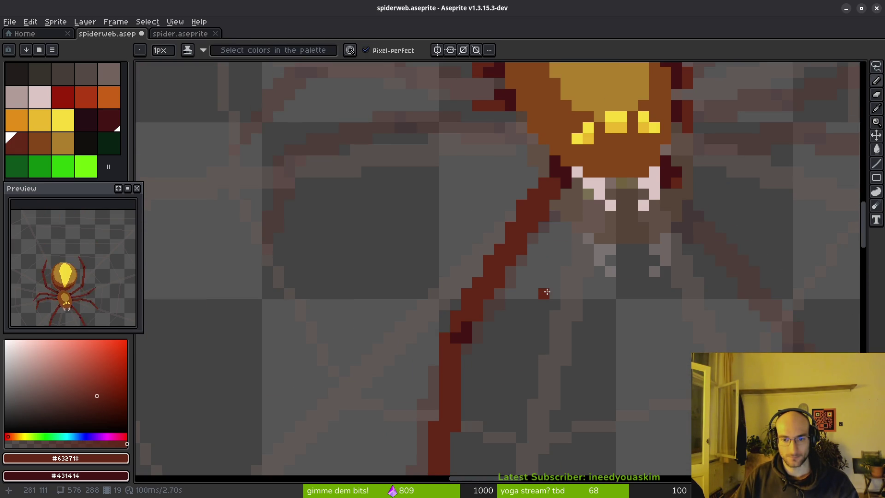
{"action": "scroll", "coordinate": [547, 290], "scroll_direction": "down", "scroll_amount": 2}
{"action": "key", "text": "i"}
{"action": "key", "text": "b"}
{"action": "scroll", "coordinate": [545, 302], "scroll_direction": "up", "scroll_amount": 2}
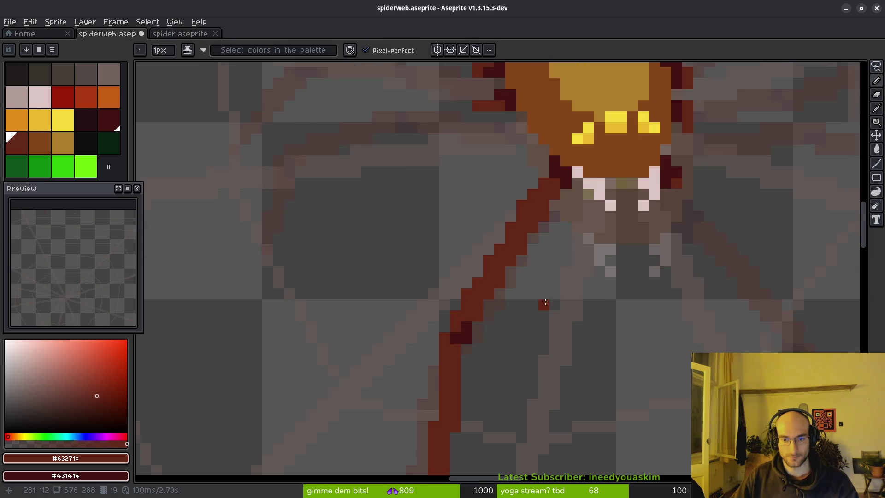
{"action": "scroll", "coordinate": [553, 318], "scroll_direction": "down", "scroll_amount": 2}
{"action": "key", "text": "i"}
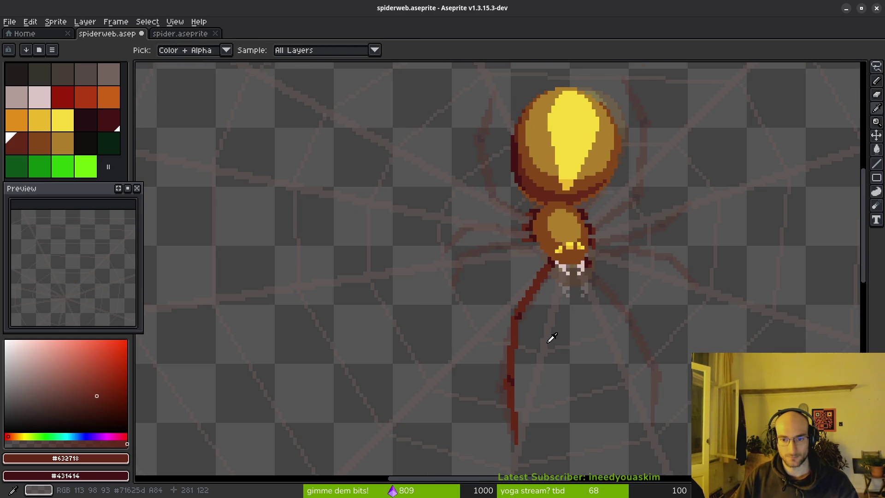
{"action": "key", "text": "b"}
{"action": "key", "text": "i"}
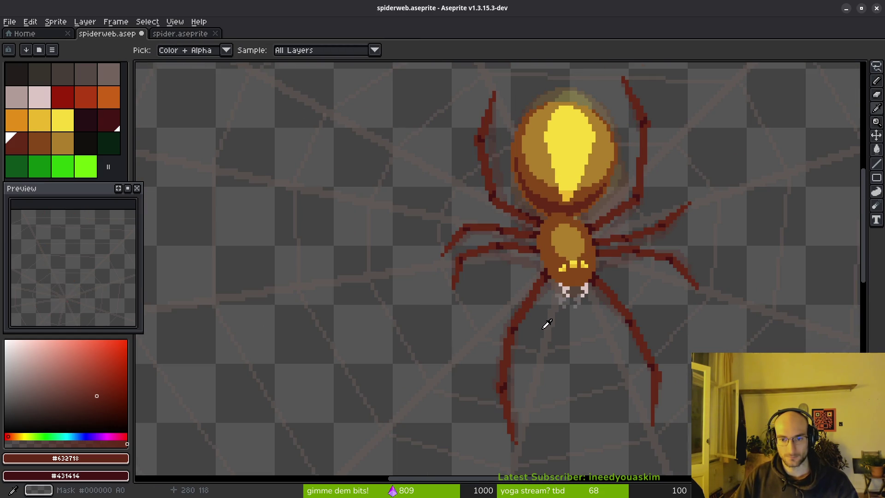
{"action": "key", "text": "b"}
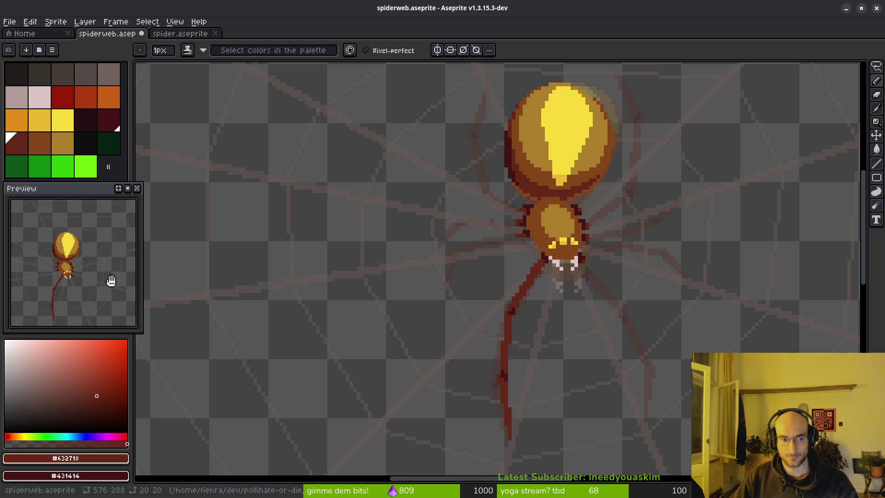
{"action": "key", "text": "i"}
{"action": "key", "text": "b"}
{"action": "scroll", "coordinate": [549, 320], "scroll_direction": "down", "scroll_amount": 3}
{"action": "key", "text": "i"}
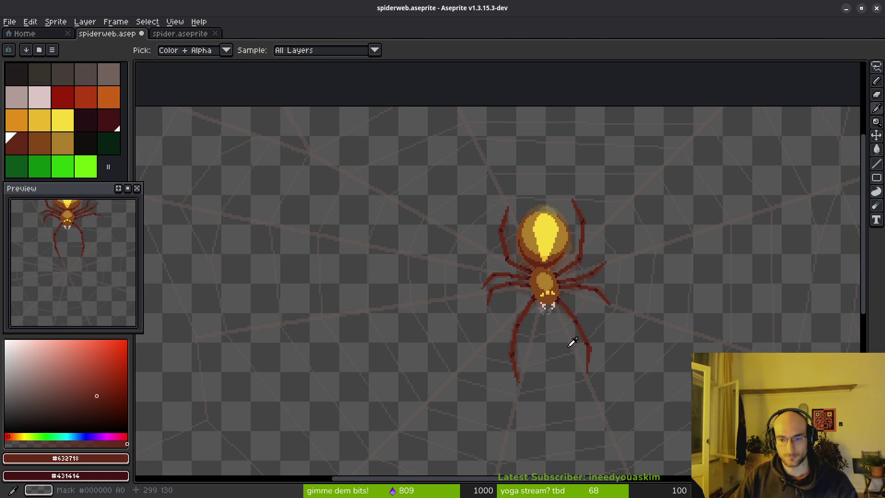
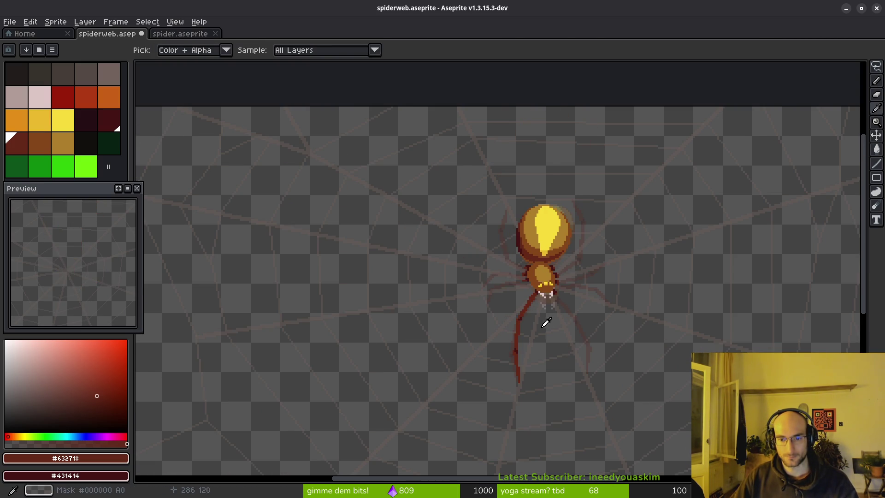
Add a dark-red leg pixel, then erase the old upper leg segment near the body with a 3px eraser
{"action": "key", "text": "b"}
{"action": "scroll", "coordinate": [530, 315], "scroll_direction": "up", "scroll_amount": 3}
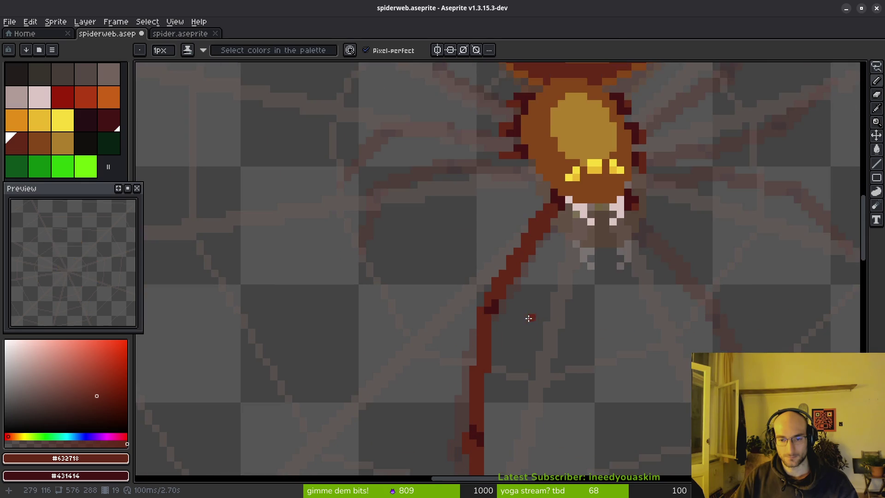
{"action": "left_click", "coordinate": [469, 348]}
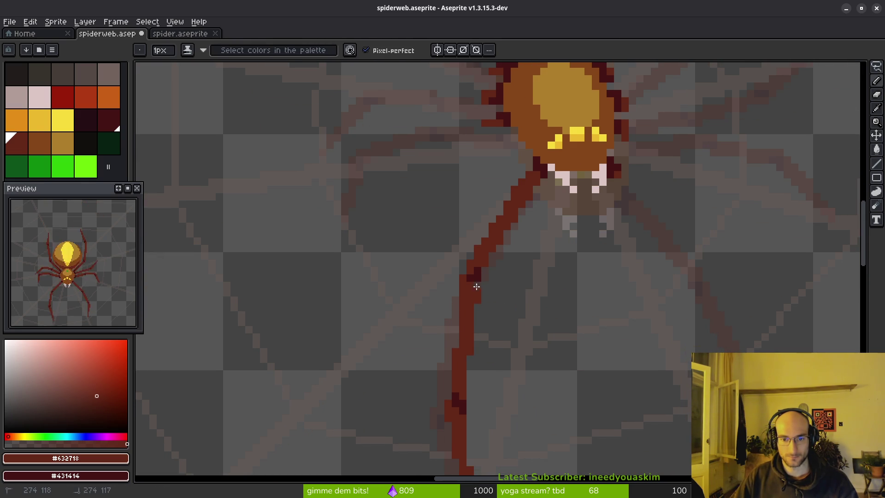
{"action": "key", "text": "e"}
{"action": "left_click_drag", "start_coordinate": [476, 270], "coordinate": [500, 226]}
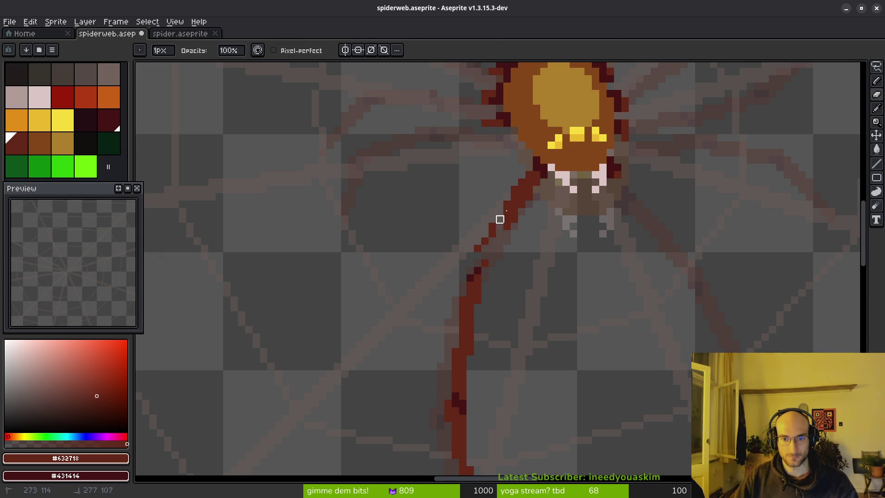
{"action": "key", "text": "plus"}
{"action": "key", "text": "plus"}
{"action": "left_click_drag", "start_coordinate": [529, 195], "coordinate": [471, 241]}
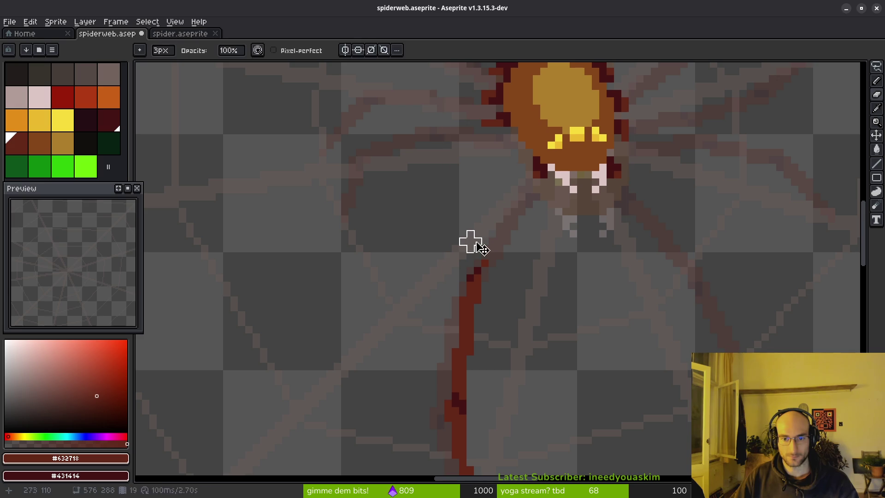
Redraw the upper leg as one continuous 1px dark-red line from the body, touching up the bend
{"action": "key", "text": "b"}
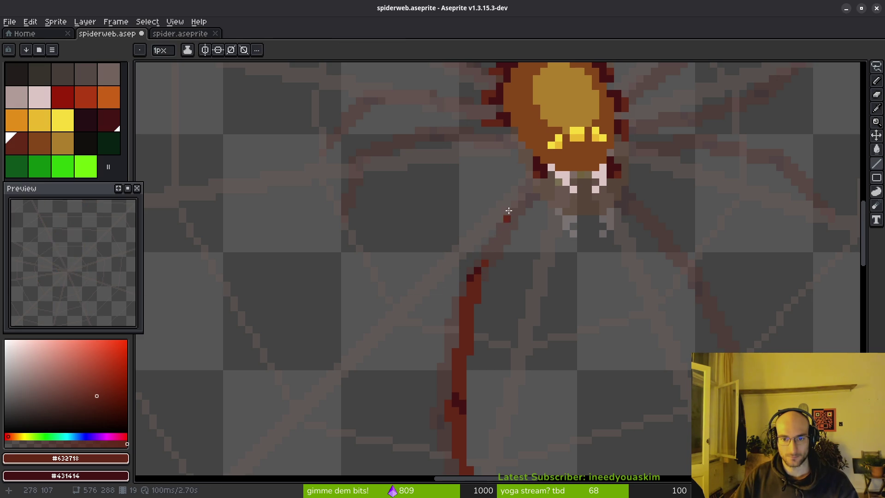
{"action": "left_click_drag", "start_coordinate": [533, 176], "coordinate": [475, 271]}
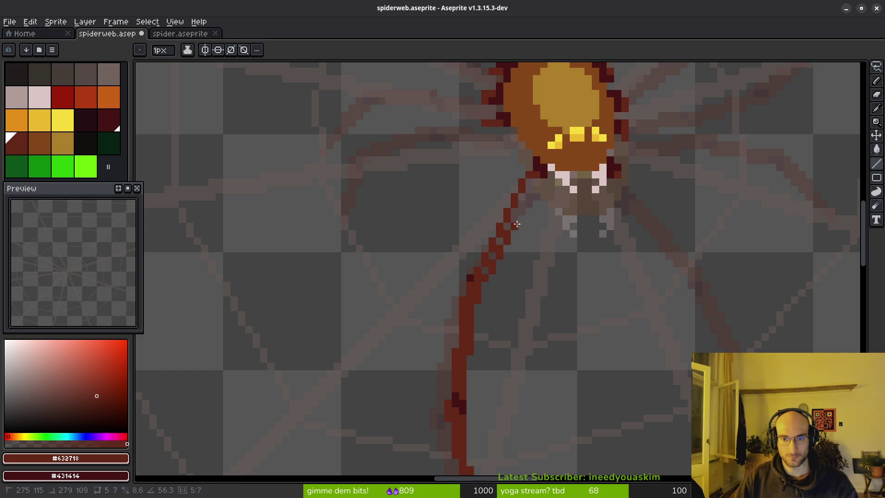
{"action": "left_click_drag", "start_coordinate": [527, 183], "coordinate": [487, 271]}
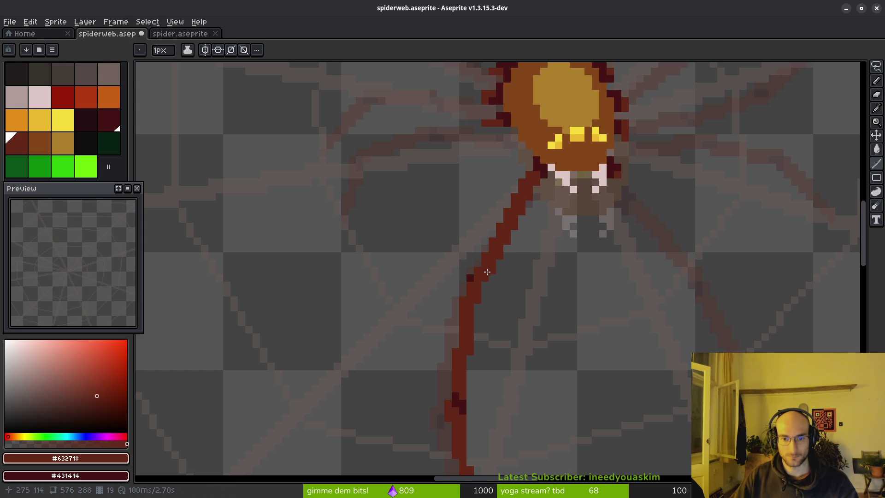
{"action": "left_click", "coordinate": [480, 286]}
{"action": "left_click", "coordinate": [470, 277]}
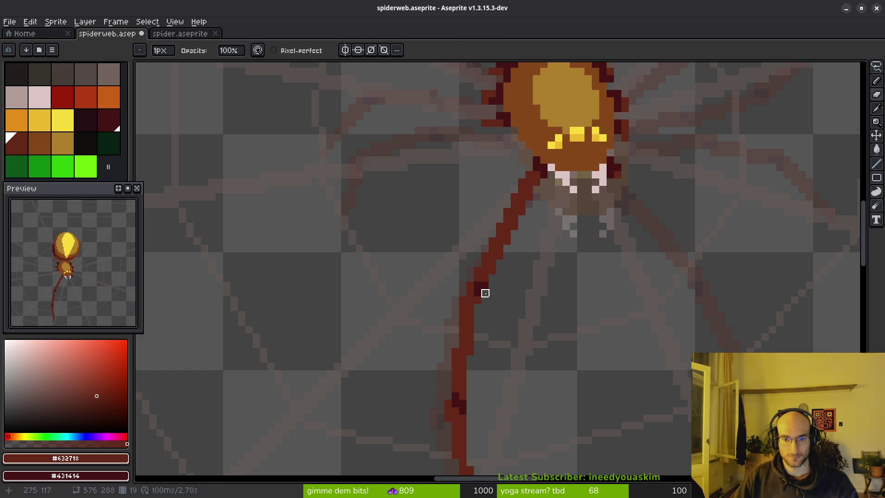
{"action": "left_click", "coordinate": [501, 287]}
{"action": "scroll", "coordinate": [503, 291], "scroll_direction": "down", "scroll_amount": 2}
{"action": "scroll", "coordinate": [509, 300], "scroll_direction": "up", "scroll_amount": 4}
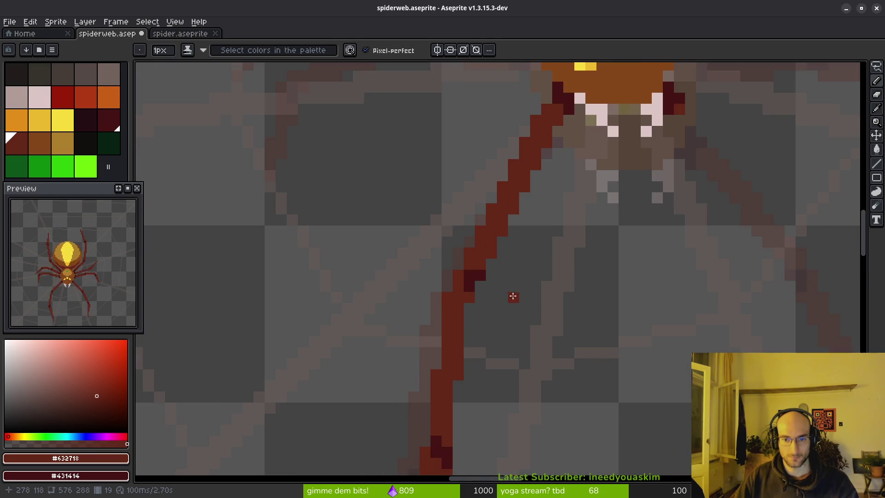
Remove the stray red pixel and excess pixels along the leg, undoing the last pencil stroke
{"action": "key", "text": "ctrl+z"}
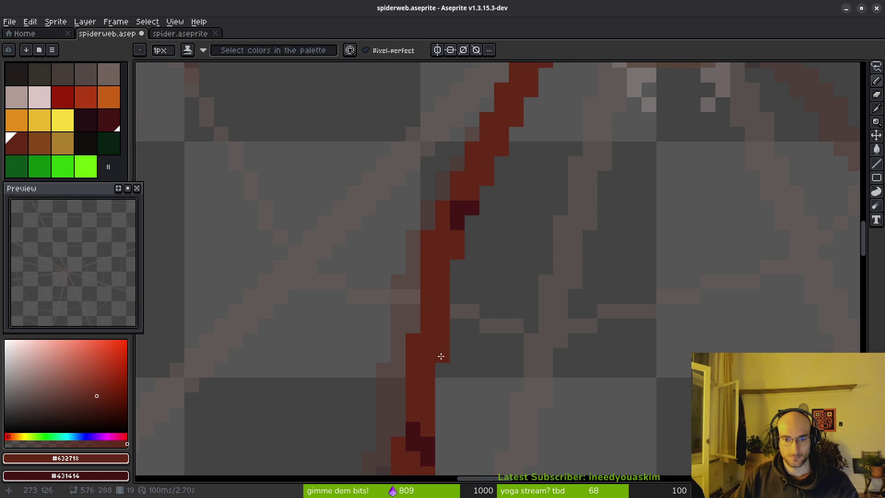
{"action": "key", "text": "e"}
{"action": "left_click_drag", "start_coordinate": [428, 253], "coordinate": [427, 238]}
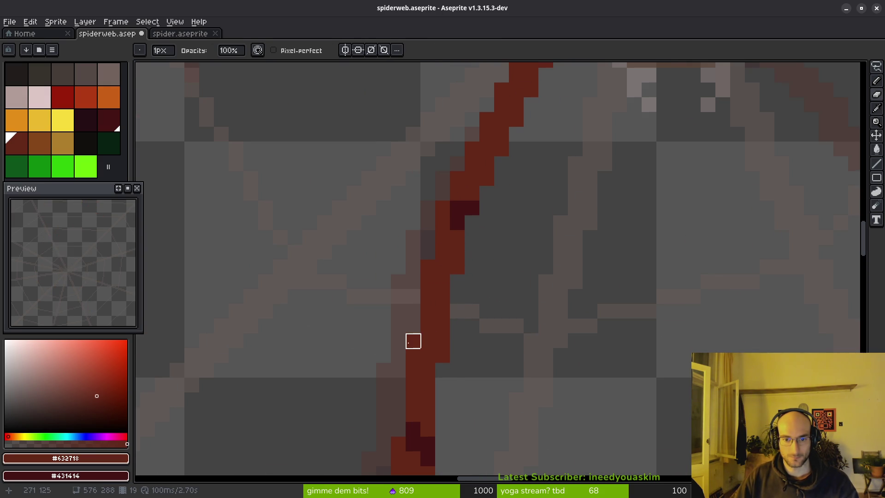
{"action": "scroll", "coordinate": [501, 332], "scroll_direction": "down", "scroll_amount": 3}
{"action": "scroll", "coordinate": [487, 299], "scroll_direction": "up", "scroll_amount": 3}
{"action": "key", "text": "b"}
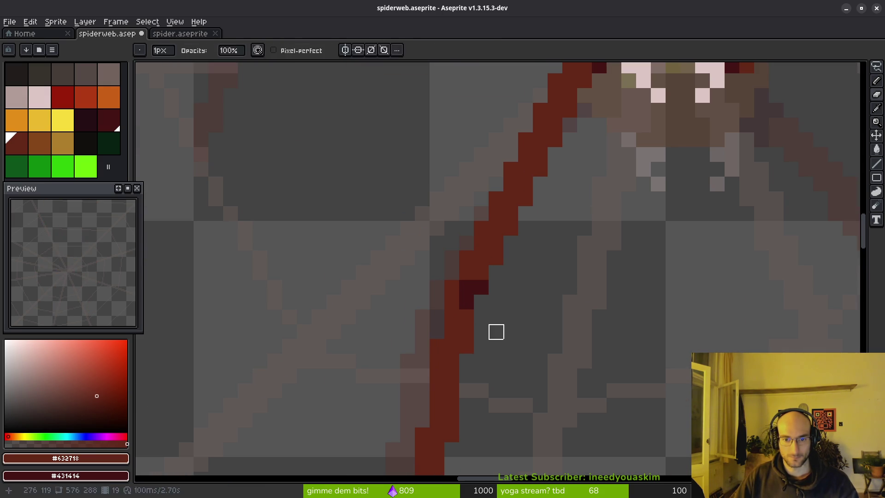
{"action": "left_click", "coordinate": [466, 299]}
{"action": "scroll", "coordinate": [465, 299], "scroll_direction": "down", "scroll_amount": 3}
{"action": "key", "text": "ctrl+z"}
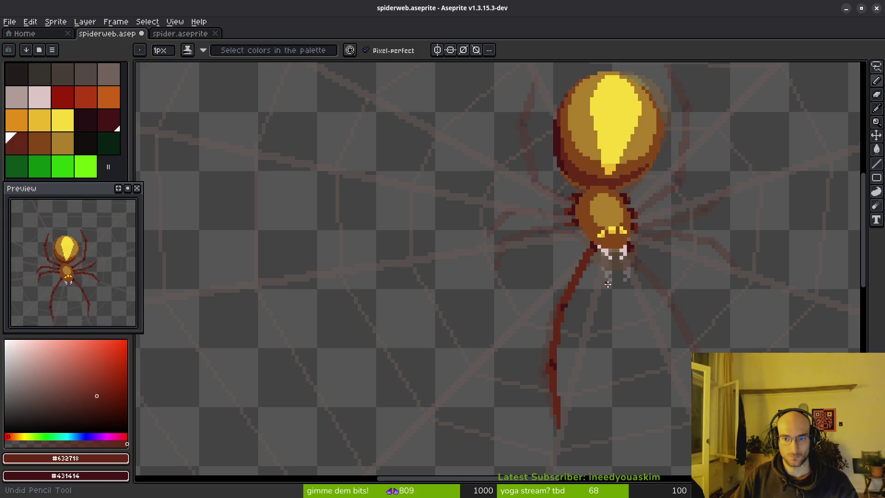
{"action": "key", "text": "i"}
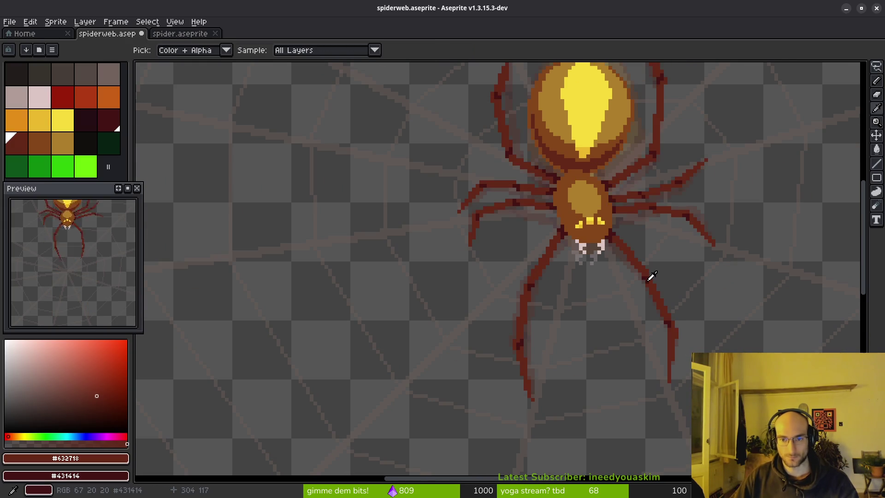
On the right-hand legs, draw a vertical dark-red line and a short line beside it
{"action": "left_click_drag", "start_coordinate": [665, 326], "coordinate": [562, 336]}
{"action": "key", "text": "l"}
{"action": "scroll", "coordinate": [543, 248], "scroll_direction": "up", "scroll_amount": 1}
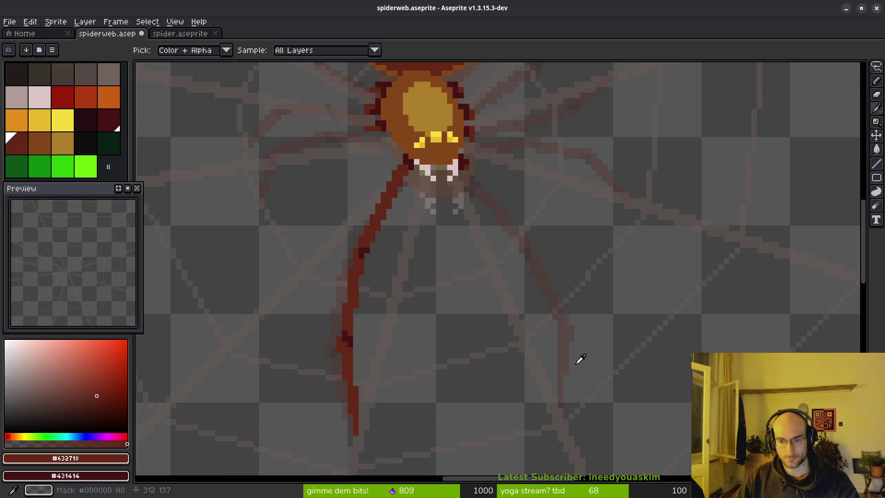
{"action": "scroll", "coordinate": [562, 375], "scroll_direction": "up", "scroll_amount": 1}
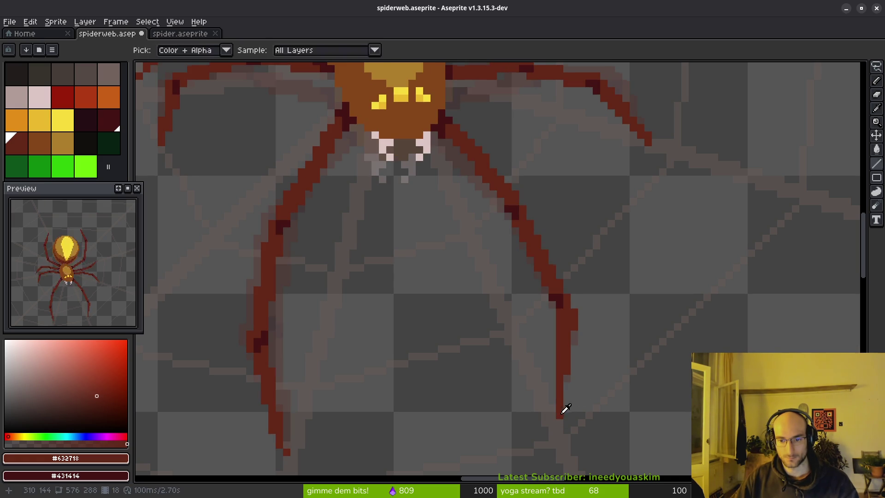
{"action": "left_click_drag", "start_coordinate": [558, 412], "coordinate": [555, 296]}
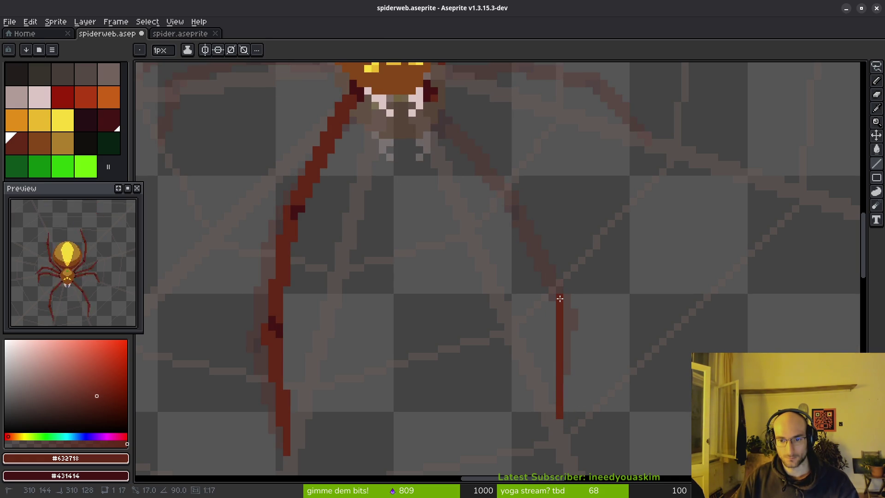
{"action": "mouse_move", "coordinate": [554, 365]}
{"action": "left_mouse_down"}
{"action": "mouse_move", "coordinate": [547, 292]}
{"action": "mouse_move", "coordinate": [566, 334]}
{"action": "left_mouse_up"}
Add two darker joint pixels to the lower-right leg in the background colour
{"action": "scroll", "coordinate": [566, 334], "scroll_direction": "down", "scroll_amount": 2}
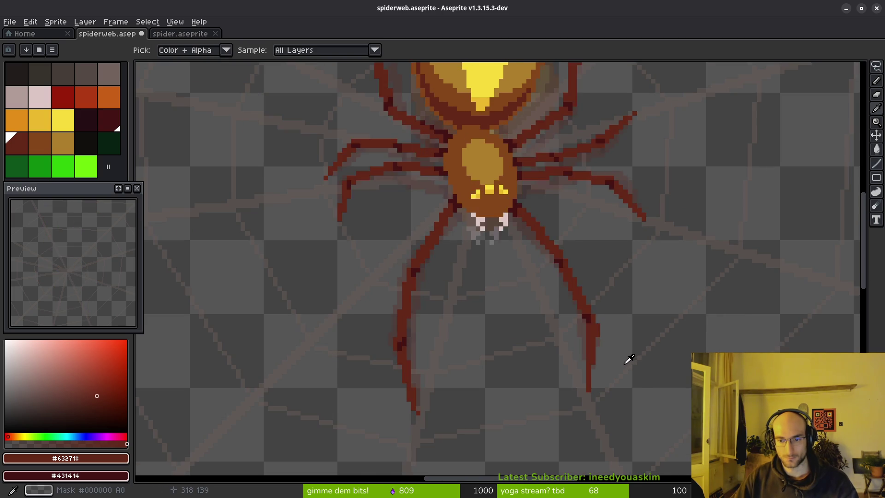
{"action": "scroll", "coordinate": [603, 344], "scroll_direction": "up", "scroll_amount": 3}
{"action": "scroll", "coordinate": [573, 310], "scroll_direction": "down", "scroll_amount": 2}
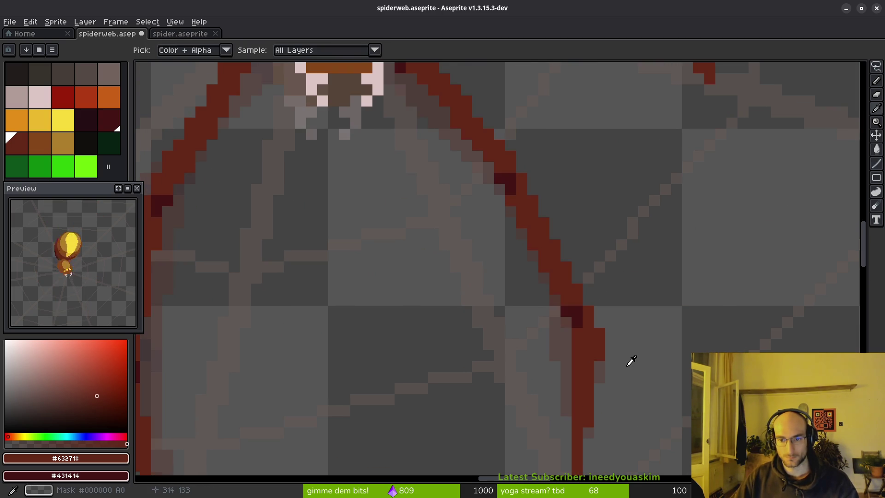
{"action": "scroll", "coordinate": [593, 344], "scroll_direction": "up", "scroll_amount": 3}
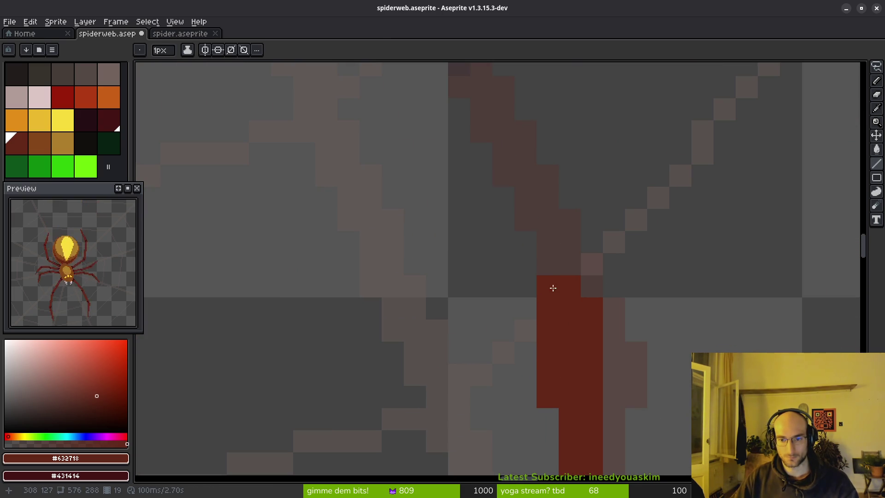
{"action": "right_click", "coordinate": [558, 295]}
{"action": "right_click", "coordinate": [548, 267]}
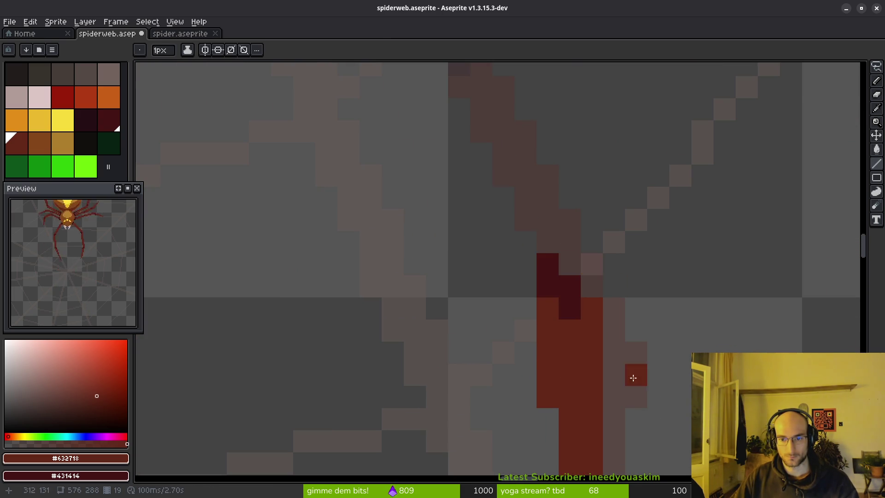
Draw two longer dark-red lines running up along the leg toward the body
{"action": "scroll", "coordinate": [628, 358], "scroll_direction": "down", "scroll_amount": 4}
{"action": "scroll", "coordinate": [615, 383], "scroll_direction": "up", "scroll_amount": 2}
{"action": "mouse_move", "coordinate": [616, 383]}
{"action": "left_mouse_down"}
{"action": "mouse_move", "coordinate": [588, 346]}
{"action": "mouse_move", "coordinate": [556, 267]}
{"action": "left_mouse_up"}
{"action": "mouse_move", "coordinate": [595, 379]}
{"action": "left_mouse_down"}
{"action": "mouse_move", "coordinate": [544, 269]}
{"action": "mouse_move", "coordinate": [546, 291]}
{"action": "mouse_move", "coordinate": [532, 263]}
{"action": "left_mouse_up"}
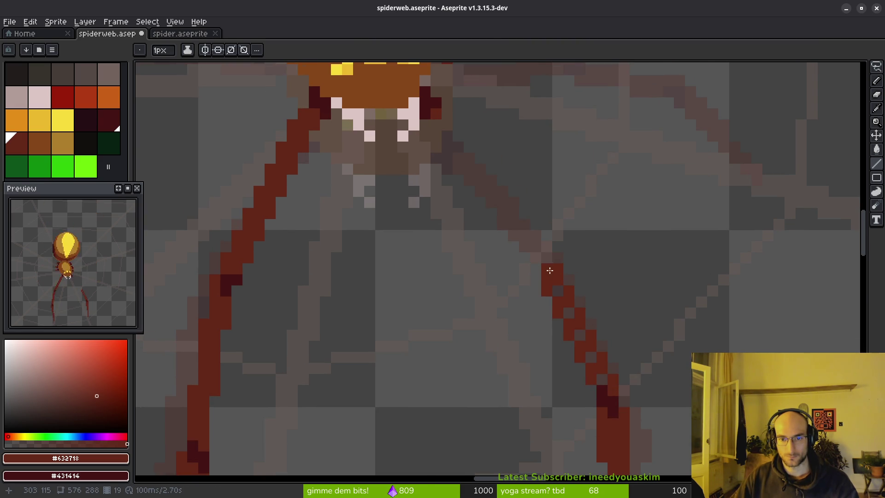
{"action": "scroll", "coordinate": [549, 267], "scroll_direction": "down", "scroll_amount": 3}
Smooth the upper end of the right leg with added dark-red pixels
{"action": "key", "text": "i"}
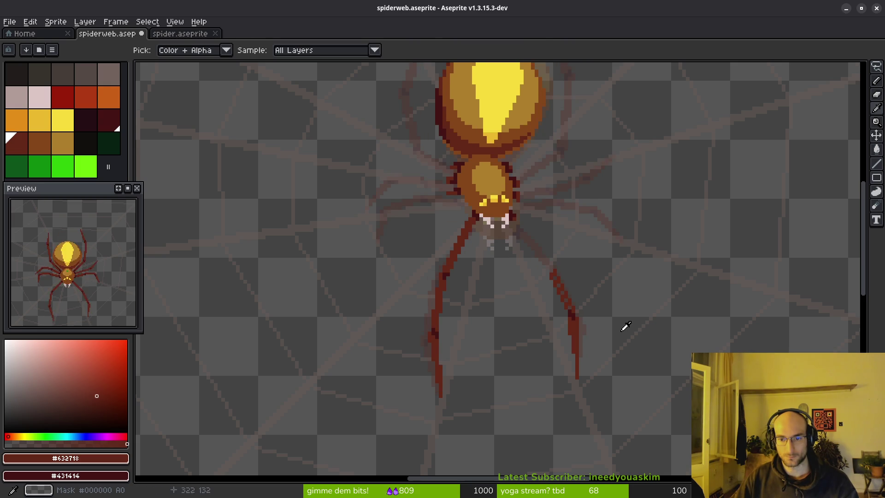
{"action": "scroll", "coordinate": [566, 277], "scroll_direction": "up", "scroll_amount": 1}
{"action": "key", "text": "b"}
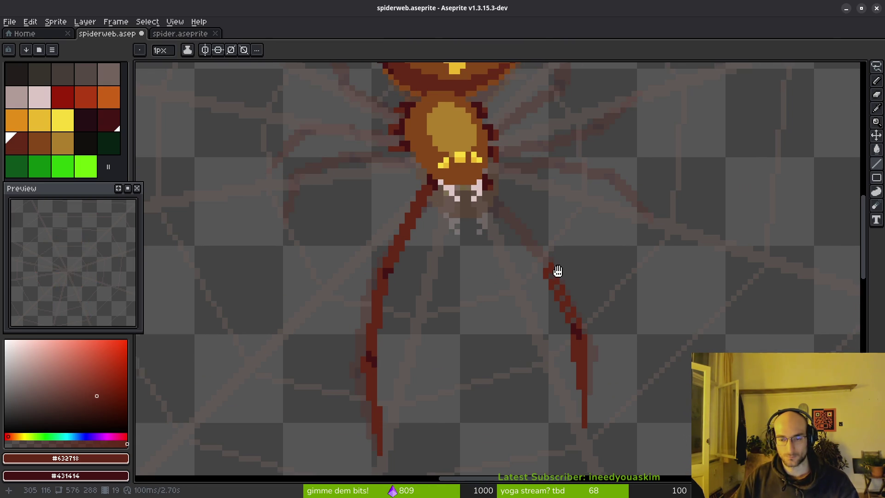
{"action": "scroll", "coordinate": [555, 270], "scroll_direction": "up", "scroll_amount": 3}
{"action": "mouse_move", "coordinate": [533, 277]}
{"action": "left_mouse_down"}
{"action": "mouse_move", "coordinate": [521, 257]}
{"action": "mouse_move", "coordinate": [544, 260]}
{"action": "left_mouse_up"}
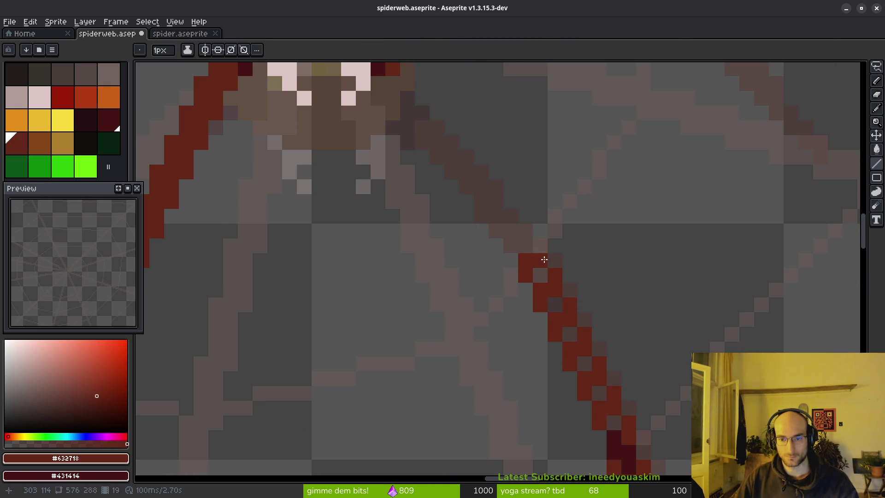
{"action": "scroll", "coordinate": [510, 259], "scroll_direction": "down", "scroll_amount": 2}
{"action": "scroll", "coordinate": [499, 237], "scroll_direction": "up", "scroll_amount": 2}
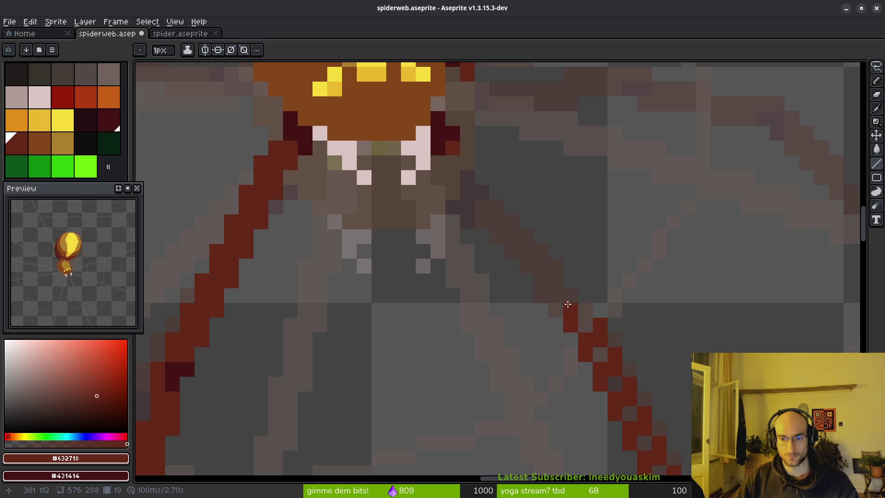
Connect the leg to the head with a dark-red line plus a diagonal beside it, checking colours
{"action": "left_click", "coordinate": [467, 147]}
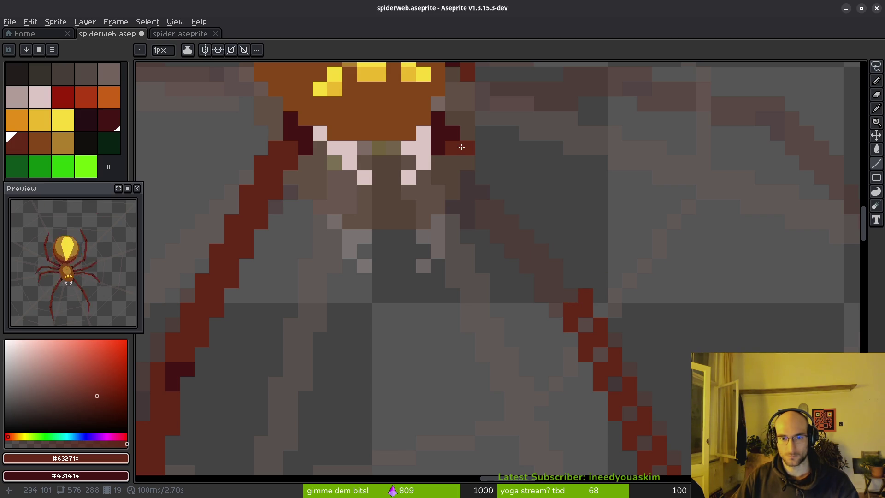
{"action": "left_click", "coordinate": [571, 280], "text": "shift"}
{"action": "mouse_move", "coordinate": [453, 166]}
{"action": "left_mouse_down"}
{"action": "mouse_move", "coordinate": [530, 272]}
{"action": "mouse_move", "coordinate": [576, 306]}
{"action": "mouse_move", "coordinate": [470, 158]}
{"action": "left_mouse_up"}
{"action": "scroll", "coordinate": [585, 319], "scroll_direction": "down", "scroll_amount": 3}
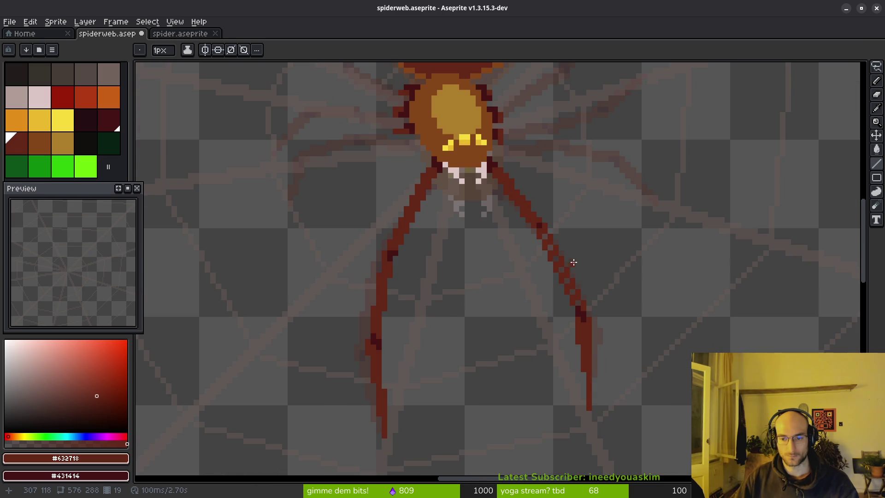
{"action": "scroll", "coordinate": [545, 231], "scroll_direction": "down", "scroll_amount": 4}
{"action": "key", "text": "alt"}
{"action": "scroll", "coordinate": [612, 300], "scroll_direction": "up", "scroll_amount": 5}
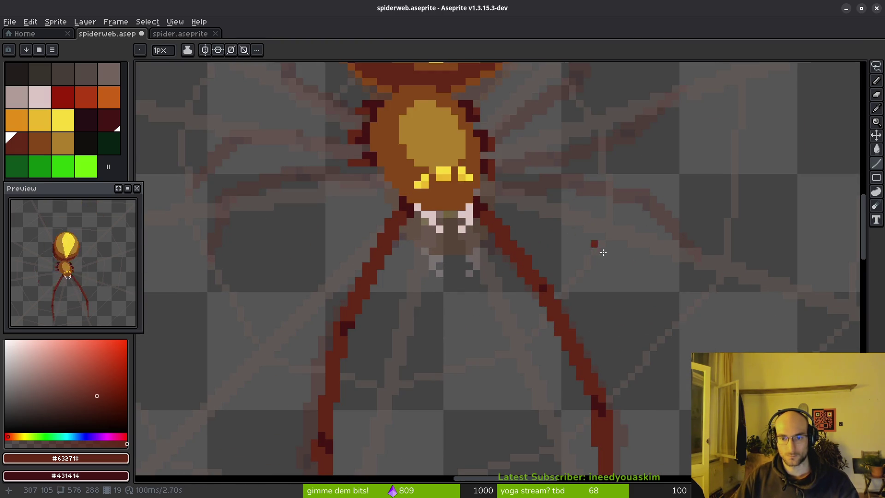
{"action": "scroll", "coordinate": [591, 289], "scroll_direction": "up", "scroll_amount": 2}
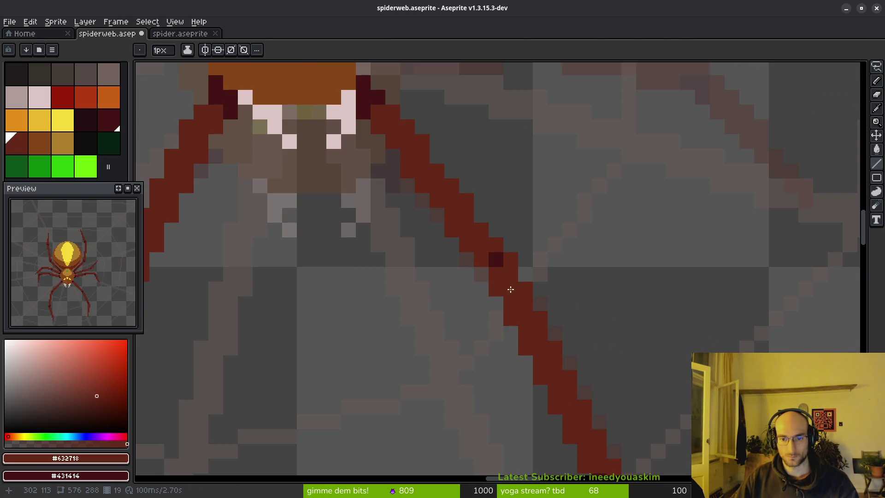
{"action": "scroll", "coordinate": [522, 301], "scroll_direction": "down", "scroll_amount": 6}
{"action": "scroll", "coordinate": [567, 310], "scroll_direction": "up", "scroll_amount": 3}
{"action": "scroll", "coordinate": [525, 286], "scroll_direction": "down", "scroll_amount": 3}
{"action": "key", "text": "alt"}
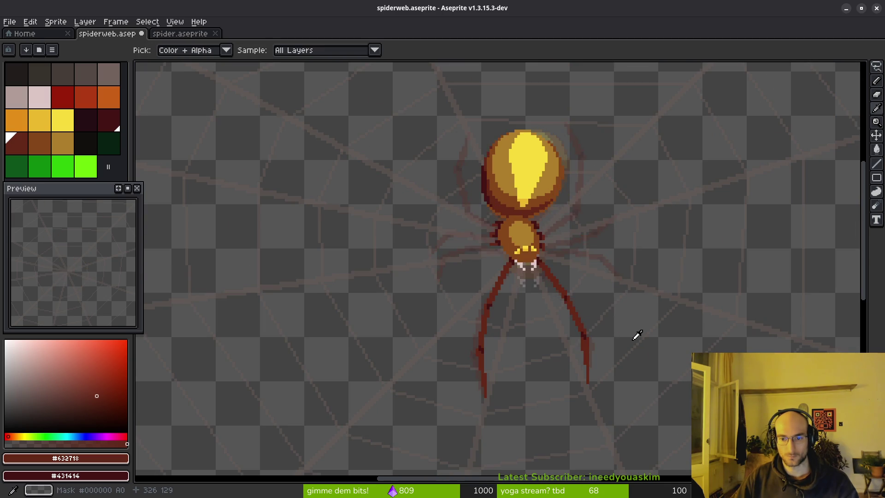
Sample the leg colour and restore a short column of leg pixels with undo
{"action": "scroll", "coordinate": [548, 304], "scroll_direction": "up", "scroll_amount": 3}
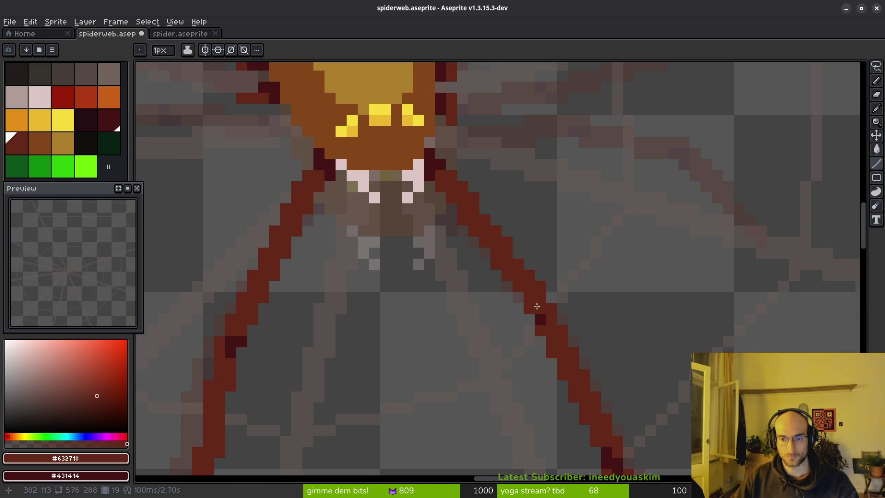
{"action": "scroll", "coordinate": [616, 314], "scroll_direction": "down", "scroll_amount": 3}
{"action": "key", "text": "alt"}
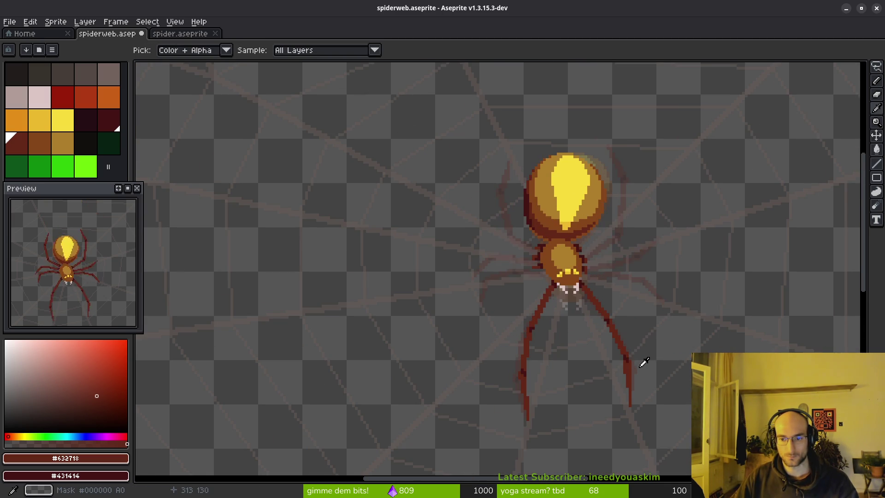
{"action": "scroll", "coordinate": [622, 341], "scroll_direction": "up", "scroll_amount": 5}
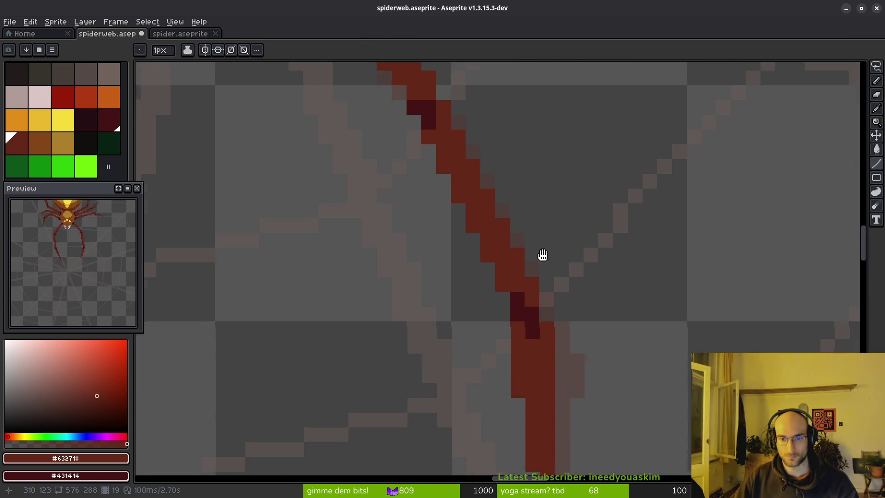
{"action": "scroll", "coordinate": [548, 270], "scroll_direction": "down", "scroll_amount": 1}
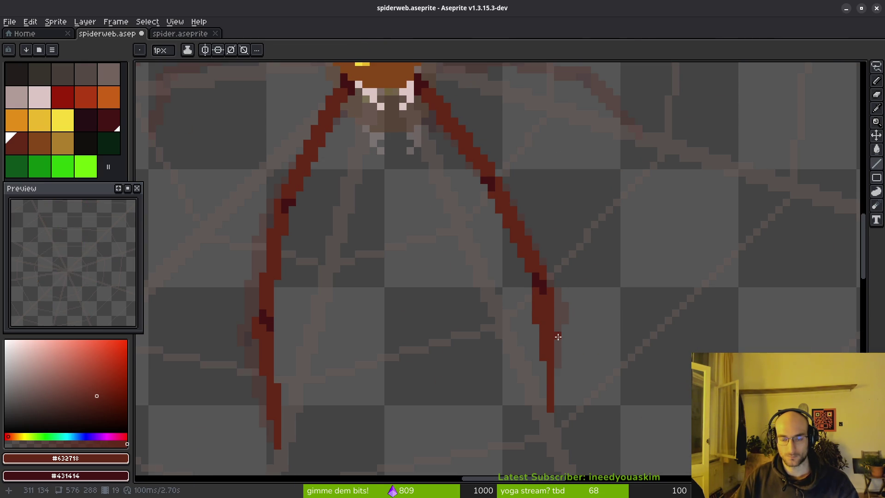
{"action": "key", "text": "b"}
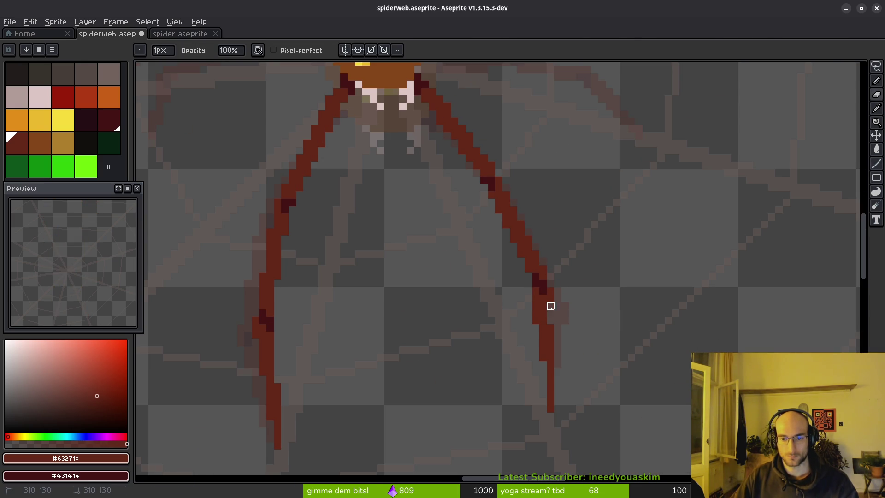
{"action": "key", "text": "ctrl+z"}
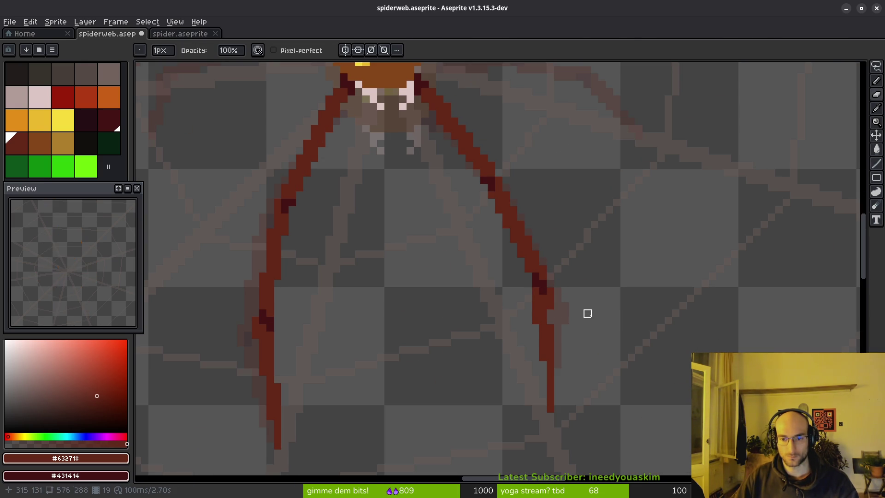
Select around the leg, deselect, then thicken the lower leg with red pixels on its right
{"action": "key", "text": "m"}
{"action": "mouse_move", "coordinate": [561, 265]}
{"action": "left_mouse_down"}
{"action": "mouse_move", "coordinate": [540, 327]}
{"action": "mouse_move", "coordinate": [526, 315]}
{"action": "mouse_move", "coordinate": [525, 367]}
{"action": "mouse_move", "coordinate": [519, 346]}
{"action": "left_mouse_up"}
{"action": "key", "text": "ctrl+d"}
{"action": "key", "text": "b"}
{"action": "scroll", "coordinate": [540, 327], "scroll_direction": "up", "scroll_amount": 2}
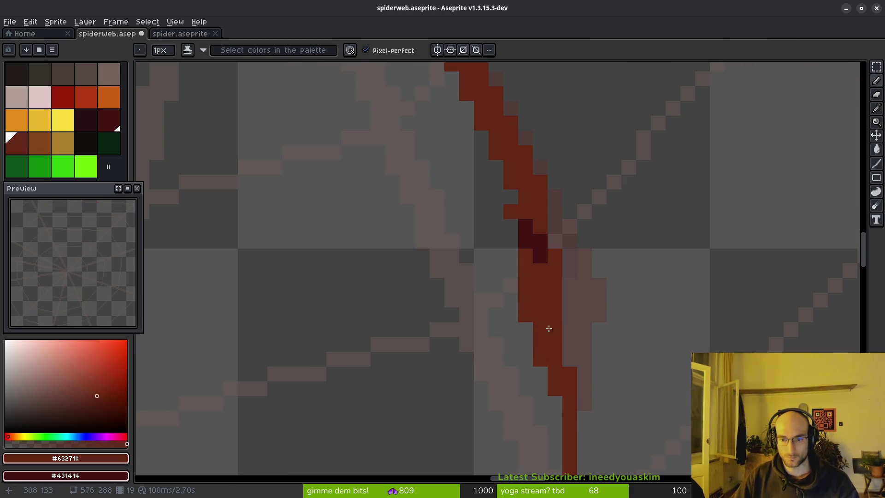
{"action": "mouse_move", "coordinate": [569, 331]}
{"action": "left_mouse_down"}
{"action": "mouse_move", "coordinate": [569, 360]}
{"action": "mouse_move", "coordinate": [540, 359]}
{"action": "left_mouse_up"}
Erase the stray red pixels to the left of the leg
{"action": "key", "text": "e"}
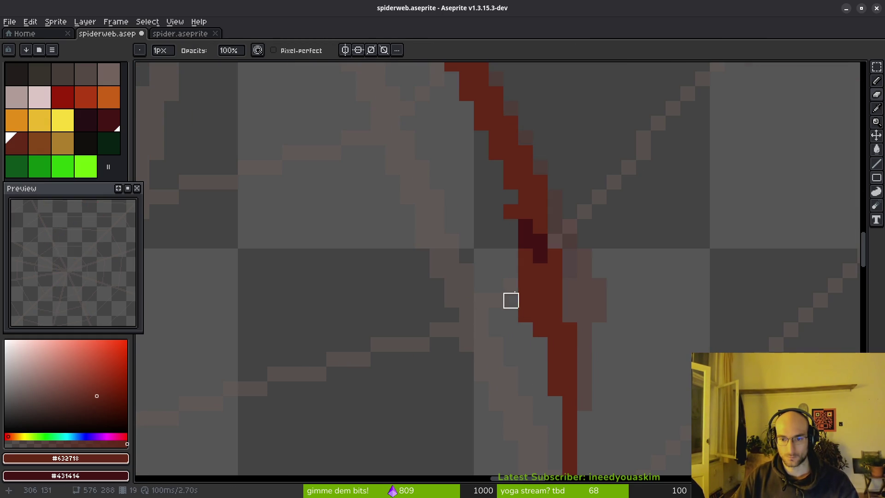
{"action": "left_click_drag", "start_coordinate": [525, 315], "coordinate": [526, 286]}
{"action": "scroll", "coordinate": [568, 358], "scroll_direction": "down", "scroll_amount": 5}
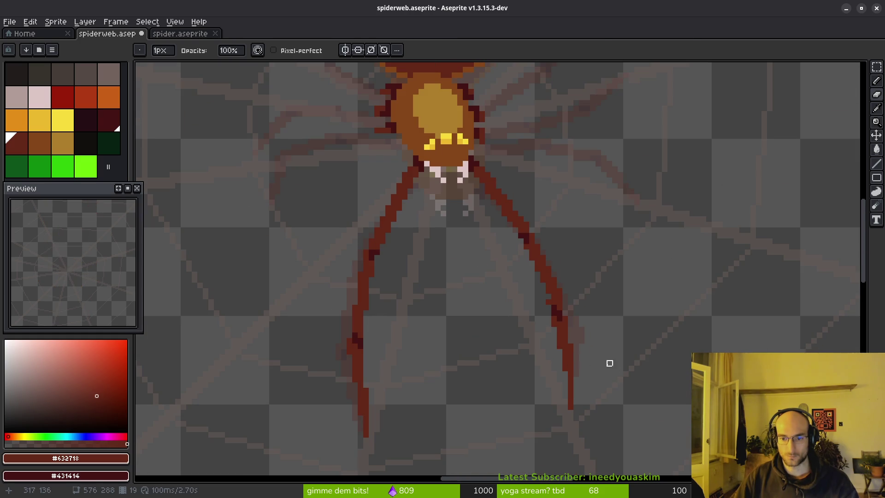
{"action": "scroll", "coordinate": [599, 361], "scroll_direction": "up", "scroll_amount": 8}
{"action": "scroll", "coordinate": [567, 322], "scroll_direction": "down", "scroll_amount": 3}
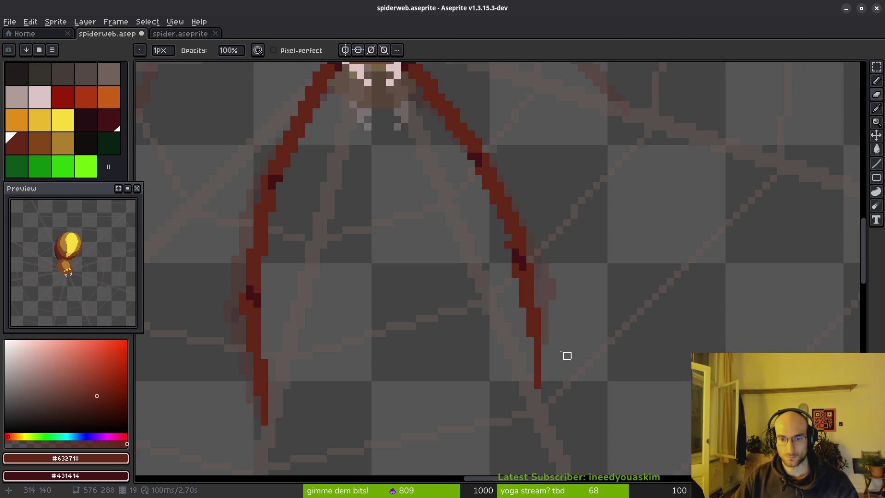
Erase the old lower right leg and draw the new lower segment as a 1px red line
{"action": "scroll", "coordinate": [518, 243], "scroll_direction": "up", "scroll_amount": 4}
{"action": "mouse_move", "coordinate": [538, 245]}
{"action": "left_mouse_down"}
{"action": "mouse_move", "coordinate": [527, 292]}
{"action": "mouse_move", "coordinate": [417, 137]}
{"action": "left_mouse_up"}
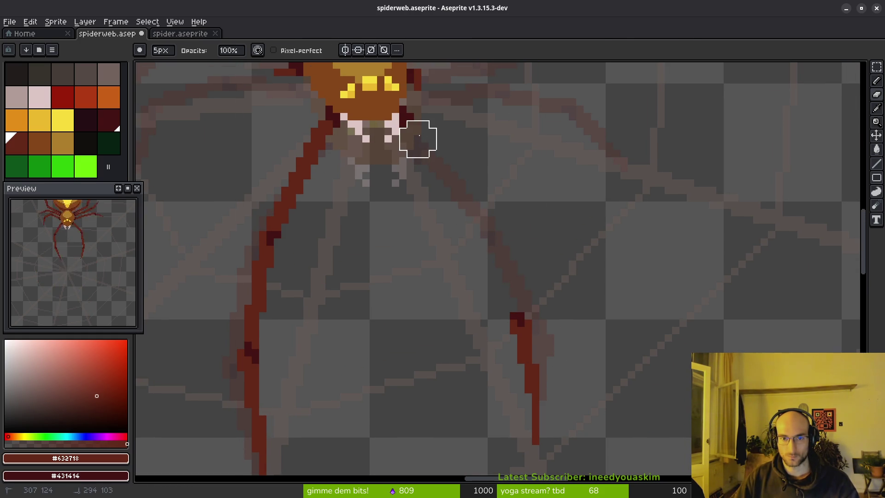
{"action": "left_click_drag", "start_coordinate": [492, 235], "coordinate": [557, 438]}
{"action": "key", "text": "b"}
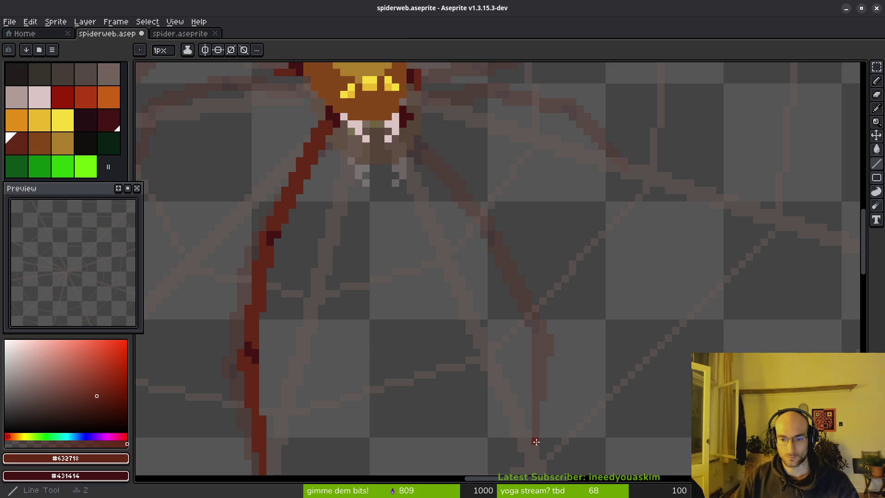
{"action": "left_click", "coordinate": [534, 444]}
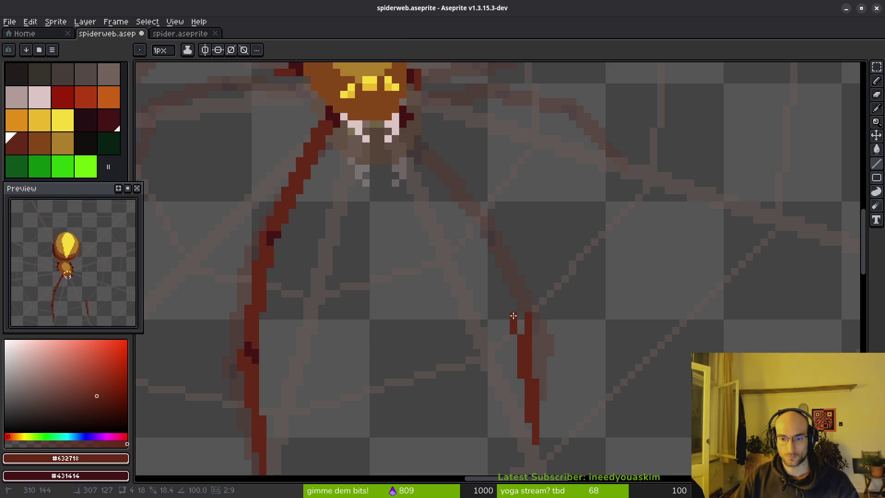
{"action": "left_click_drag", "start_coordinate": [511, 316], "coordinate": [522, 342]}
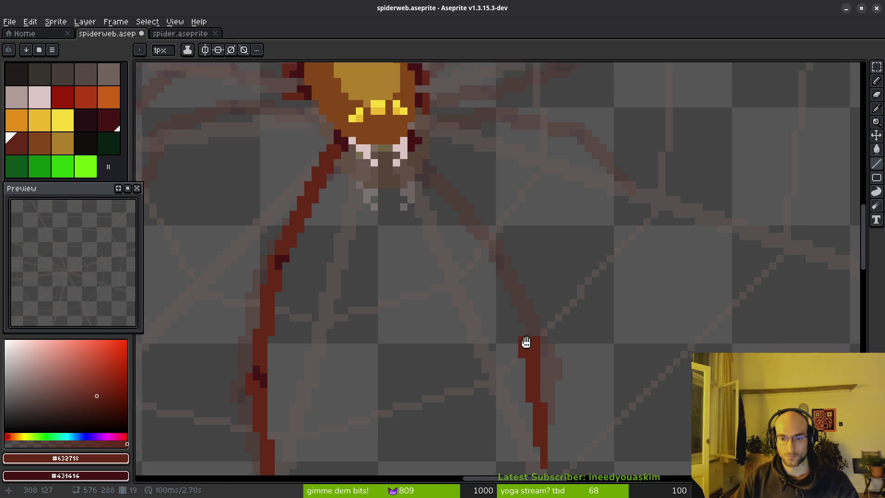
Add a dark maroon knee joint and draw the upper red segment toward the body
{"action": "scroll", "coordinate": [538, 326], "scroll_direction": "up", "scroll_amount": 2}
{"action": "right_click", "coordinate": [536, 323]}
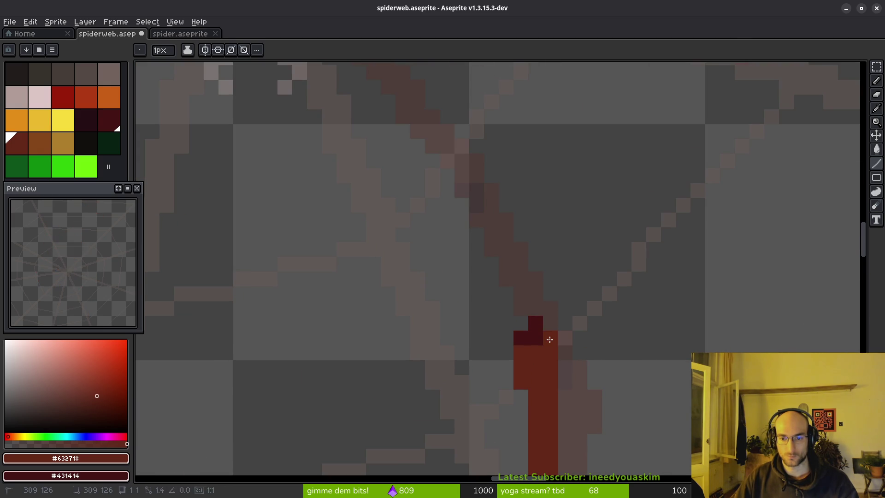
{"action": "scroll", "coordinate": [549, 340], "scroll_direction": "down", "scroll_amount": 1}
{"action": "left_click_drag", "start_coordinate": [560, 354], "coordinate": [528, 275]}
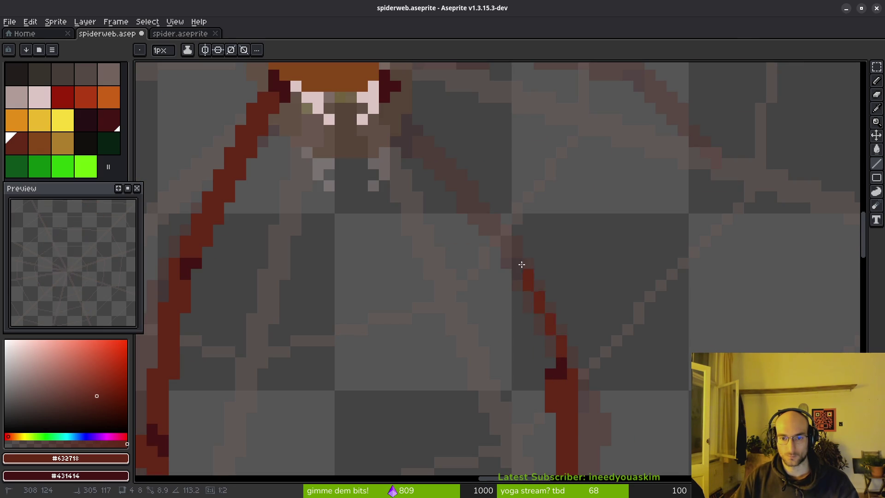
{"action": "mouse_move", "coordinate": [545, 362]}
{"action": "left_mouse_down"}
{"action": "mouse_move", "coordinate": [494, 246]}
{"action": "mouse_move", "coordinate": [548, 355]}
{"action": "left_mouse_up"}
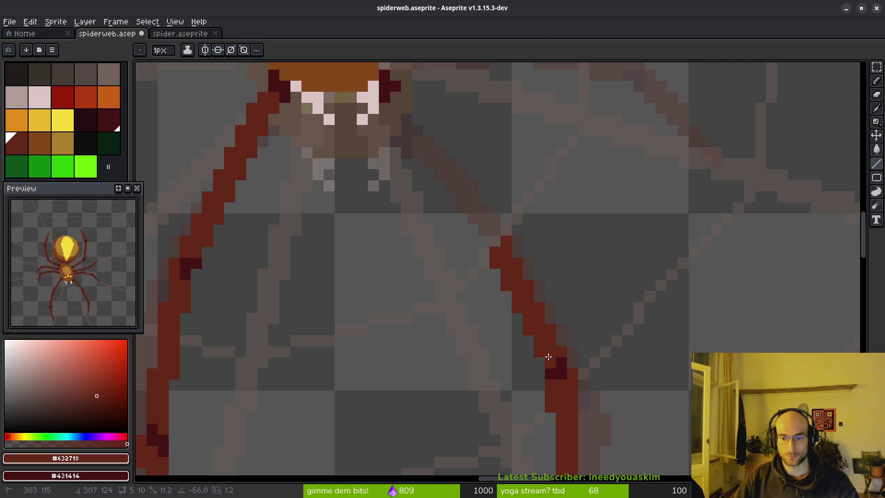
Add dark-red pixels to the upper leg and near the knee
{"action": "scroll", "coordinate": [526, 302], "scroll_direction": "down", "scroll_amount": 2}
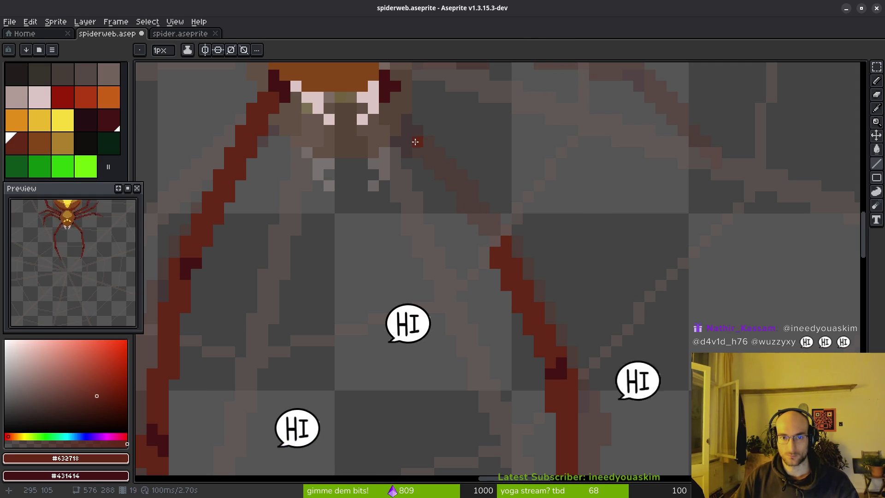
{"action": "scroll", "coordinate": [488, 245], "scroll_direction": "up", "scroll_amount": 2}
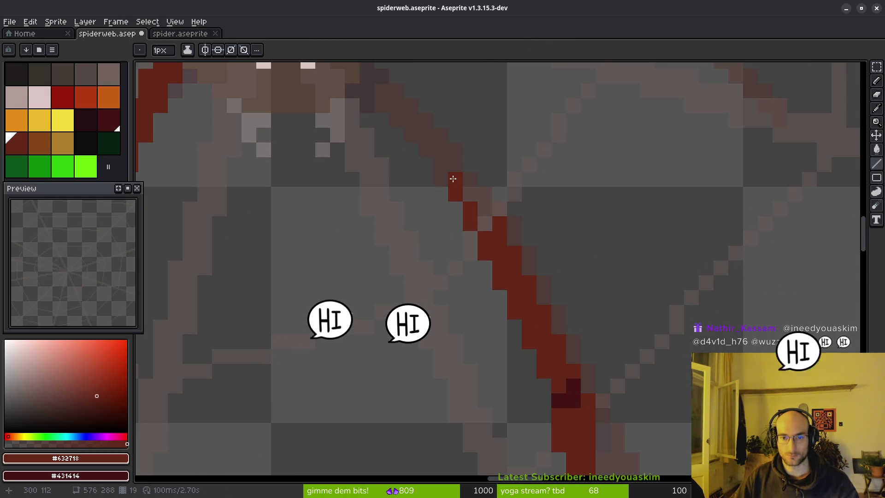
{"action": "left_click", "coordinate": [485, 208]}
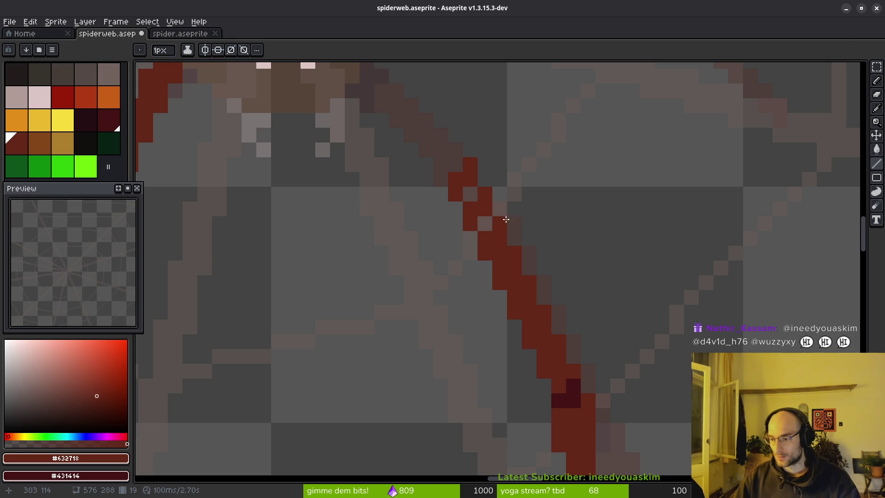
{"action": "scroll", "coordinate": [518, 277], "scroll_direction": "down", "scroll_amount": 1}
{"action": "left_click", "coordinate": [518, 277]}
{"action": "scroll", "coordinate": [553, 257], "scroll_direction": "down", "scroll_amount": 3}
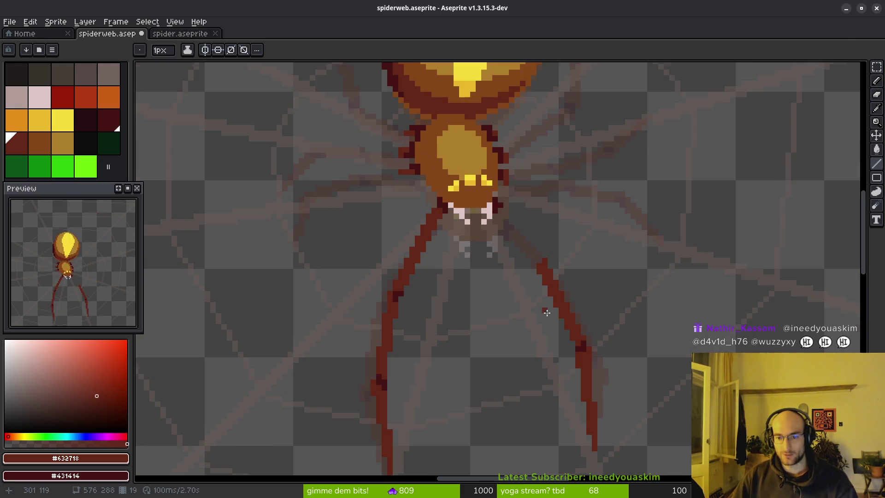
Sample the leg colour and erase the stray edge pixel on the left of the lower leg
{"action": "scroll", "coordinate": [566, 267], "scroll_direction": "down", "scroll_amount": 1}
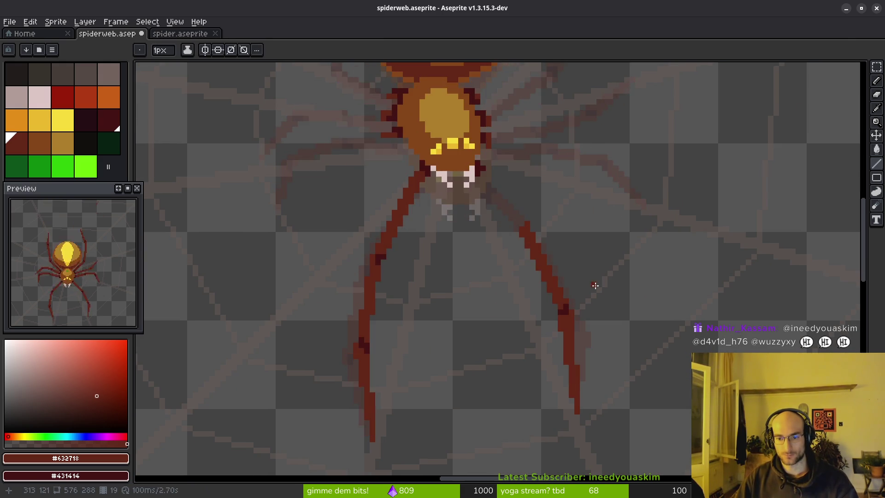
{"action": "key", "text": "i"}
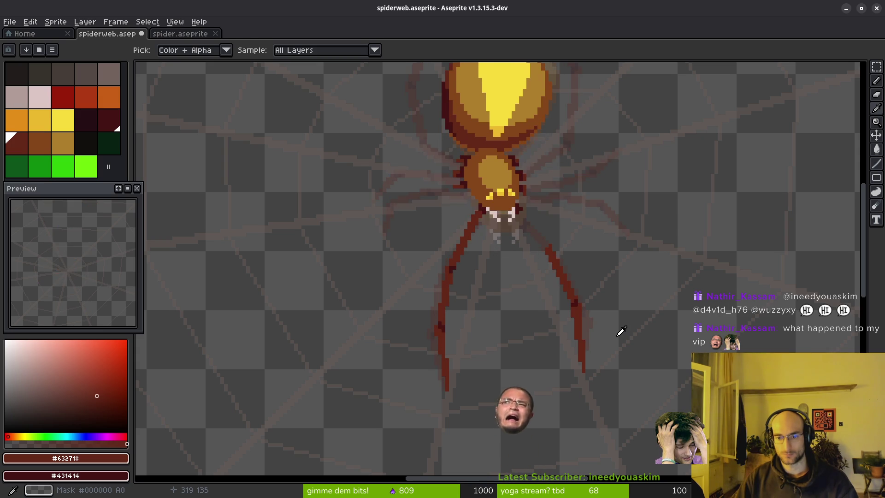
{"action": "scroll", "coordinate": [590, 323], "scroll_direction": "up", "scroll_amount": 4}
{"action": "key", "text": "b"}
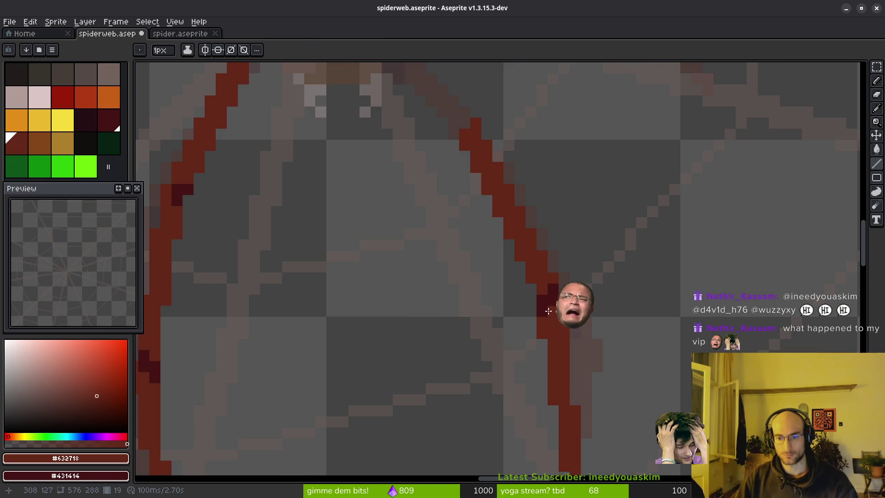
{"action": "scroll", "coordinate": [553, 299], "scroll_direction": "down", "scroll_amount": 4}
{"action": "key", "text": "i"}
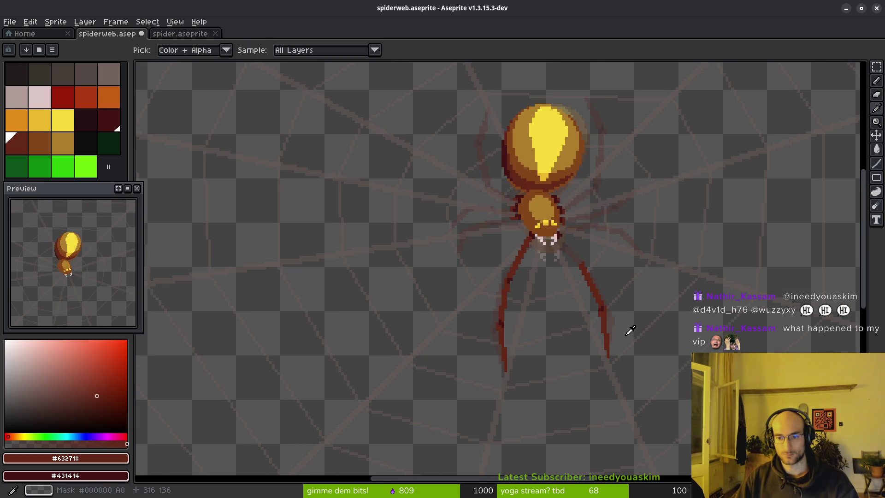
{"action": "key", "text": "b"}
{"action": "scroll", "coordinate": [613, 331], "scroll_direction": "up", "scroll_amount": 3}
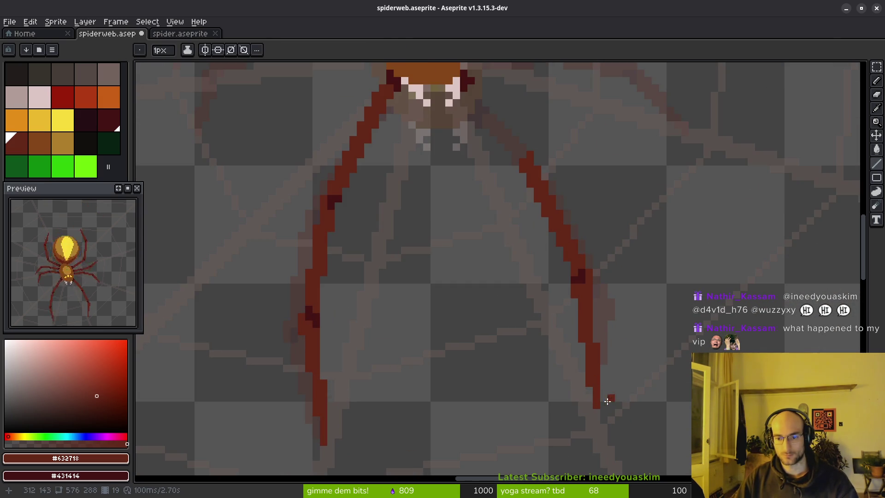
{"action": "key", "text": "e"}
{"action": "left_click", "coordinate": [575, 383]}
{"action": "key", "text": "b"}
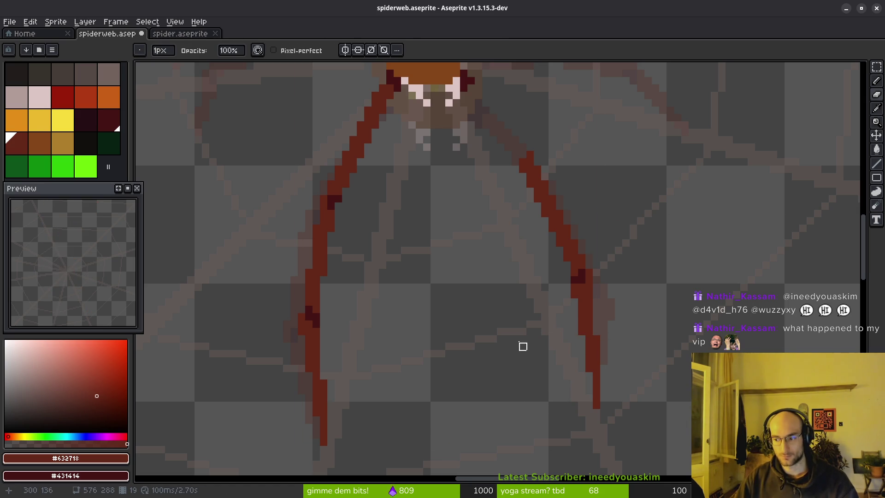
{"action": "key", "text": "l"}
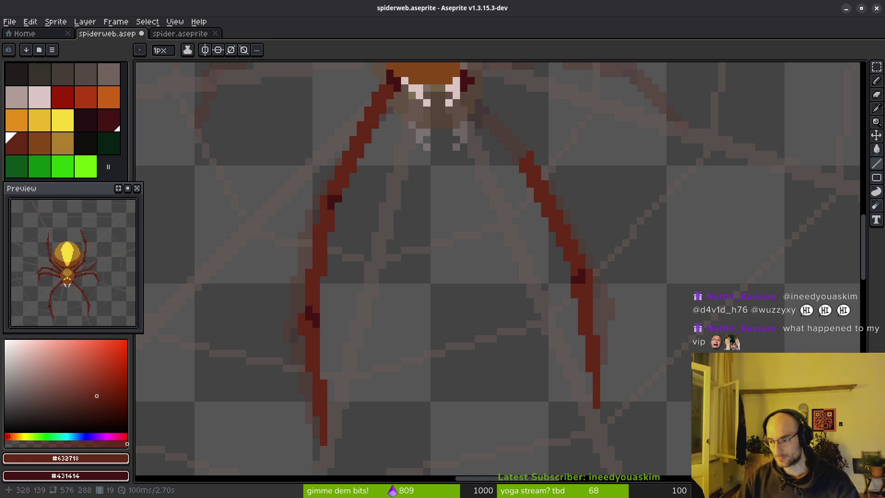
{"action": "scroll", "coordinate": [587, 358], "scroll_direction": "up", "scroll_amount": 3}
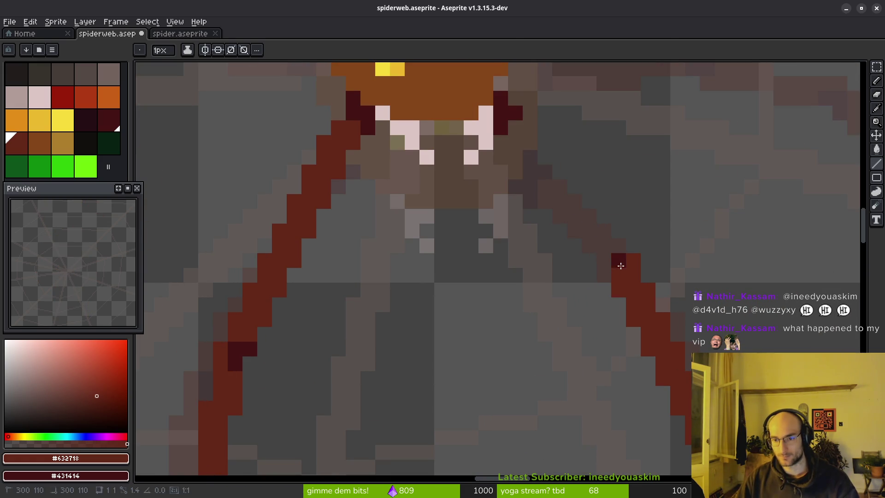
Draw a dark-red line along the back leg beside the jaws, comparing with the adjacent frame
{"action": "scroll", "coordinate": [577, 336], "scroll_direction": "up", "scroll_amount": 3}
{"action": "mouse_move", "coordinate": [530, 190]}
{"action": "left_mouse_down"}
{"action": "mouse_move", "coordinate": [613, 308]}
{"action": "mouse_move", "coordinate": [553, 256]}
{"action": "mouse_move", "coordinate": [514, 198]}
{"action": "left_mouse_up"}
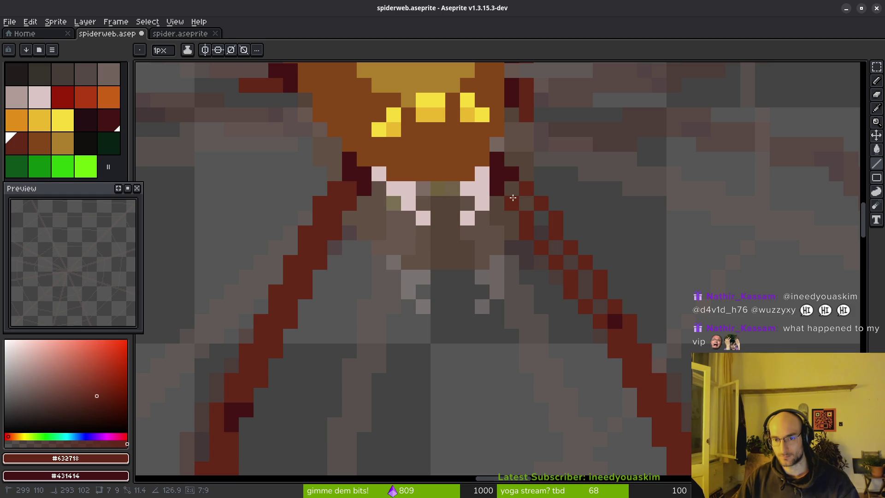
{"action": "scroll", "coordinate": [594, 309], "scroll_direction": "down", "scroll_amount": 4}
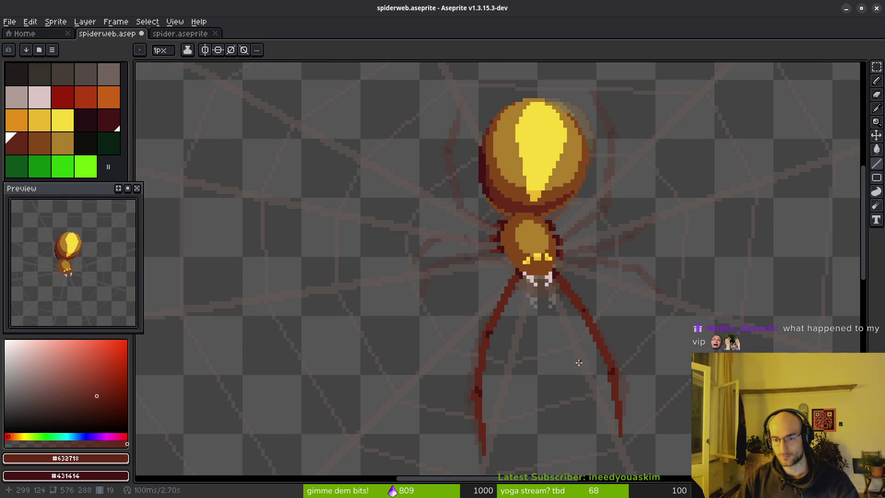
{"action": "key", "text": "alt"}
{"action": "key", "text": "Right"}
{"action": "key", "text": "Left"}
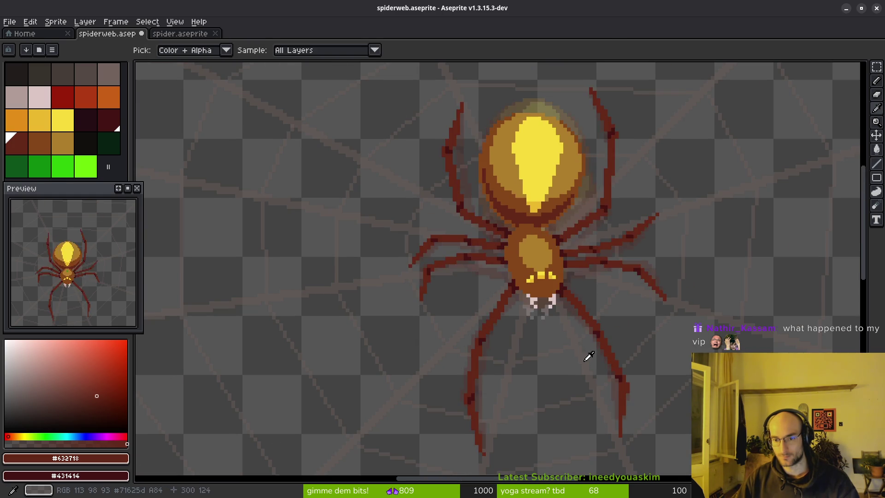
{"action": "scroll", "coordinate": [576, 323], "scroll_direction": "up", "scroll_amount": 5}
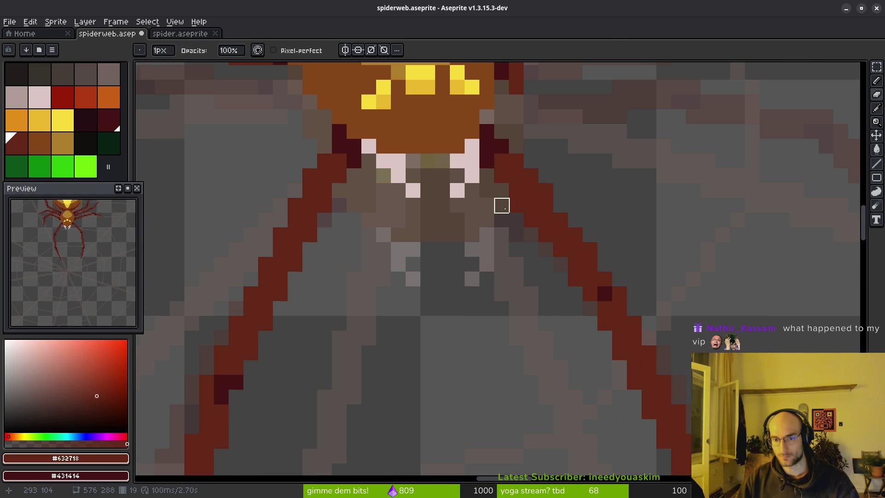
{"action": "scroll", "coordinate": [516, 308], "scroll_direction": "down", "scroll_amount": 5}
{"action": "key", "text": "alt"}
{"action": "key", "text": "Left"}
{"action": "key", "text": "Right"}
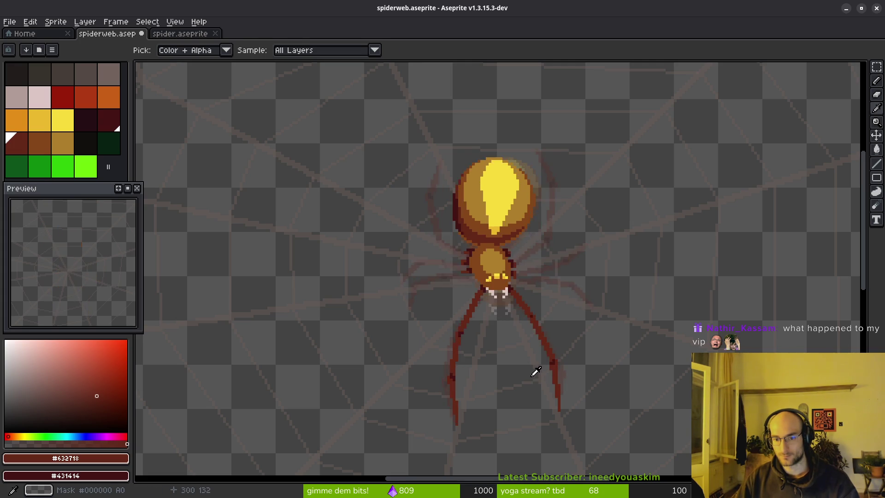
Sample the dark red from the canvas for the right leg
{"action": "scroll", "coordinate": [532, 371], "scroll_direction": "up", "scroll_amount": 3}
{"action": "scroll", "coordinate": [555, 304], "scroll_direction": "down", "scroll_amount": 2}
{"action": "scroll", "coordinate": [534, 286], "scroll_direction": "down", "scroll_amount": 4}
{"action": "key", "text": "alt"}
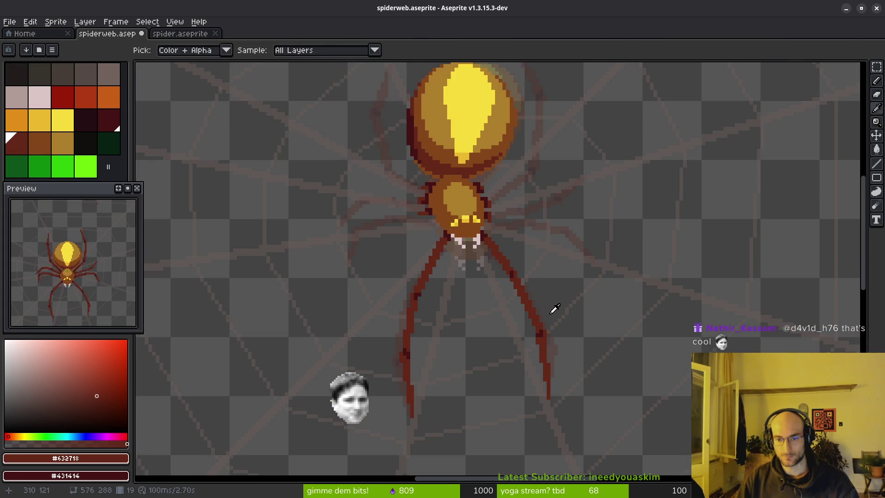
{"action": "scroll", "coordinate": [574, 305], "scroll_direction": "down", "scroll_amount": 1}
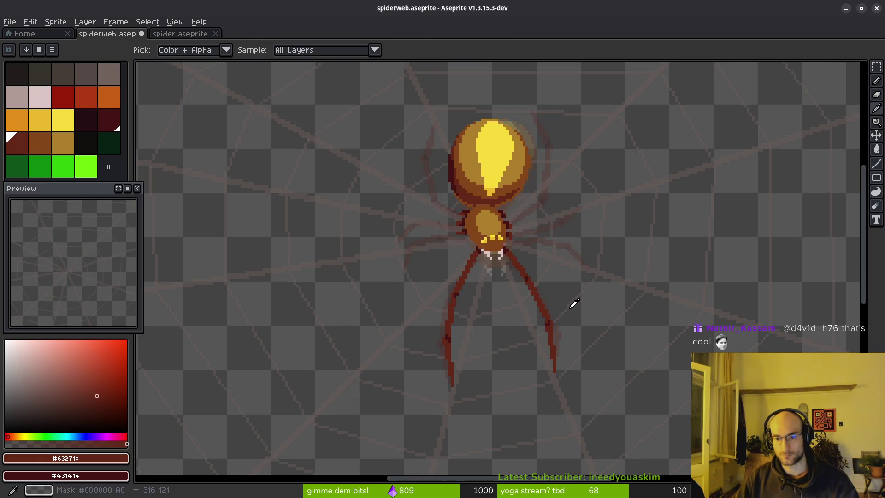
{"action": "scroll", "coordinate": [532, 265], "scroll_direction": "up", "scroll_amount": 1}
{"action": "scroll", "coordinate": [532, 265], "scroll_direction": "up", "scroll_amount": 4}
Pencil extra dark pixels onto the spider's right leg
{"action": "left_click_drag", "start_coordinate": [480, 310], "coordinate": [473, 289]}
{"action": "scroll", "coordinate": [503, 297], "scroll_direction": "down", "scroll_amount": 3}
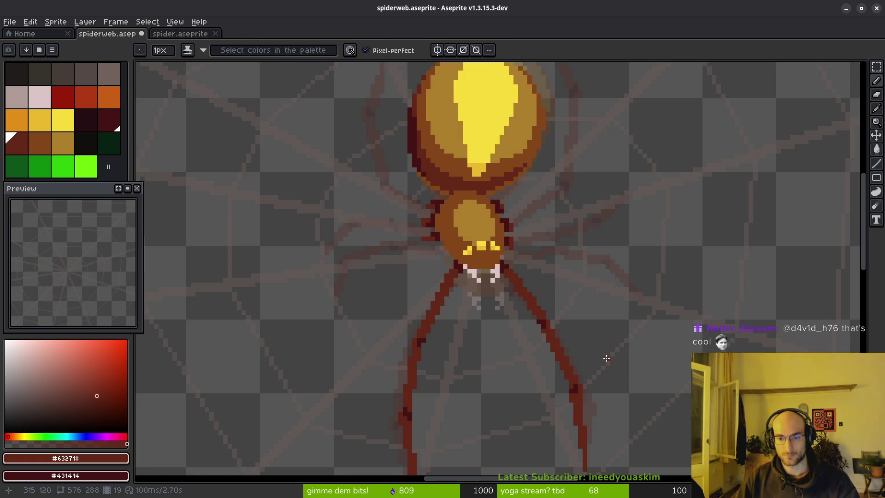
{"action": "scroll", "coordinate": [484, 277], "scroll_direction": "up", "scroll_amount": 3}
{"action": "scroll", "coordinate": [505, 302], "scroll_direction": "down", "scroll_amount": 4}
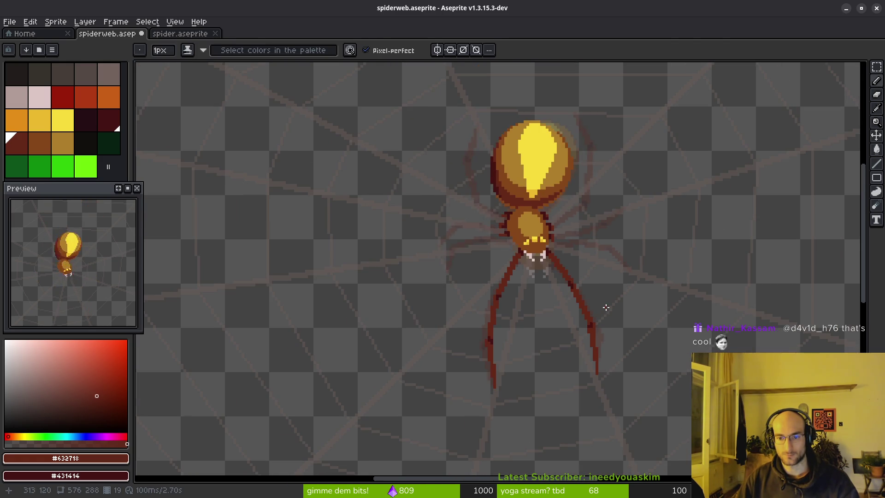
{"action": "scroll", "coordinate": [613, 327], "scroll_direction": "down", "scroll_amount": 3}
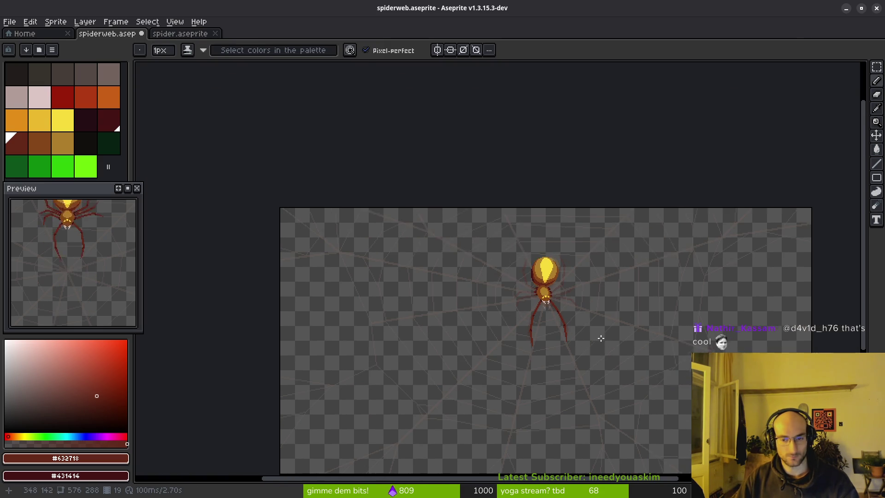
{"action": "scroll", "coordinate": [598, 336], "scroll_direction": "up", "scroll_amount": 5}
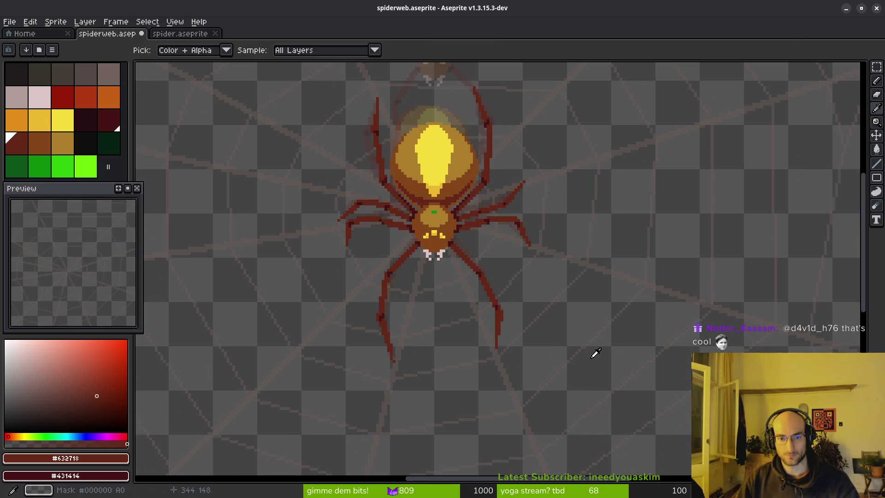
{"action": "key", "text": "b"}
{"action": "scroll", "coordinate": [459, 235], "scroll_direction": "up", "scroll_amount": 2}
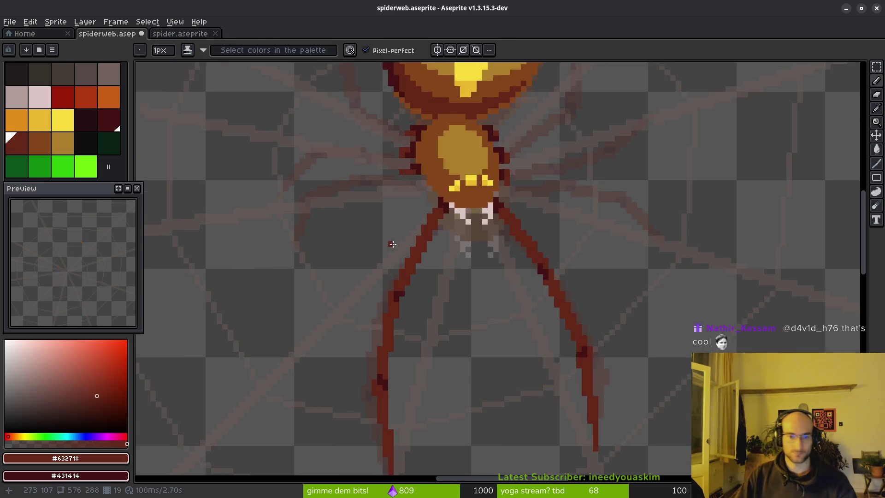
Sketch the leg's top with dark red 1px pencil strokes reaching left from the abdomen
{"action": "scroll", "coordinate": [458, 235], "scroll_direction": "up", "scroll_amount": 2}
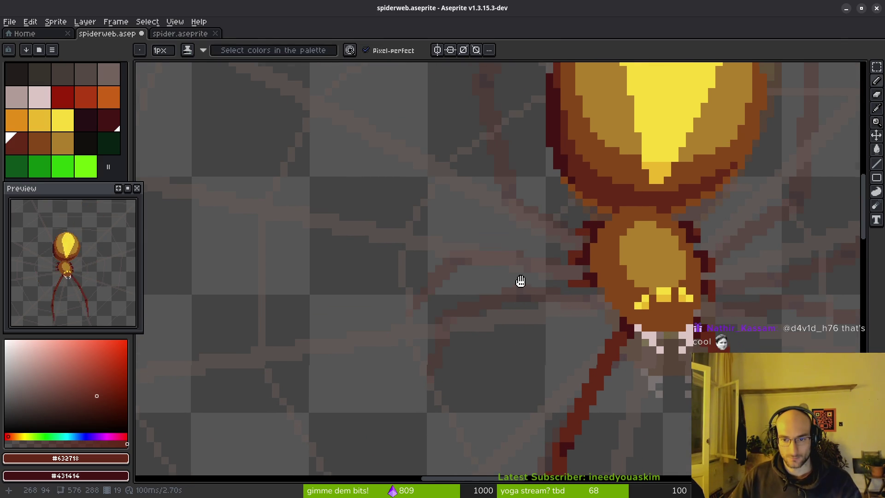
{"action": "key", "text": "i"}
{"action": "key", "text": "b"}
{"action": "scroll", "coordinate": [587, 249], "scroll_direction": "up", "scroll_amount": 2}
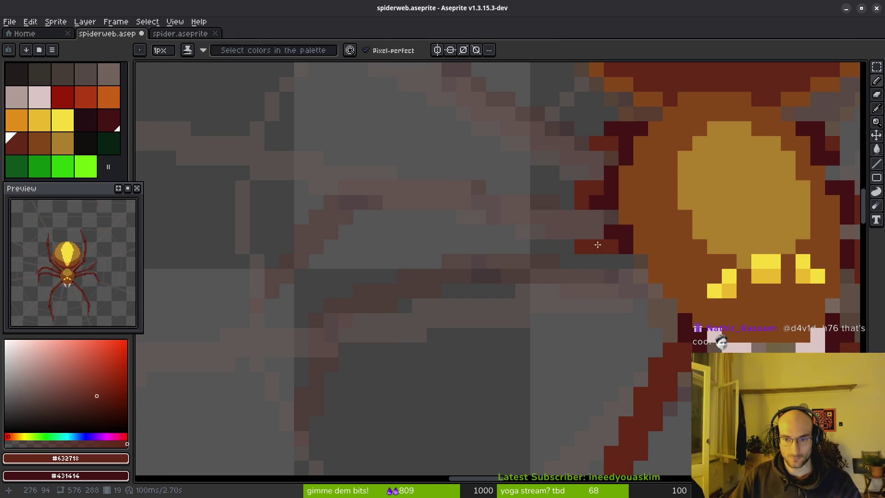
{"action": "left_click_drag", "start_coordinate": [568, 242], "coordinate": [489, 249]}
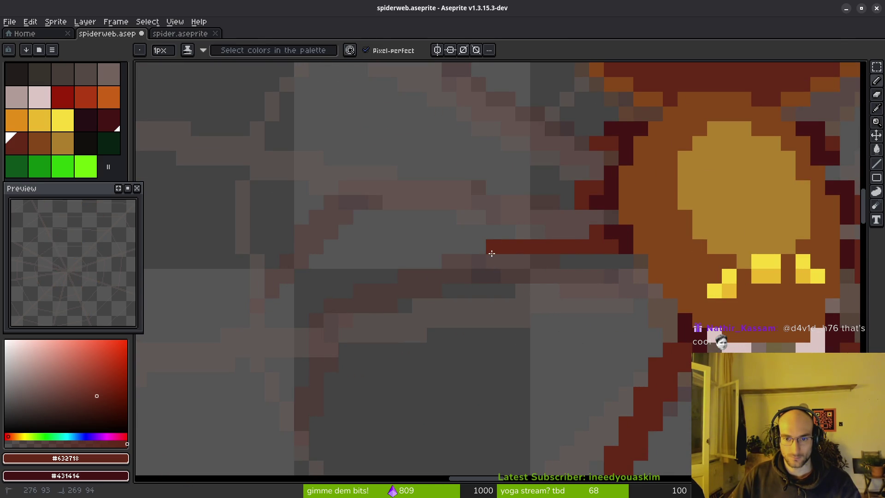
{"action": "key", "text": "shift"}
{"action": "left_click_drag", "start_coordinate": [598, 233], "coordinate": [500, 252]}
{"action": "left_click", "coordinate": [568, 260]}
{"action": "mouse_move", "coordinate": [610, 248]}
{"action": "left_mouse_down"}
{"action": "mouse_move", "coordinate": [494, 259]}
{"action": "mouse_move", "coordinate": [480, 280]}
{"action": "mouse_move", "coordinate": [571, 245]}
{"action": "left_mouse_up"}
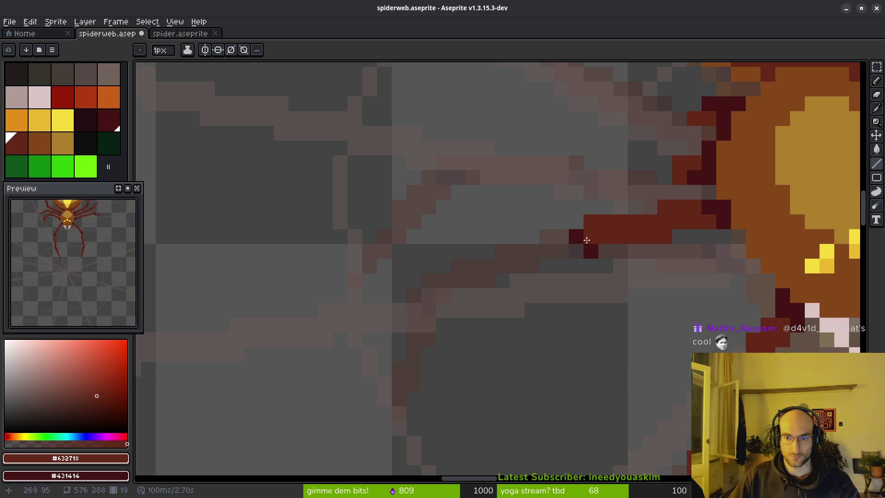
{"action": "scroll", "coordinate": [607, 259], "scroll_direction": "down", "scroll_amount": 3}
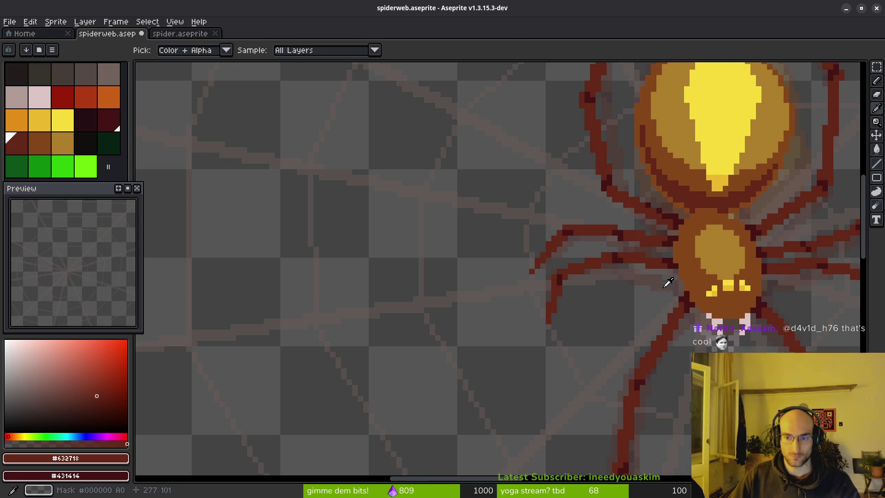
{"action": "scroll", "coordinate": [606, 257], "scroll_direction": "up", "scroll_amount": 2}
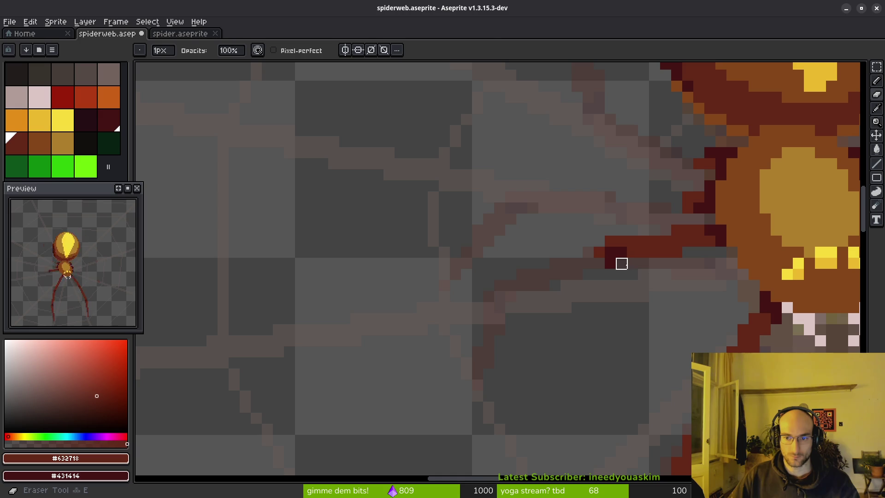
Draw straight dark red lines extending the leg down-left, then a lower segment straight down
{"action": "key", "text": "l"}
{"action": "mouse_move", "coordinate": [597, 253]}
{"action": "left_mouse_down"}
{"action": "mouse_move", "coordinate": [527, 276]}
{"action": "mouse_move", "coordinate": [498, 299]}
{"action": "mouse_move", "coordinate": [528, 301]}
{"action": "mouse_move", "coordinate": [510, 307]}
{"action": "left_mouse_up"}
{"action": "left_click_drag", "start_coordinate": [517, 297], "coordinate": [574, 272]}
{"action": "left_click_drag", "start_coordinate": [549, 299], "coordinate": [613, 253]}
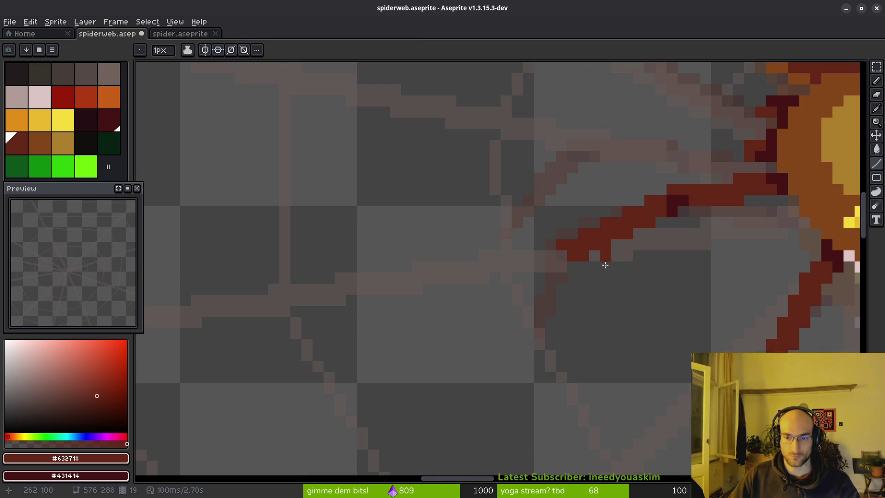
{"action": "left_click_drag", "start_coordinate": [554, 258], "coordinate": [537, 328]}
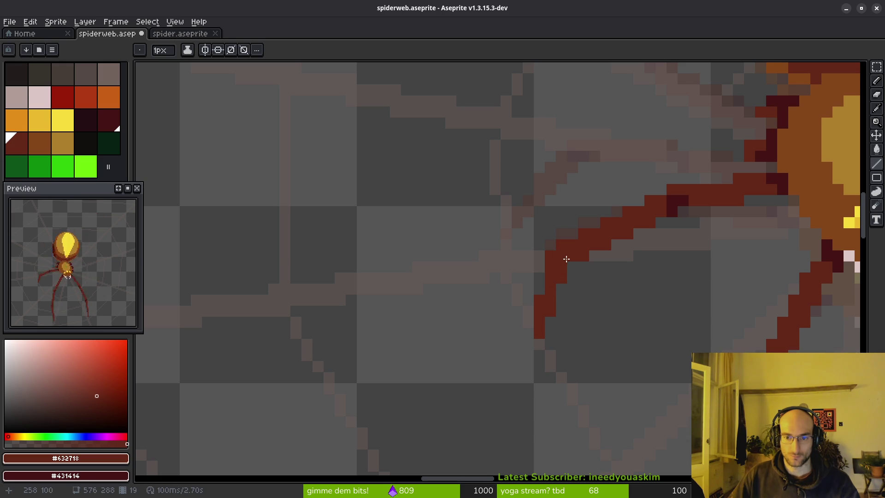
{"action": "scroll", "coordinate": [569, 257], "scroll_direction": "down", "scroll_amount": 5}
{"action": "key", "text": "i"}
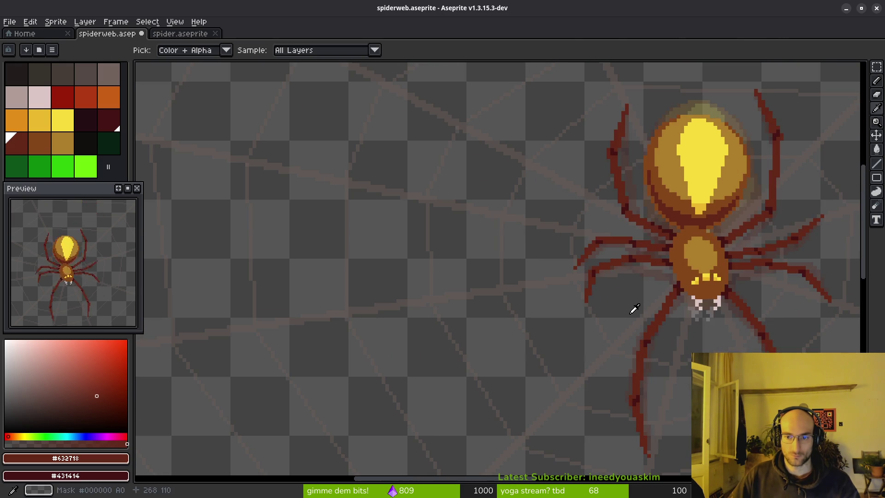